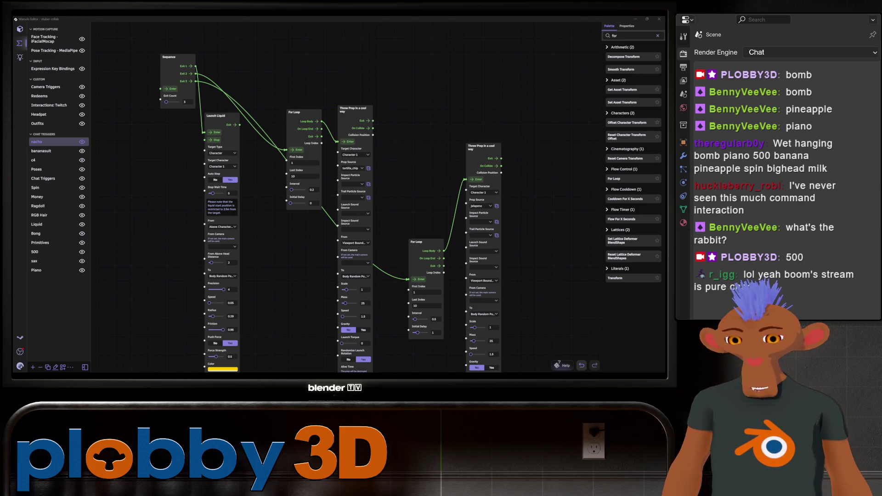
scroll(215, 274, "down", 2)
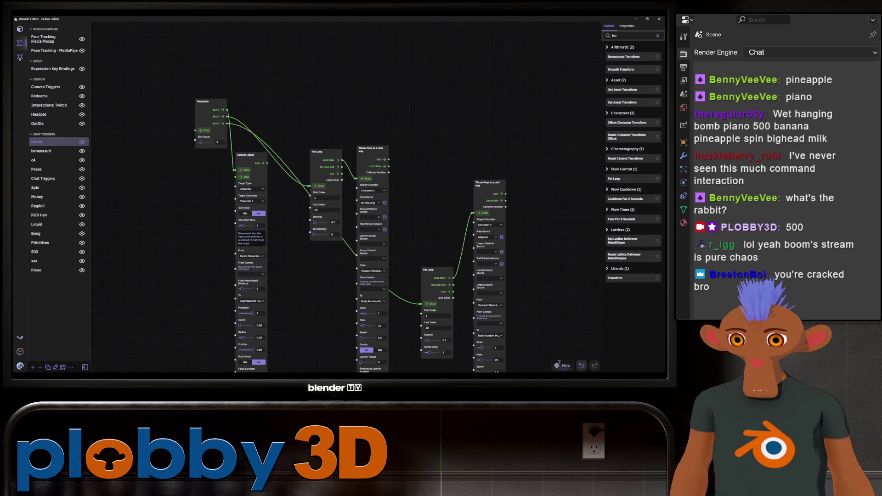
scroll(331, 207, "up", 1)
Pan around the blueprint to review the If Branch and bring the throw-prop loop nodes into view
mouse_move(344, 207)
left_mouse_down()
mouse_move(305, 211)
mouse_move(383, 315)
left_mouse_up()
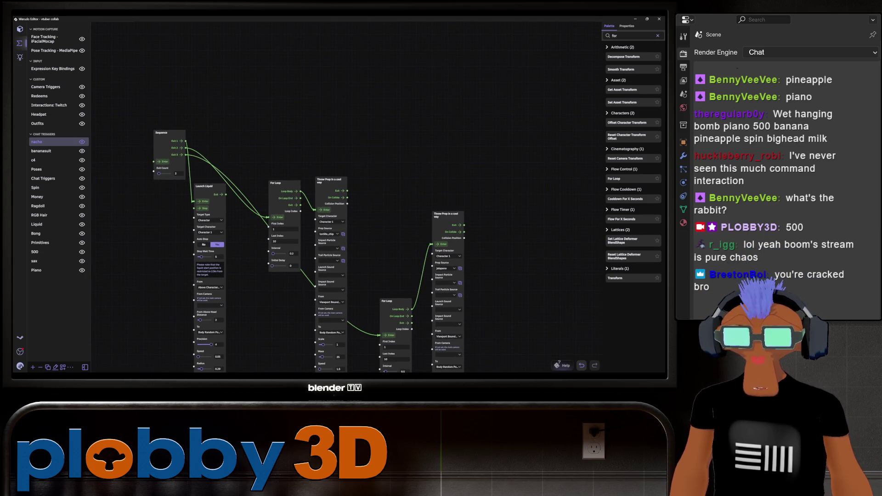
left_click_drag(331, 207, 328, 168)
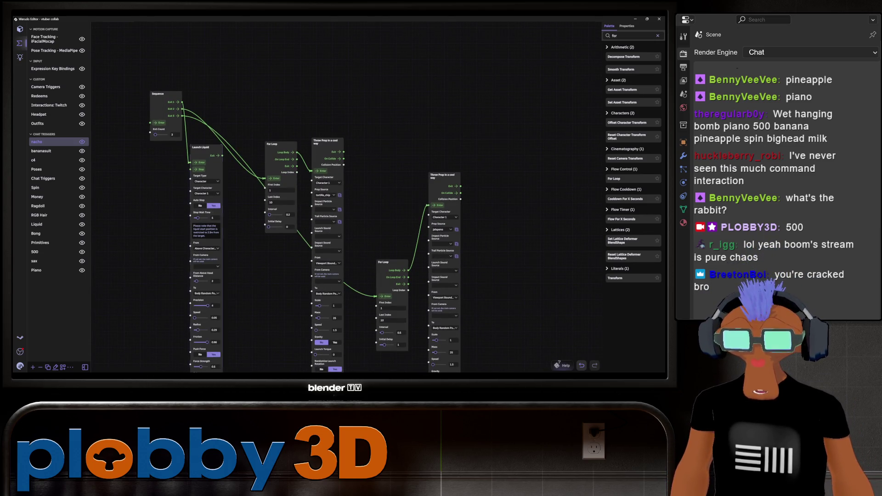
left_click_drag(331, 208, 358, 184)
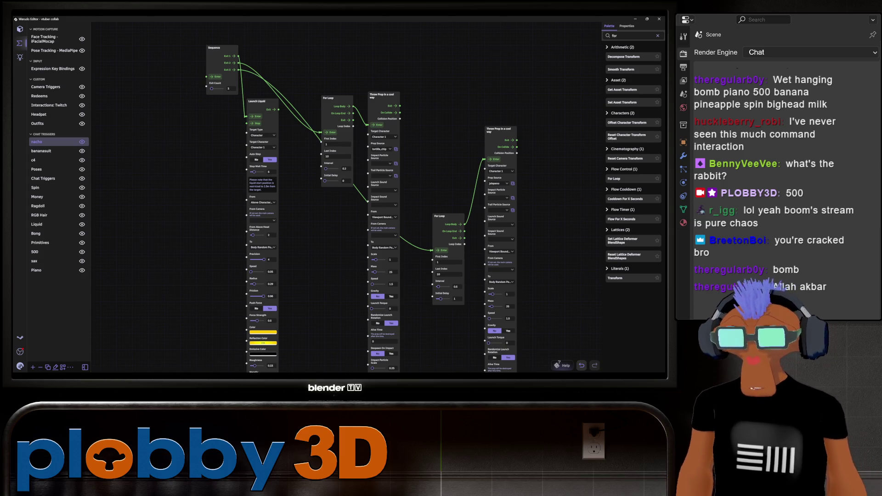
left_click_drag(276, 207, 373, 174)
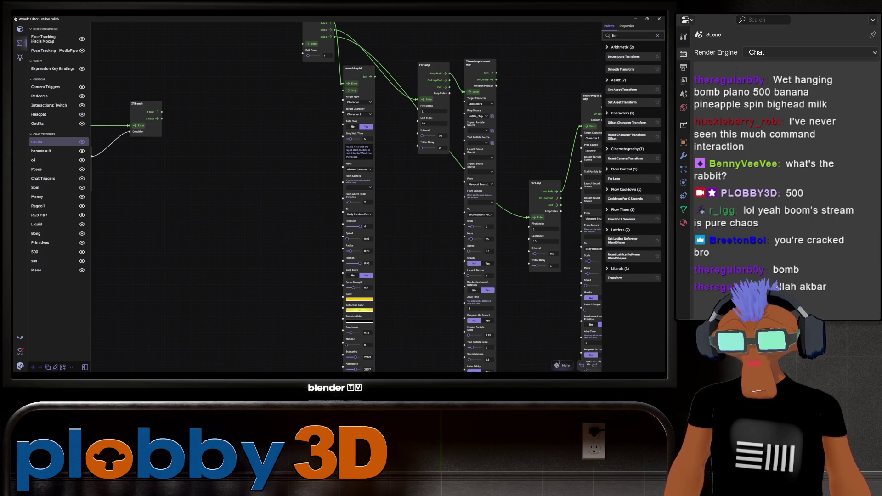
left_click_drag(413, 207, 331, 255)
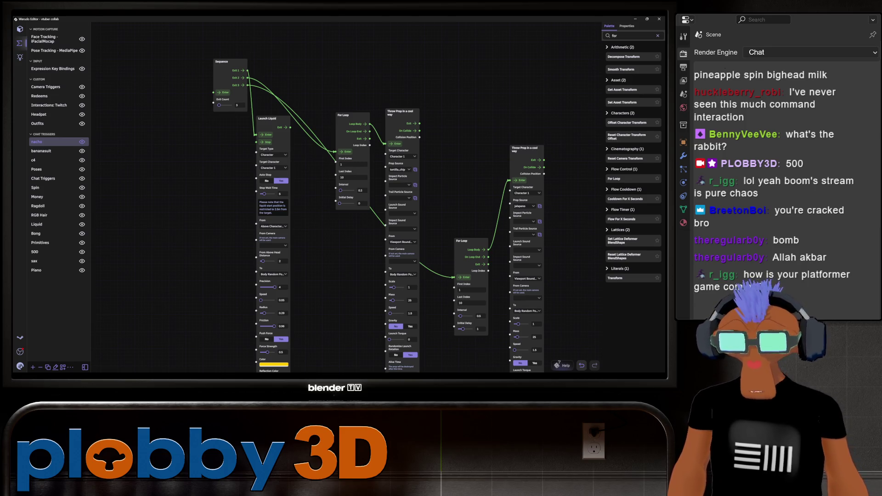
mouse_move(414, 276)
left_mouse_down()
mouse_move(405, 74)
mouse_move(414, 293)
mouse_move(447, 272)
left_mouse_up()
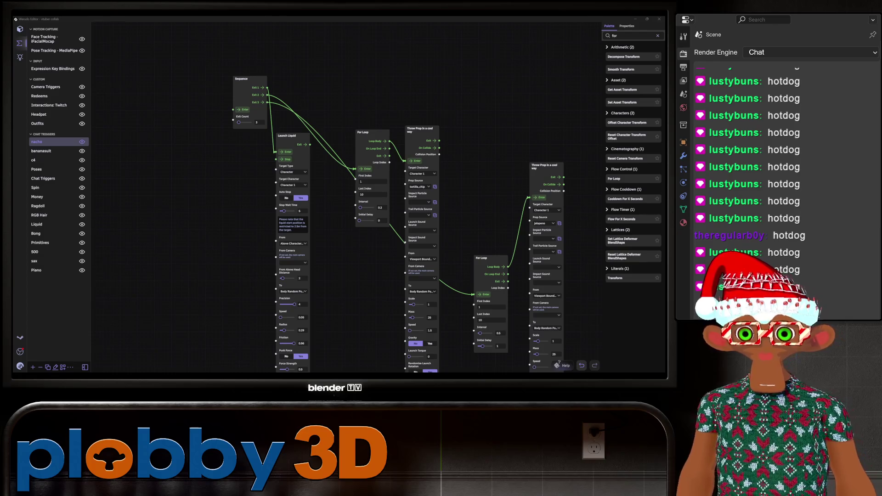
left_click_drag(414, 103, 353, 91)
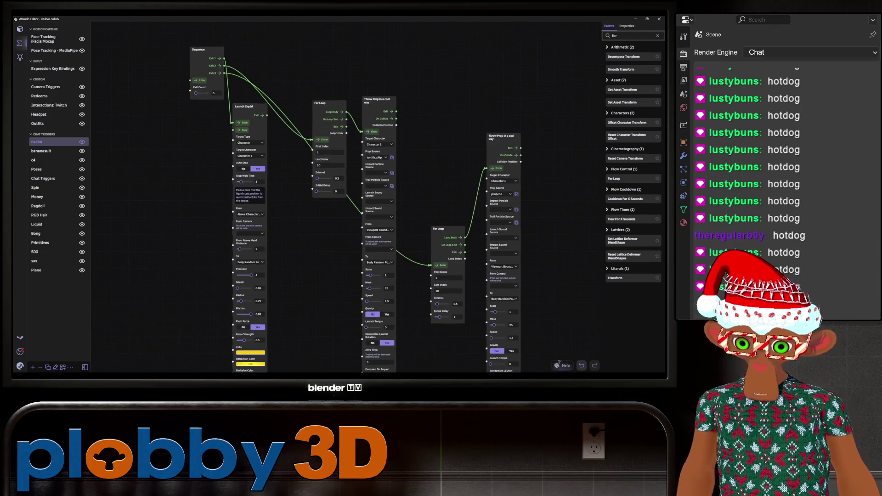
scroll(487, 328, "up", 3)
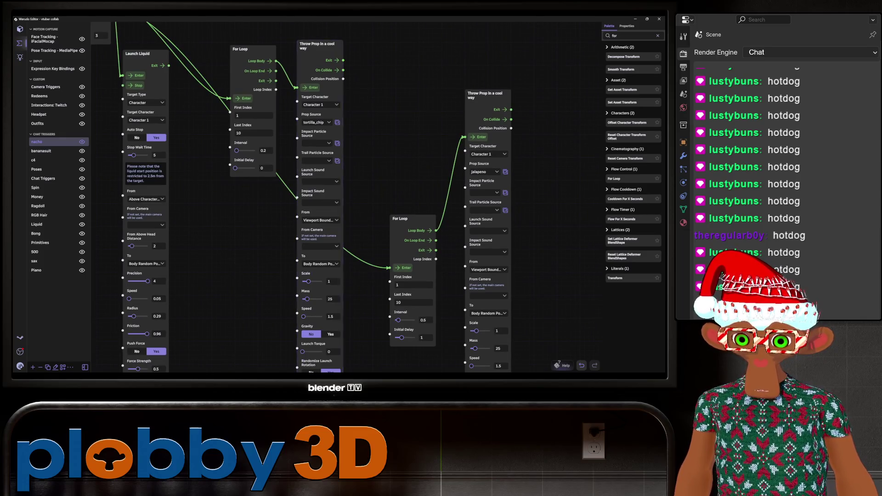
left_click_drag(317, 207, 349, 193)
Set the tortilla chip Throw Prop node's From option to Screen Edge, exposing the From Angle field
left_click(352, 206)
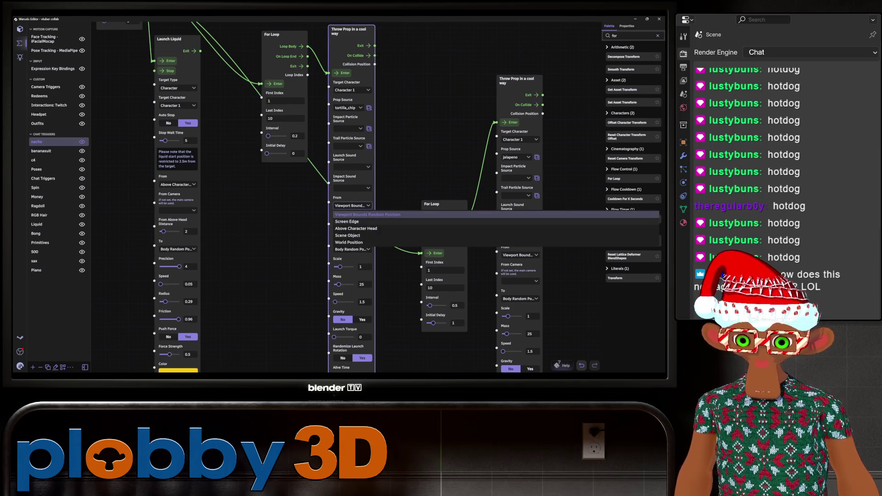
left_click(347, 221)
left_click_drag(414, 275, 434, 224)
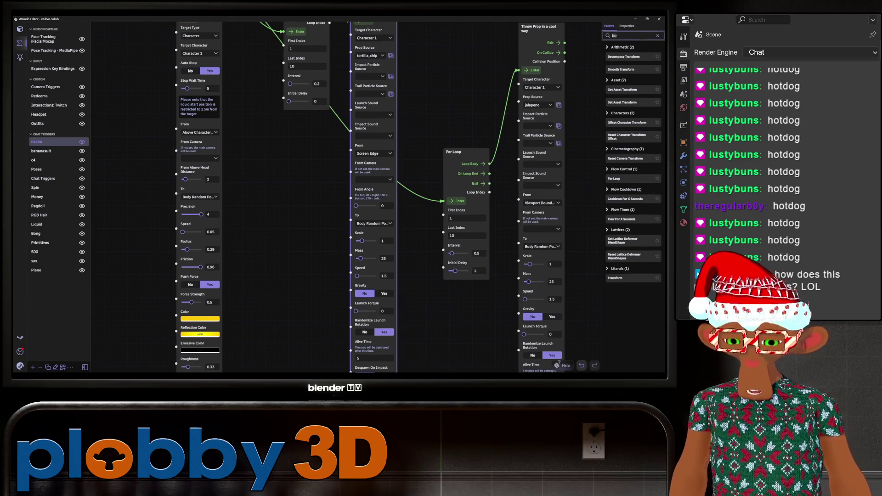
type("random")
Drag a Generate Random Integer node from the palette onto the canvas and set Value Min to 200
left_click_drag(625, 94, 284, 200)
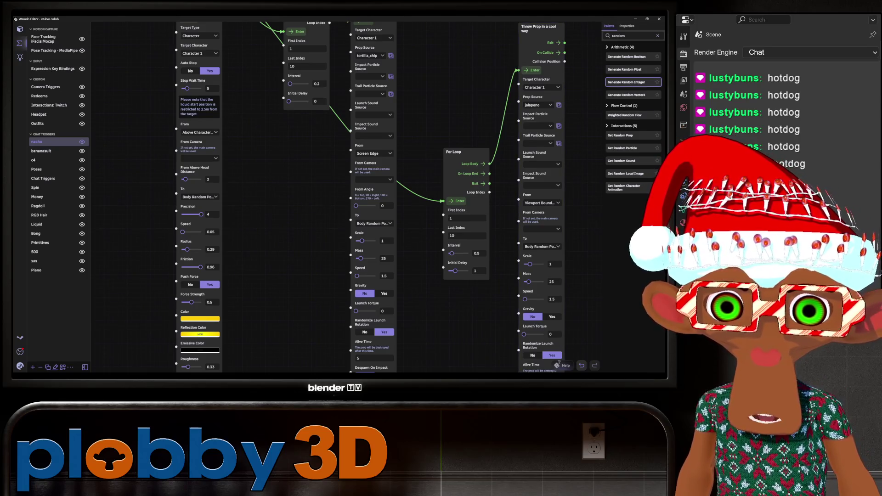
left_click_drag(626, 82, 290, 237)
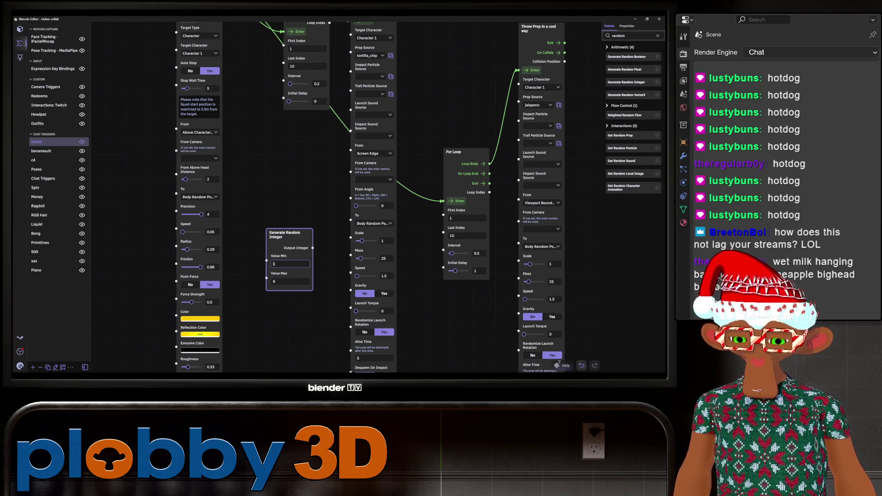
key("BackSpace")
type("200")
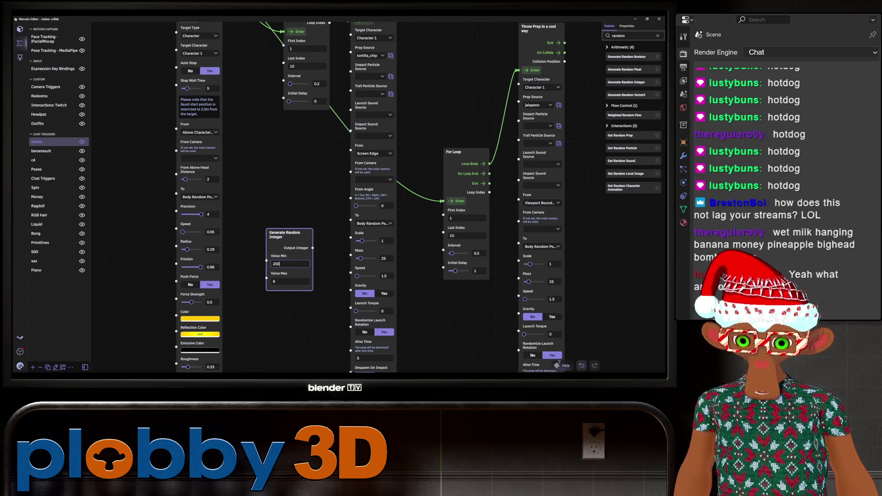
key("Tab")
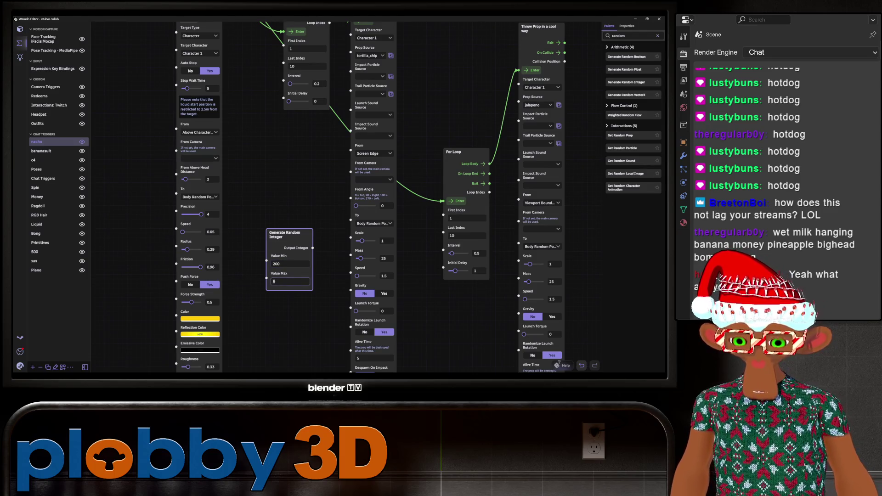
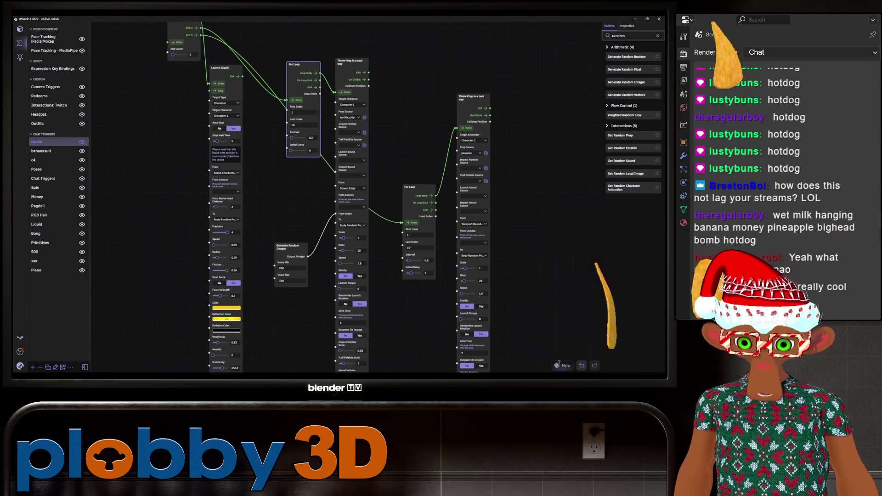
scroll(501, 338, "down", 1)
scroll(502, 338, "down", 1)
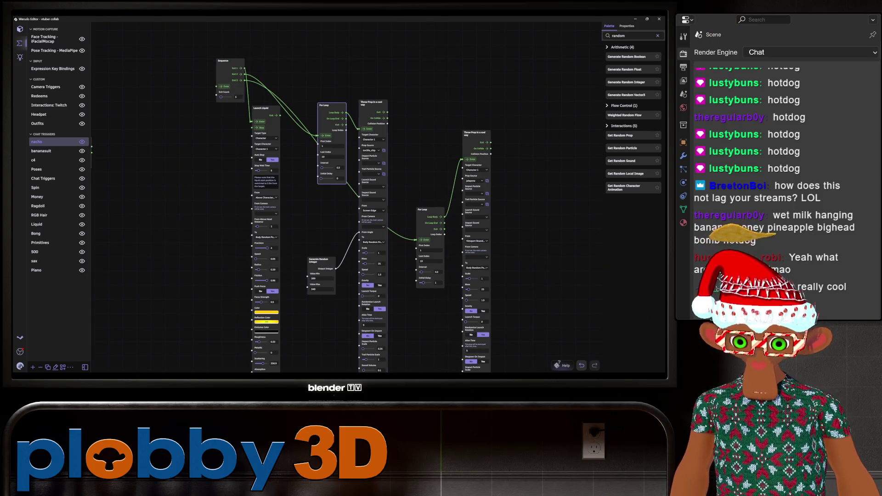
scroll(514, 326, "up", 1)
scroll(514, 325, "up", 1)
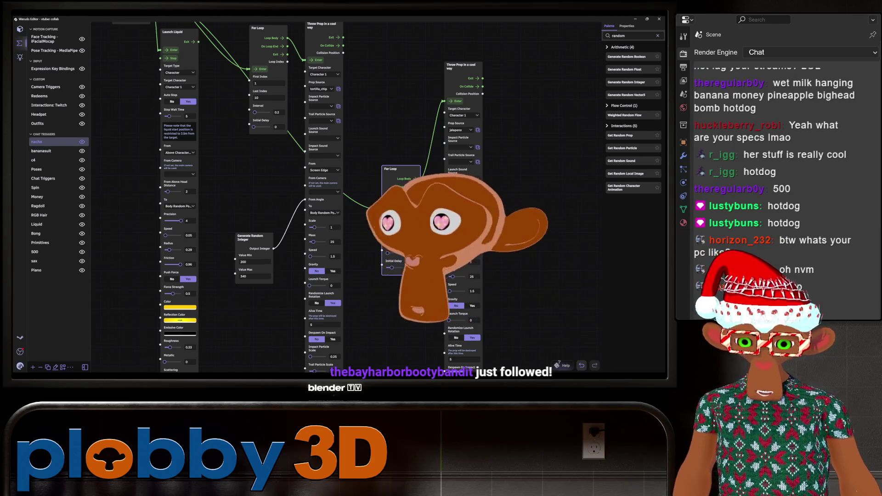
scroll(330, 200, "down", 2)
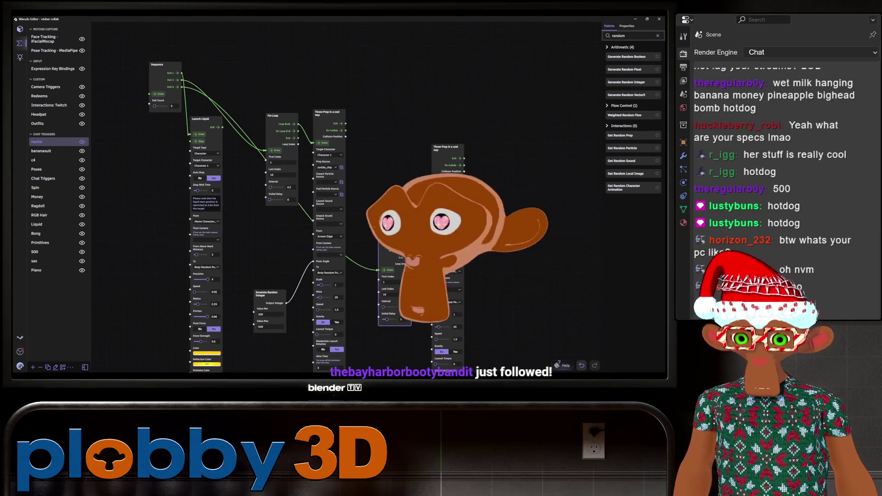
Review the For Loop, Throw Prop and Sequence node settings along the existing chain
middle_click_drag(331, 207, 379, 210)
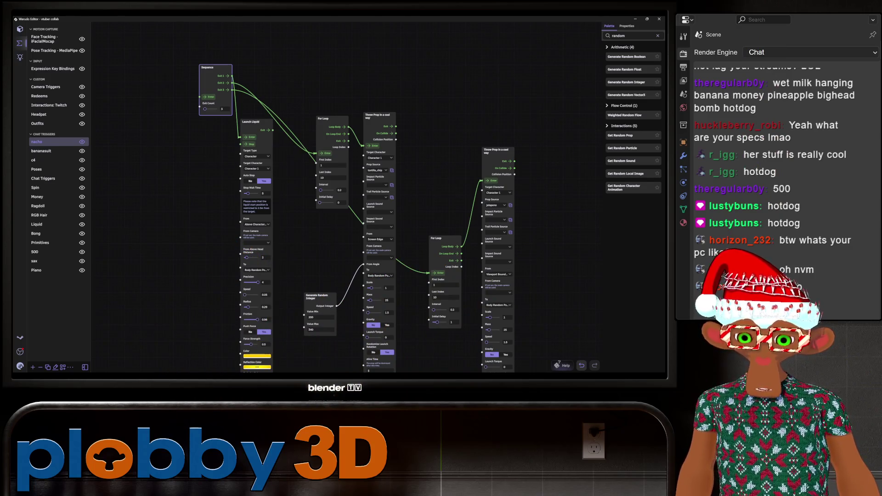
left_click_drag(413, 310, 320, 178)
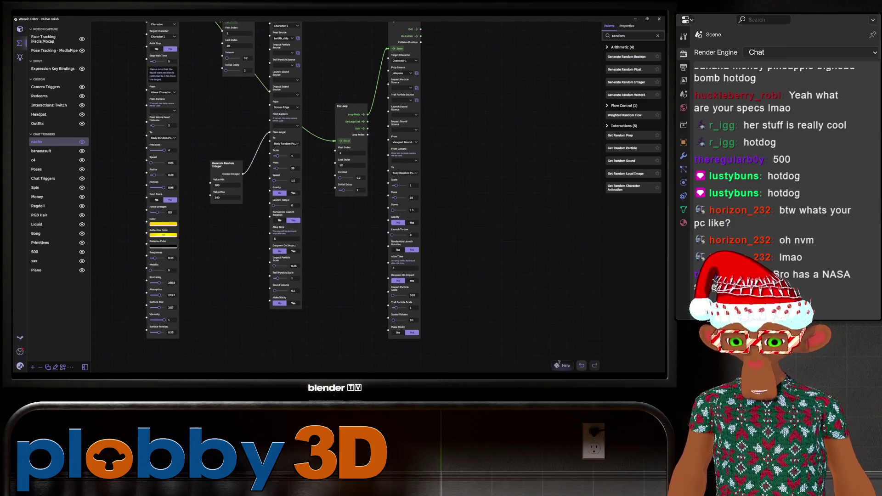
scroll(283, 193, "up", 1)
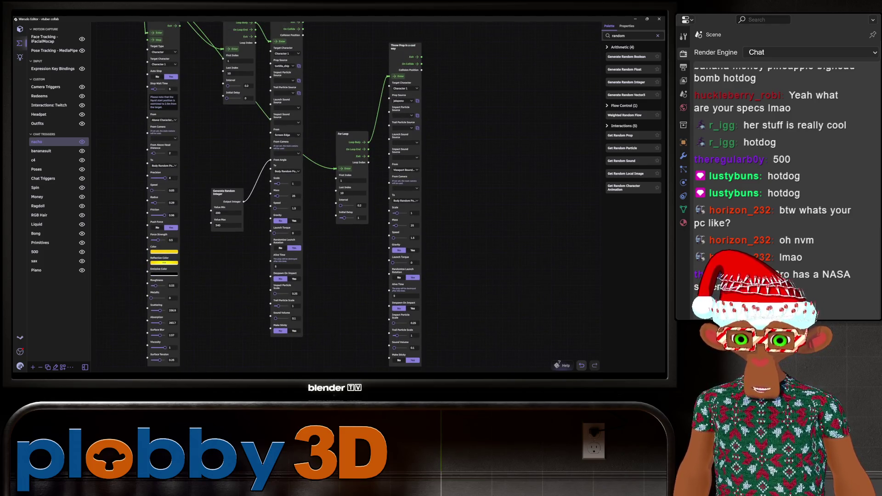
scroll(269, 196, "up", 1)
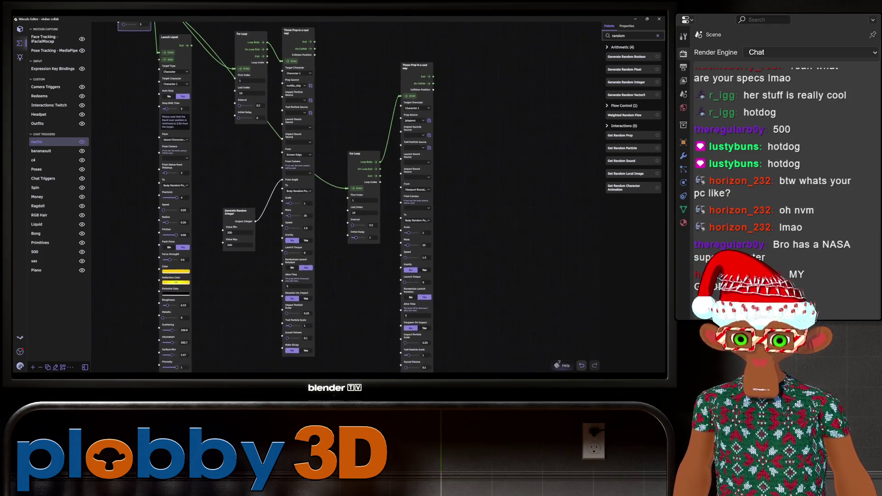
left_click_drag(310, 206, 272, 141)
mouse_move(310, 207)
left_mouse_down()
mouse_move(390, 269)
mouse_move(283, 215)
mouse_move(260, 222)
left_mouse_up()
left_click_drag(310, 207, 316, 284)
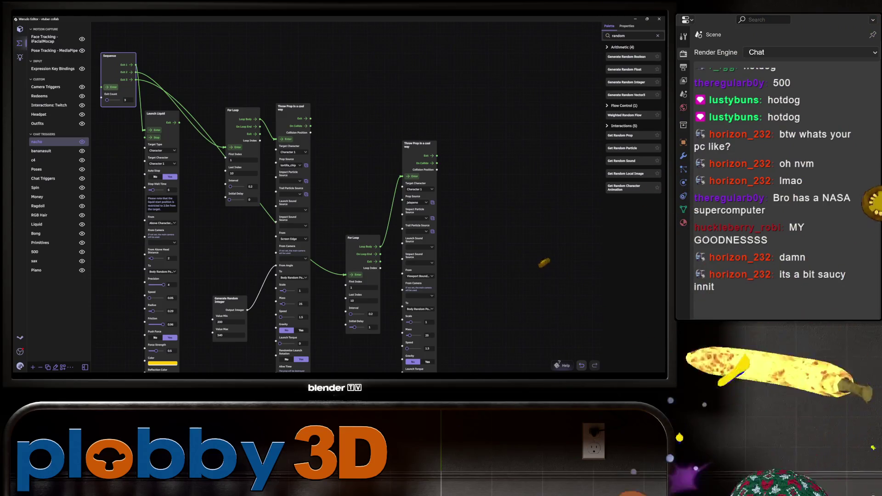
scroll(275, 207, "down", 3)
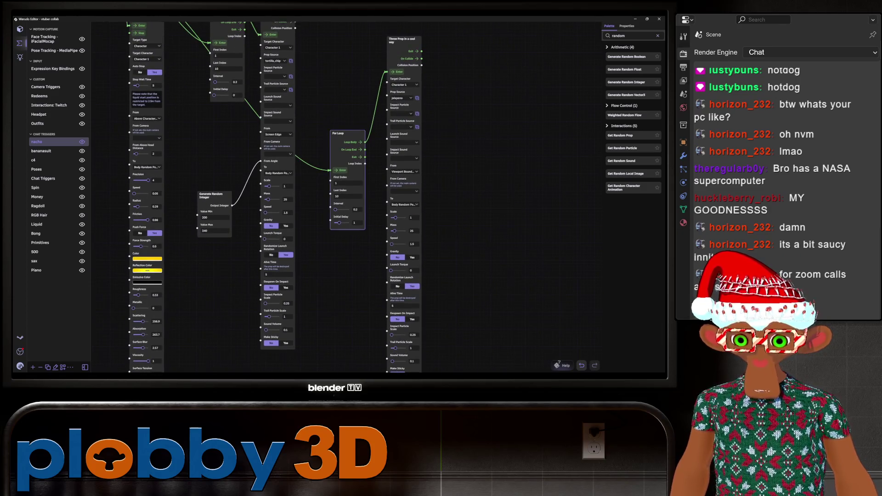
scroll(344, 222, "up", 2)
left_click(355, 217)
type("0.5")
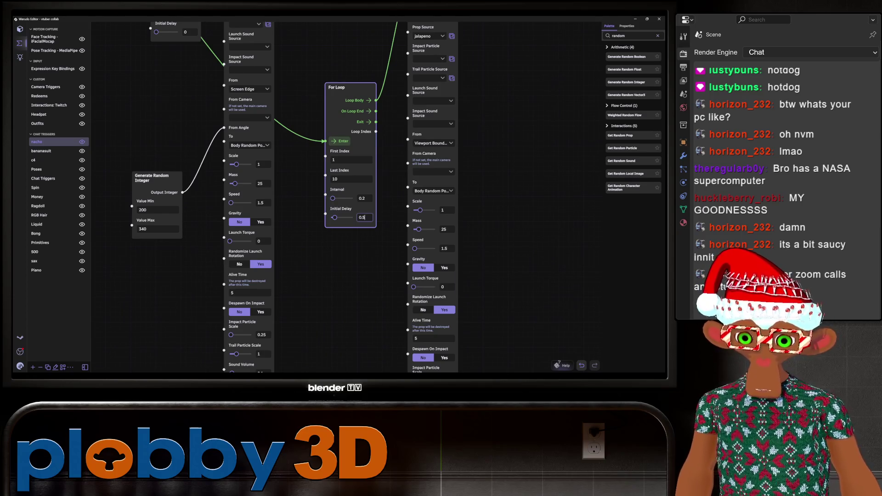
middle_click_drag(326, 195, 288, 178)
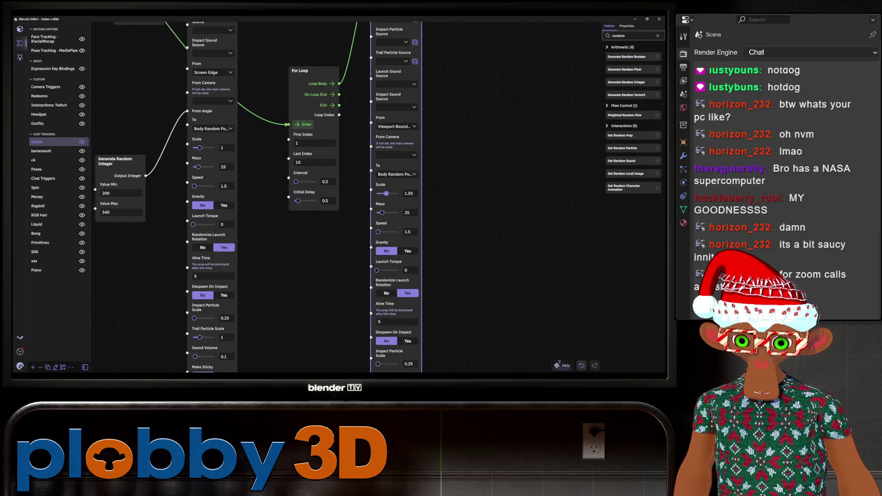
scroll(317, 273, "down", 5)
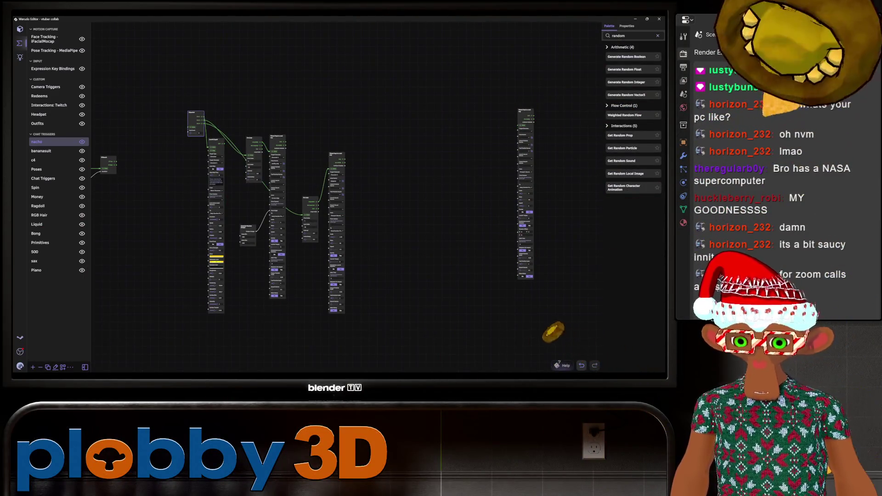
scroll(345, 207, "up", 2)
scroll(345, 207, "up", 2)
scroll(345, 207, "up", 2)
scroll(456, 345, "up", 1)
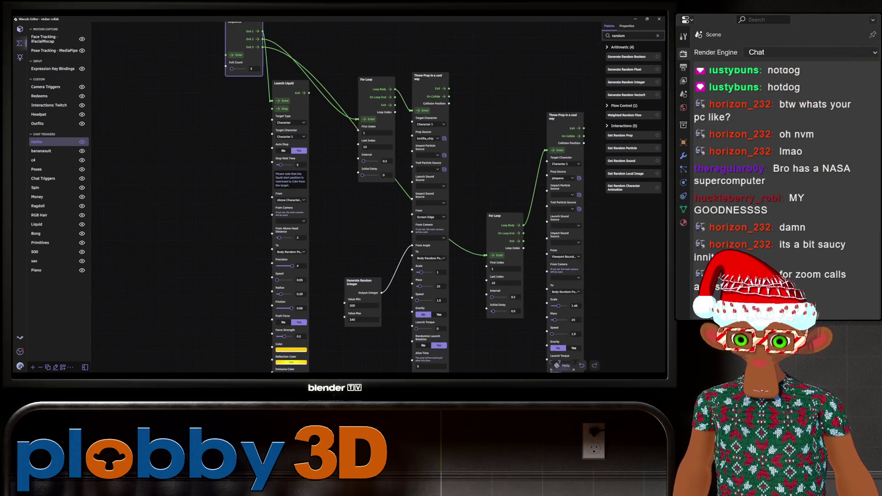
scroll(455, 345, "up", 1)
scroll(454, 346, "up", 1)
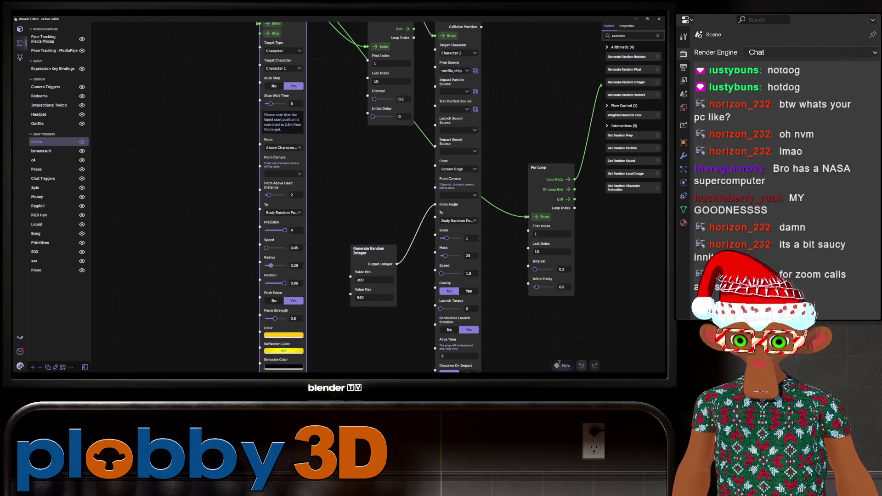
scroll(414, 207, "down", 1)
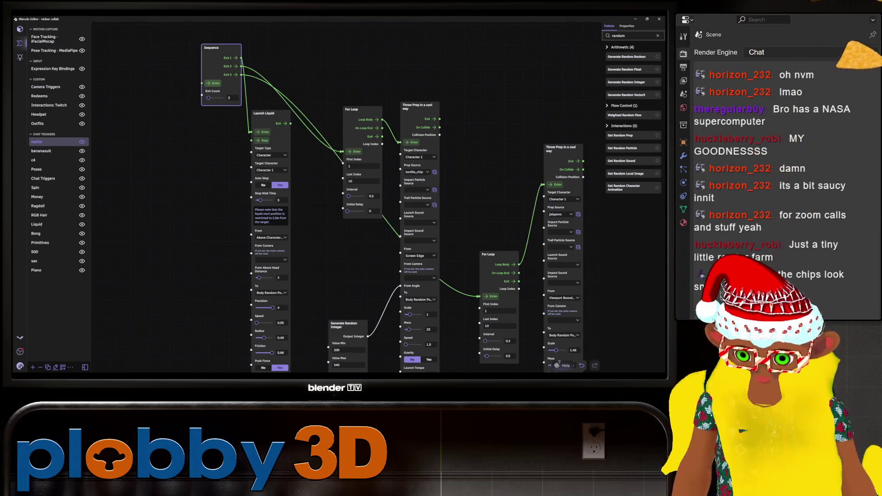
scroll(341, 197, "down", 1)
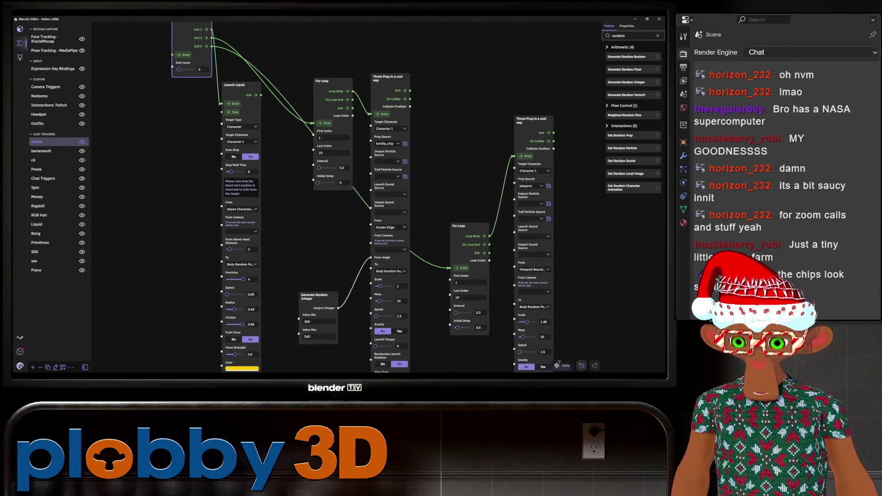
scroll(341, 197, "down", 1)
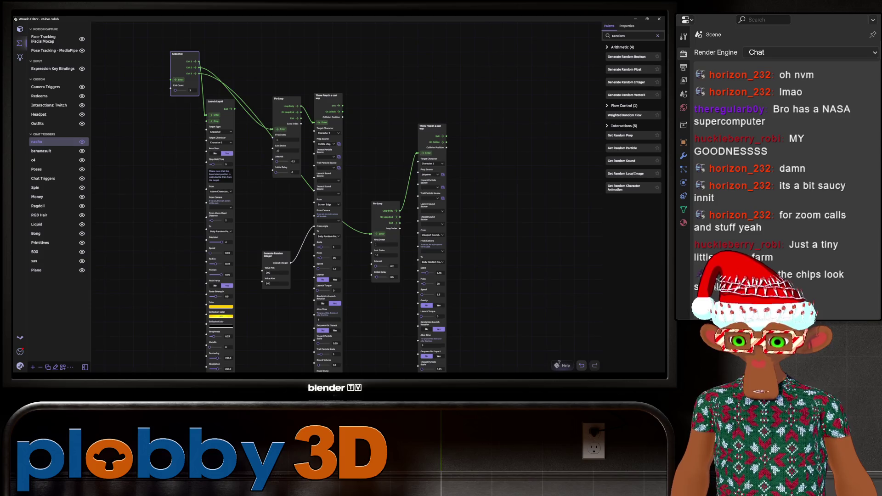
scroll(341, 197, "up", 2)
Inspect the Launch Liquid and chat-message trigger nodes before returning to the main chain
middle_click_drag(413, 207, 310, 138)
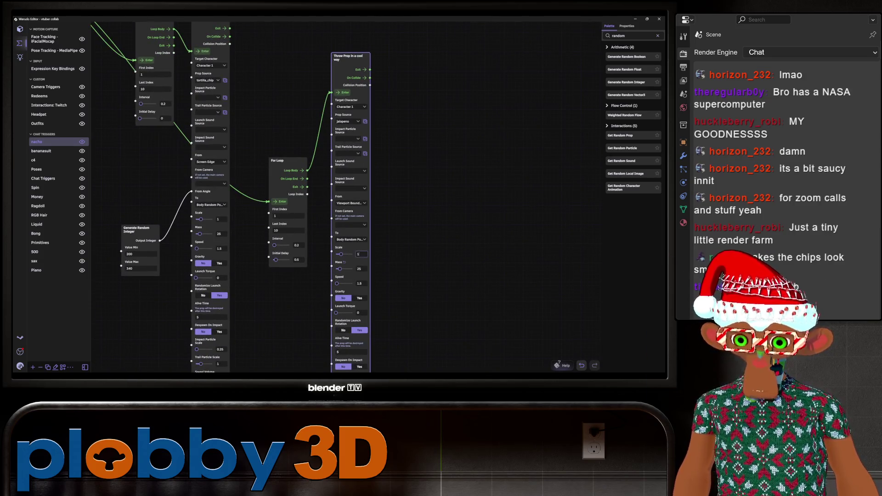
scroll(340, 196, "up", 1)
scroll(340, 197, "down", 2)
middle_click_drag(311, 197, 340, 194)
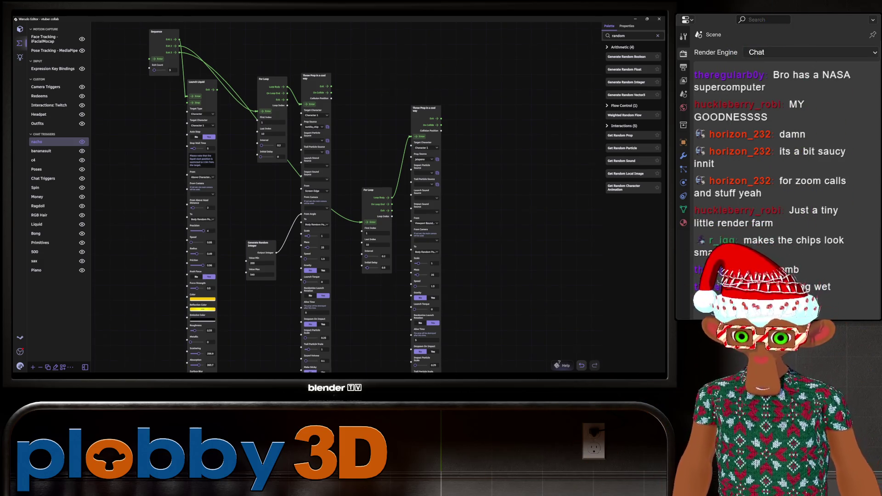
middle_click_drag(311, 197, 329, 249)
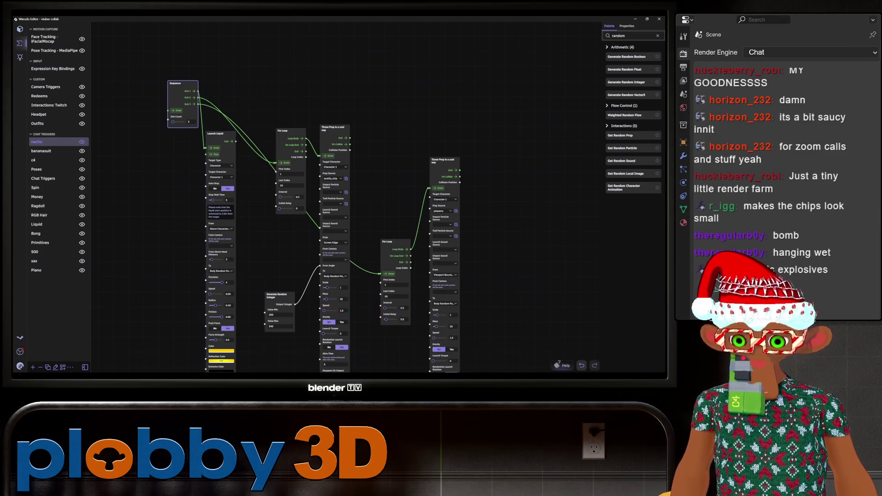
scroll(313, 210, "down", 2)
scroll(325, 200, "down", 2)
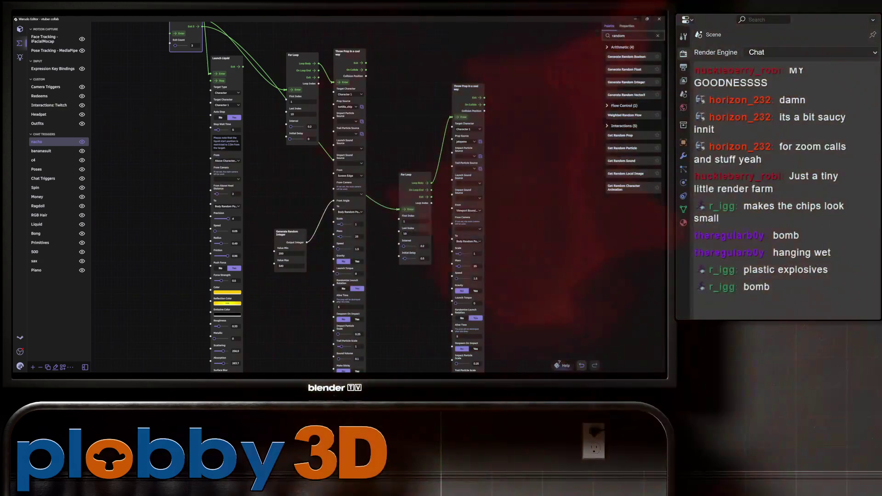
scroll(324, 201, "down", 3)
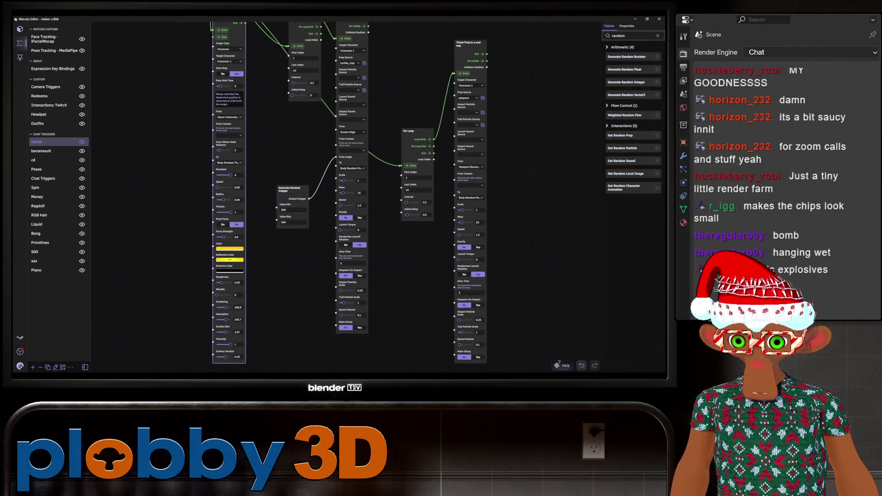
scroll(338, 200, "up", 4)
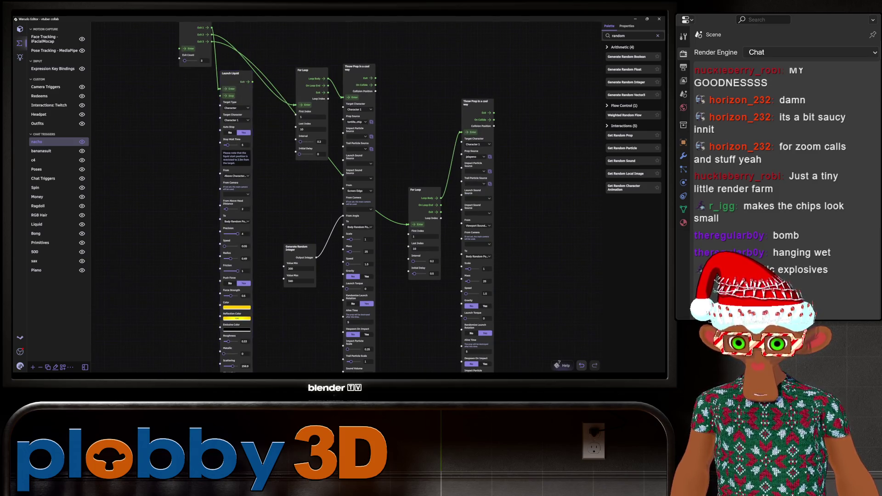
scroll(324, 200, "down", 2)
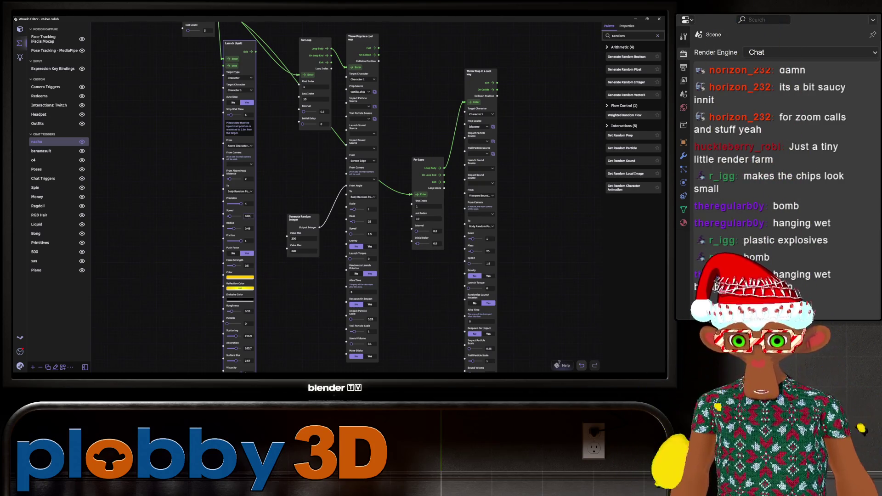
left_click_drag(387, 275, 398, 222)
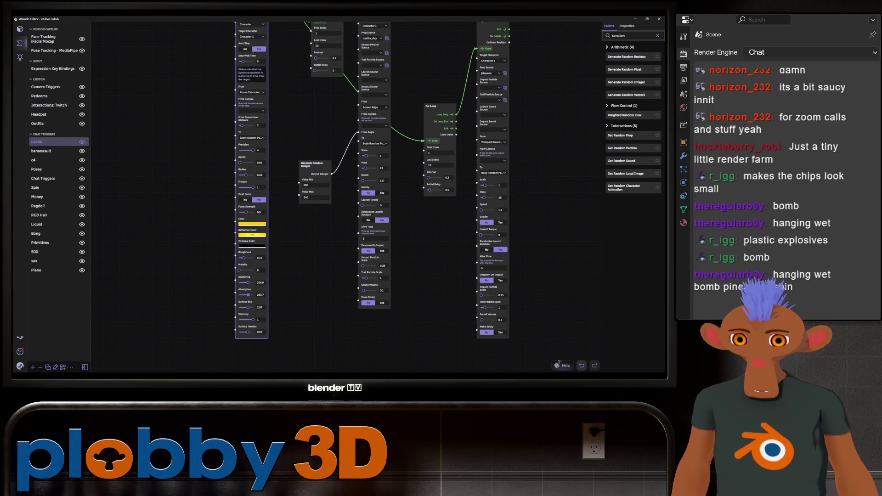
left_click_drag(386, 207, 378, 330)
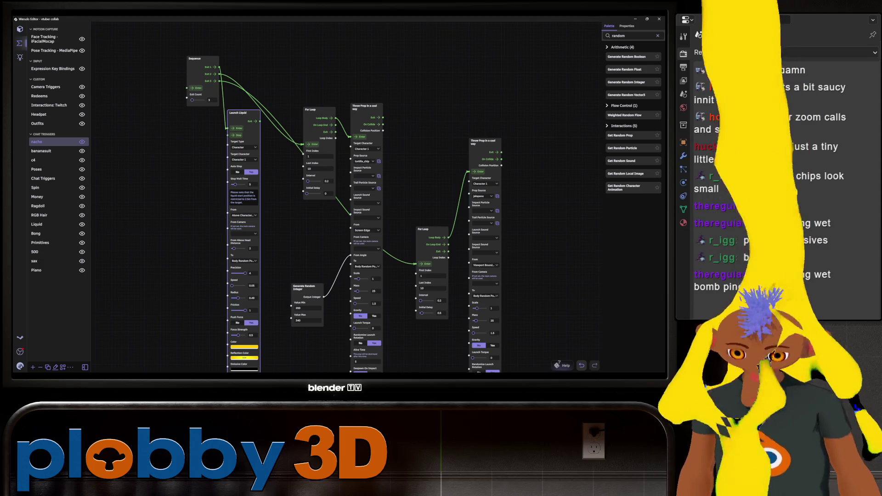
mouse_move(618, 326)
left_mouse_down()
mouse_move(611, 223)
mouse_move(857, 371)
left_mouse_up()
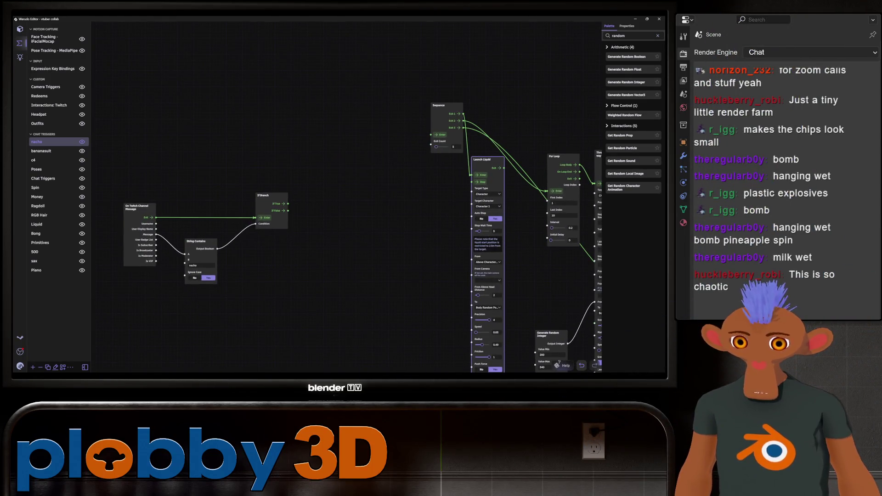
mouse_move(548, 334)
left_mouse_down()
mouse_move(490, 278)
mouse_move(441, 189)
left_mouse_up()
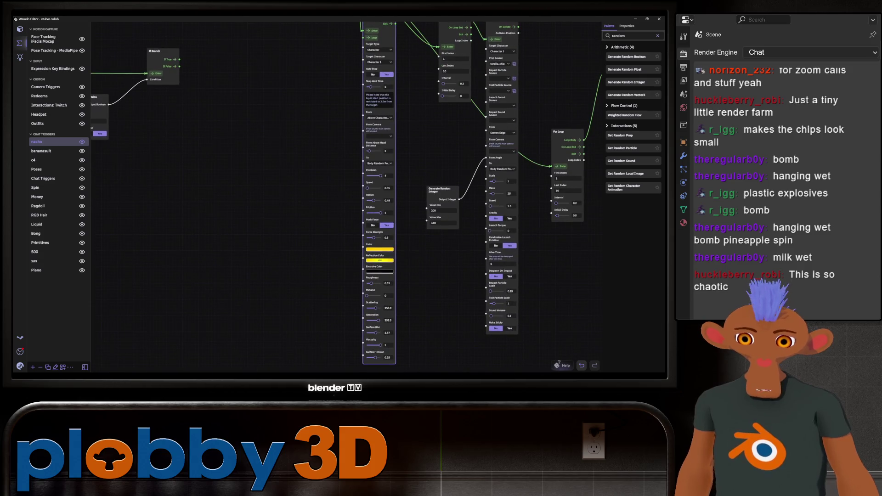
scroll(345, 199, "up", 2)
scroll(345, 200, "up", 2)
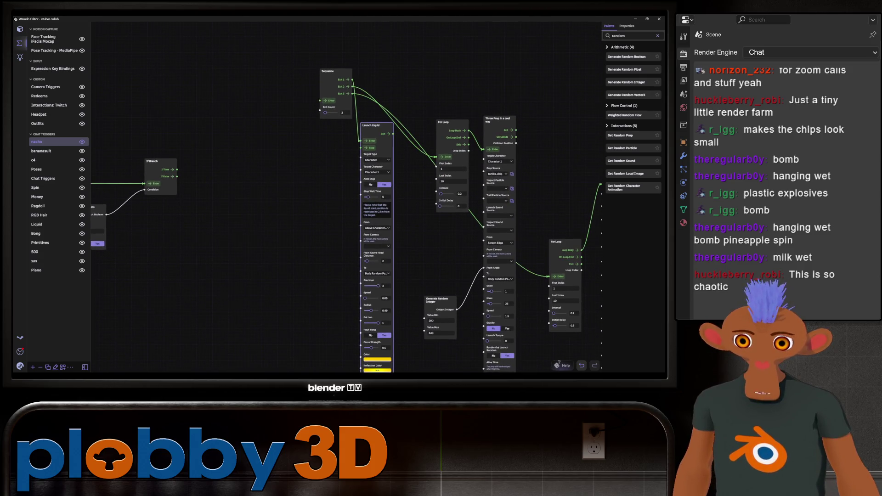
scroll(344, 207, "right", 3)
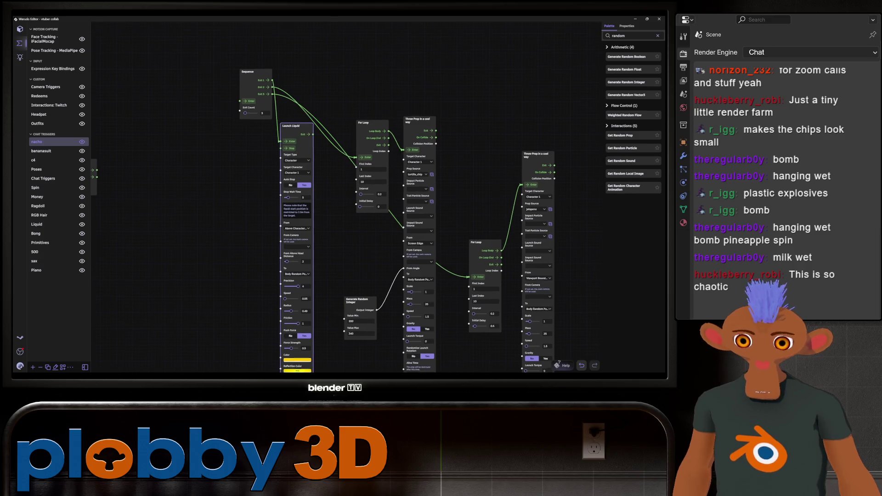
scroll(345, 207, "right", 3)
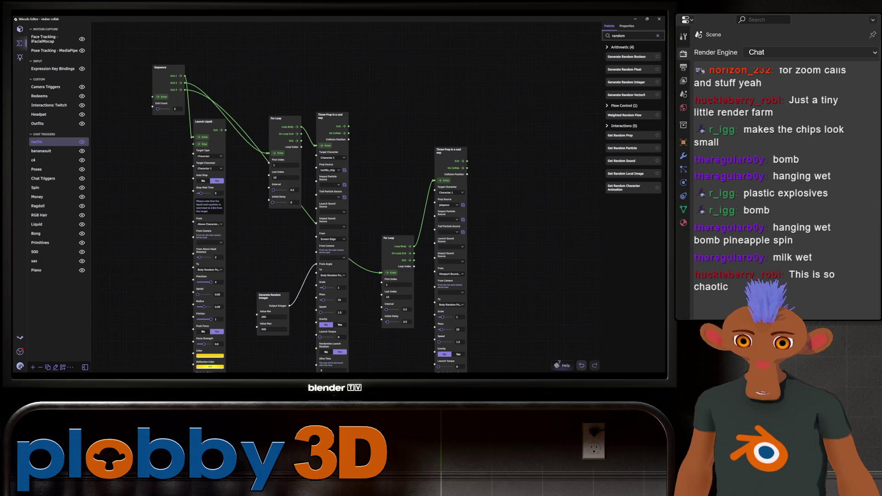
scroll(345, 207, "left", 5)
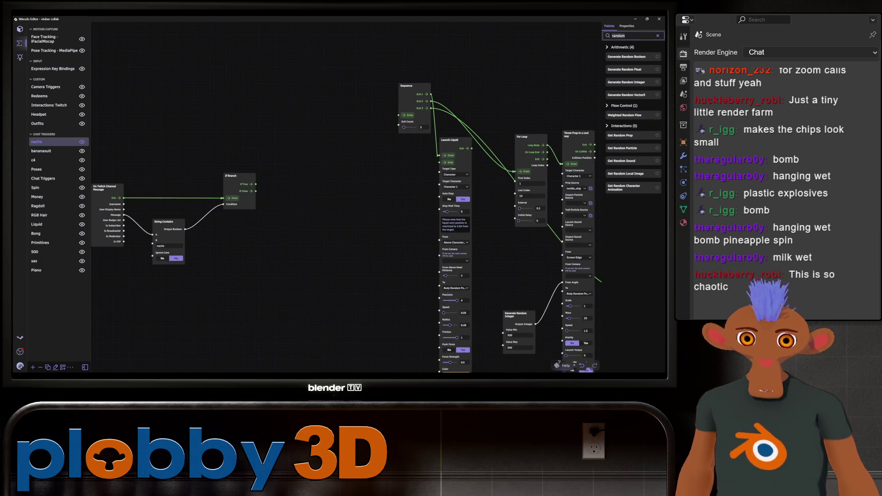
type("collision")
Add a Cooldown For X Seconds node and wire the If Branch's If True output to its Enter
key("BackSpace")
key("BackSpace")
key("BackSpace")
type("ooldown")
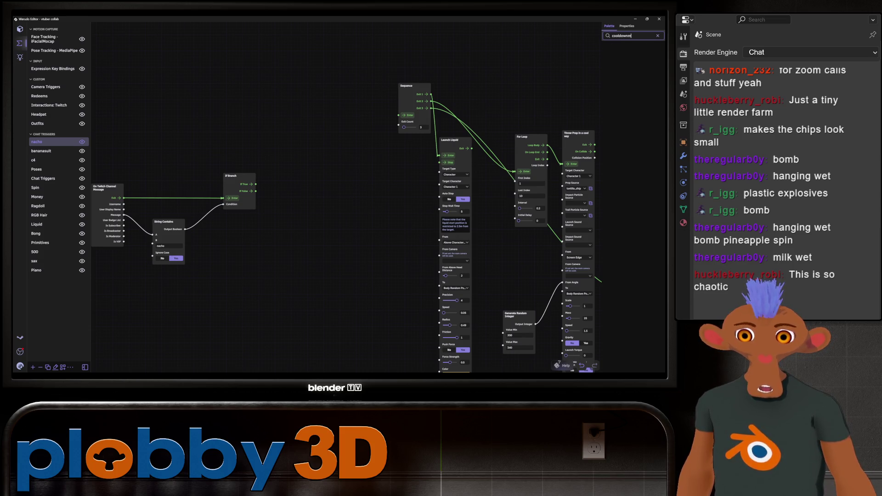
mouse_move(626, 57)
left_mouse_down()
mouse_move(340, 228)
mouse_move(283, 217)
left_mouse_up()
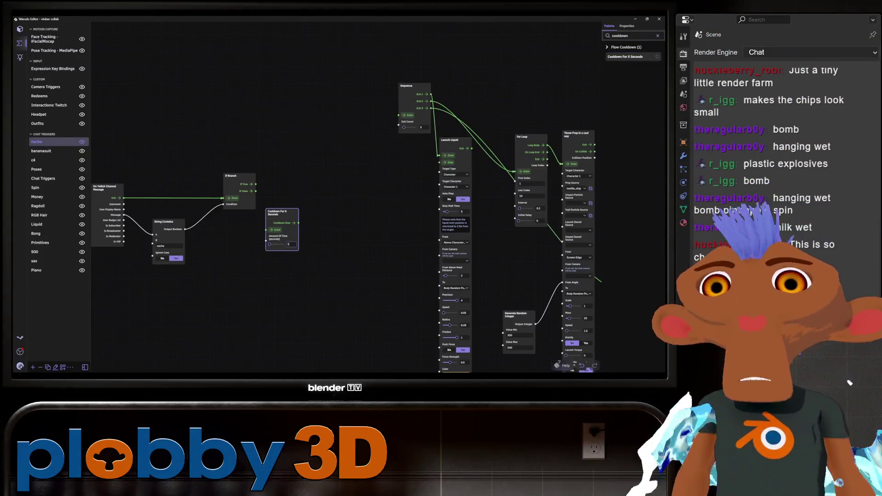
left_click_drag(282, 217, 315, 205)
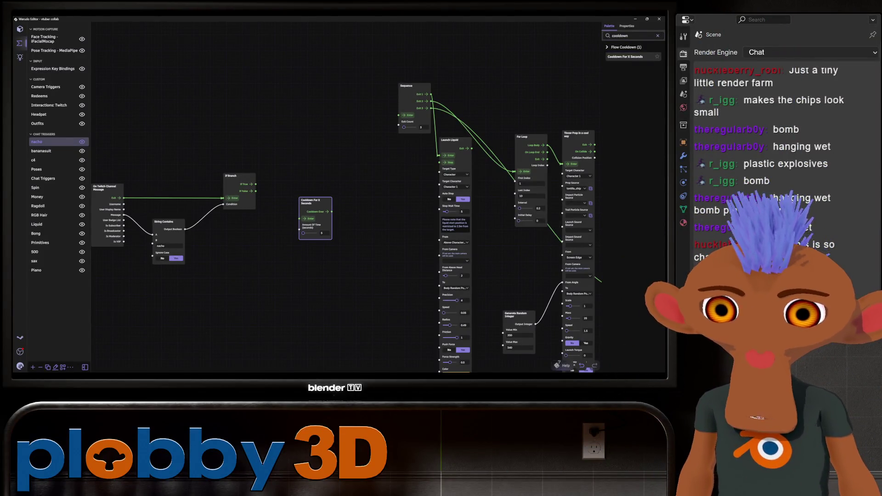
left_click_drag(255, 184, 301, 219)
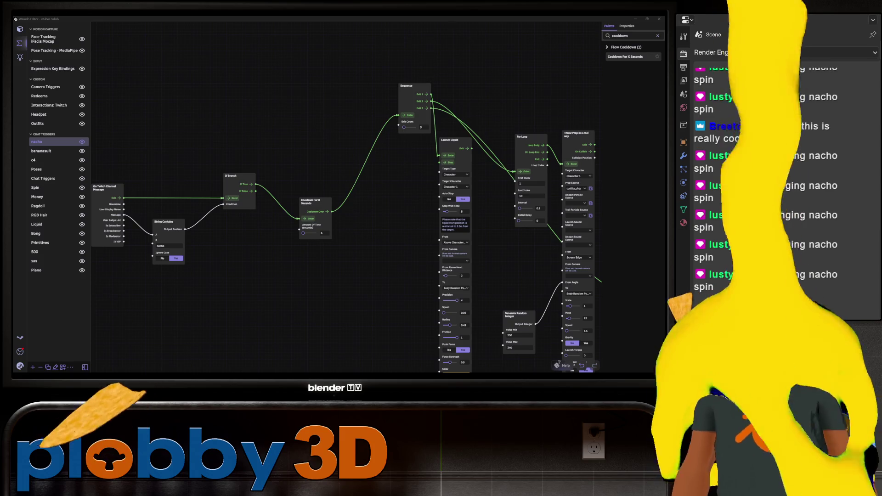
middle_click_drag(414, 206, 264, 246)
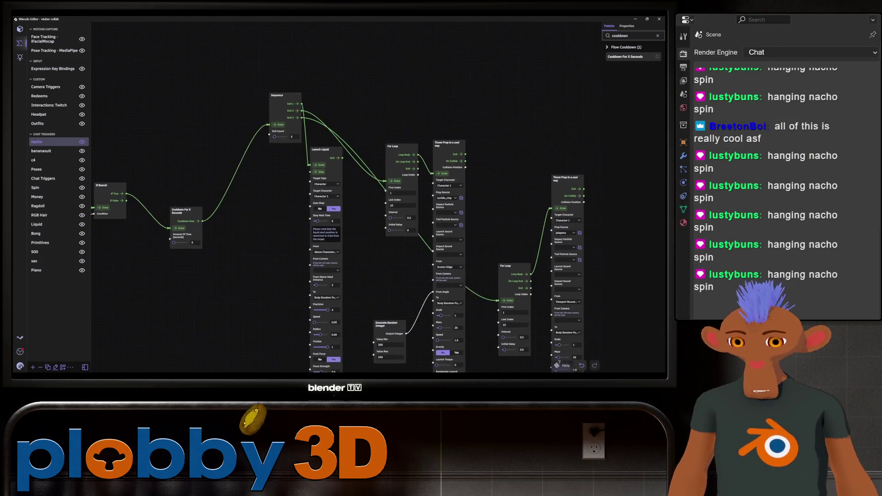
scroll(311, 241, "down", 1)
scroll(310, 242, "down", 1)
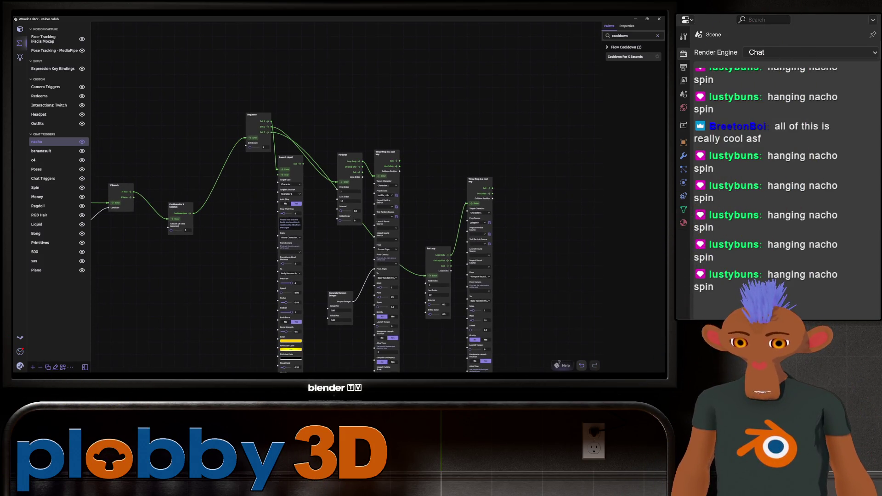
Save the Warudo scene from the main menu and switch over to Blender
middle_click_drag(310, 241, 295, 195)
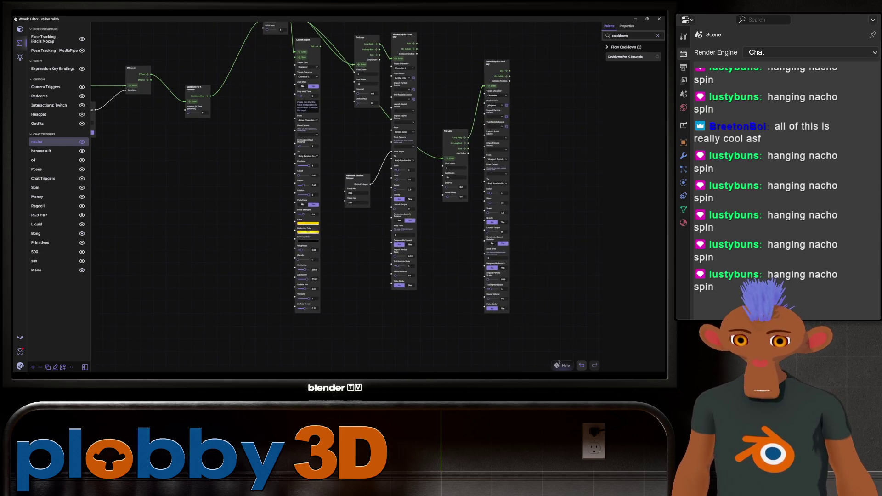
middle_click_drag(310, 242, 399, 259)
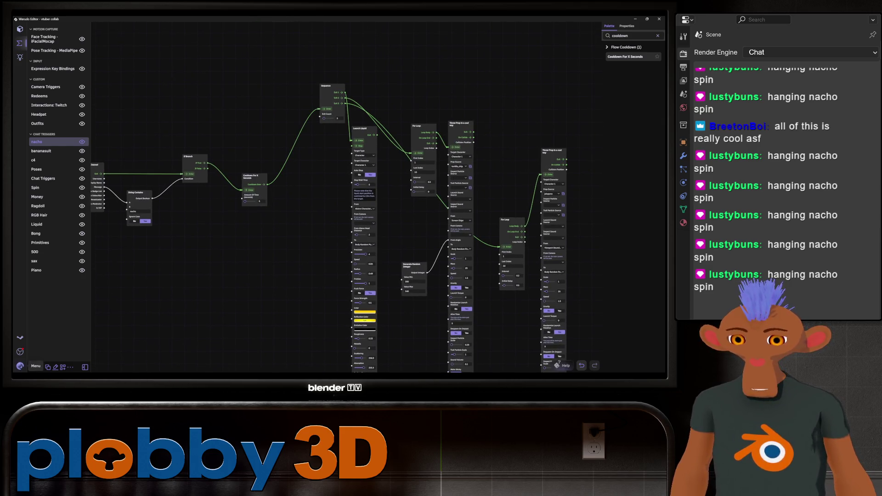
left_click(20, 367)
left_click(34, 244)
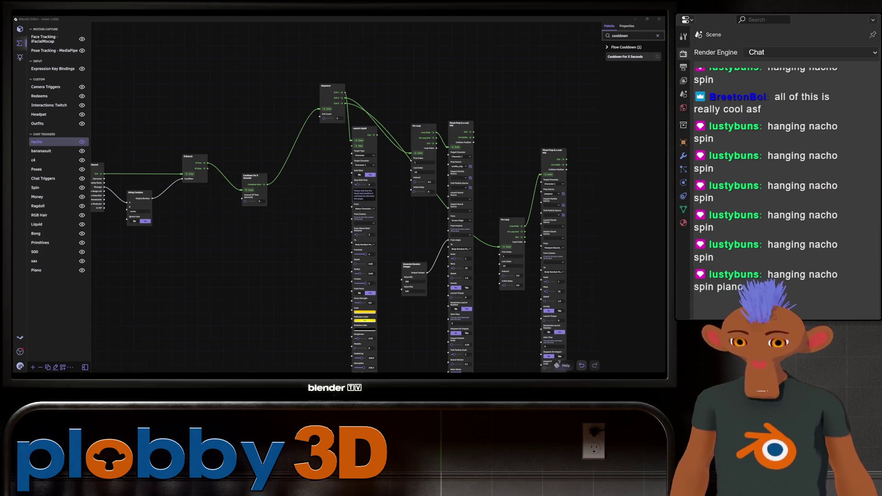
scroll(339, 197, "down", 2)
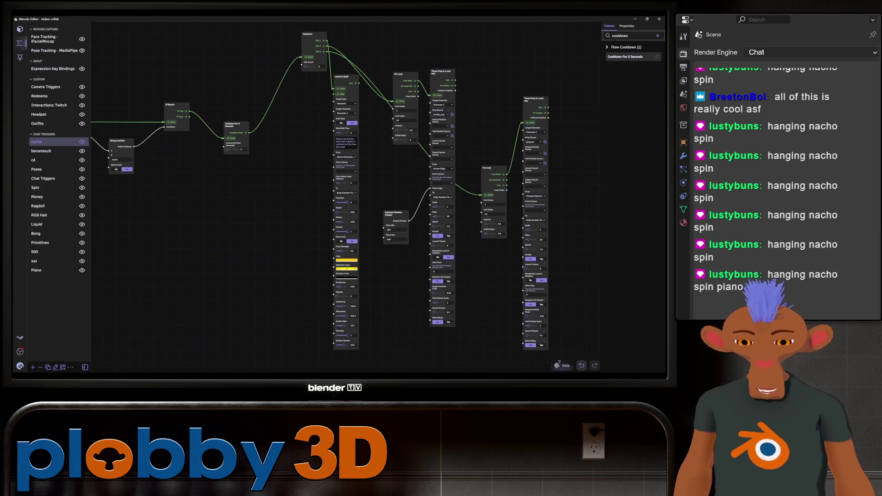
key("alt+Tab")
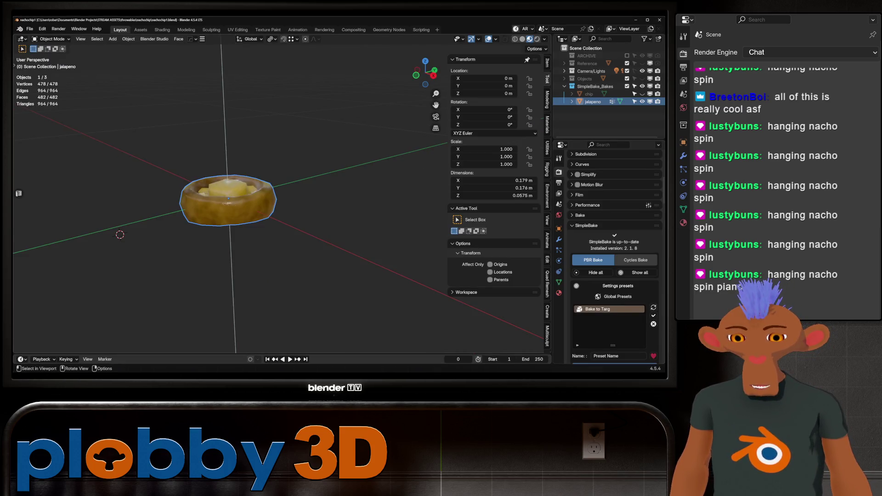
Save the nacho chip file and open banana.blend from the recent files
left_click(30, 28)
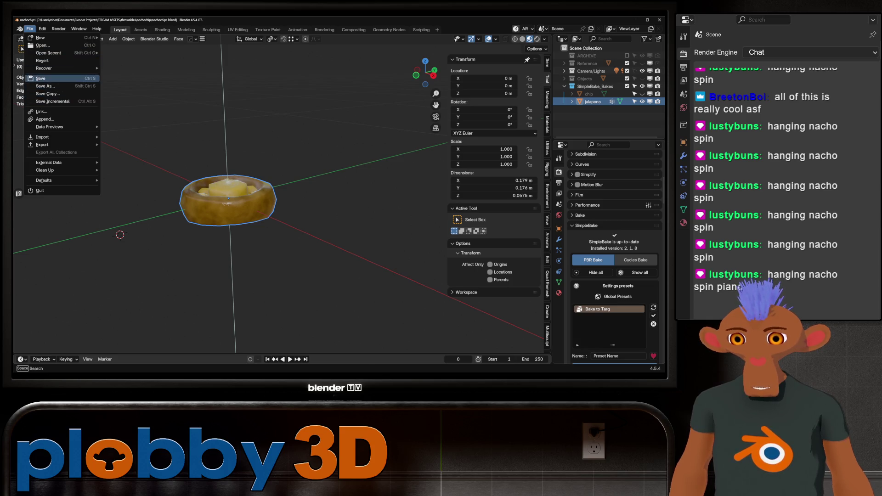
left_click(49, 77)
left_click(29, 28)
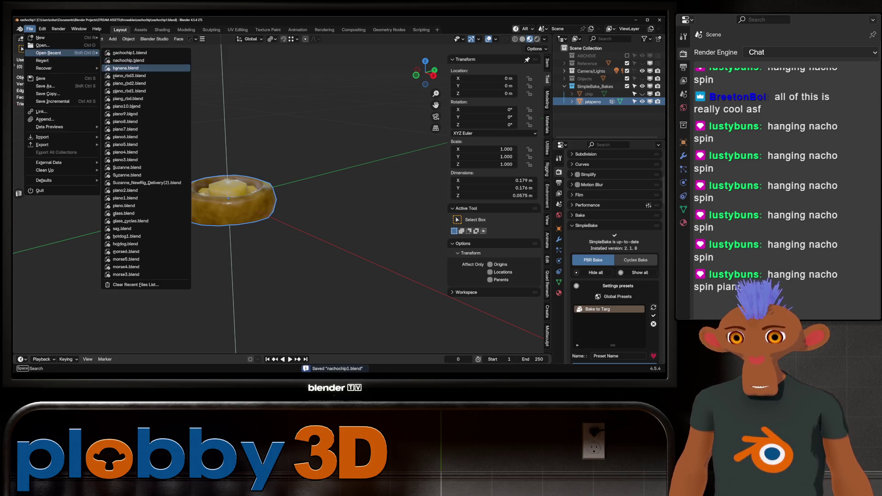
left_click(138, 67)
Orbit the viewport to inspect the banana model from several angles
middle_click_drag(231, 197, 262, 197)
scroll(232, 196, "up", 5)
scroll(231, 197, "down", 5)
mouse_move(345, 192)
middle_mouse_down()
mouse_move(303, 186)
mouse_move(335, 183)
middle_mouse_up()
scroll(336, 183, "up", 4)
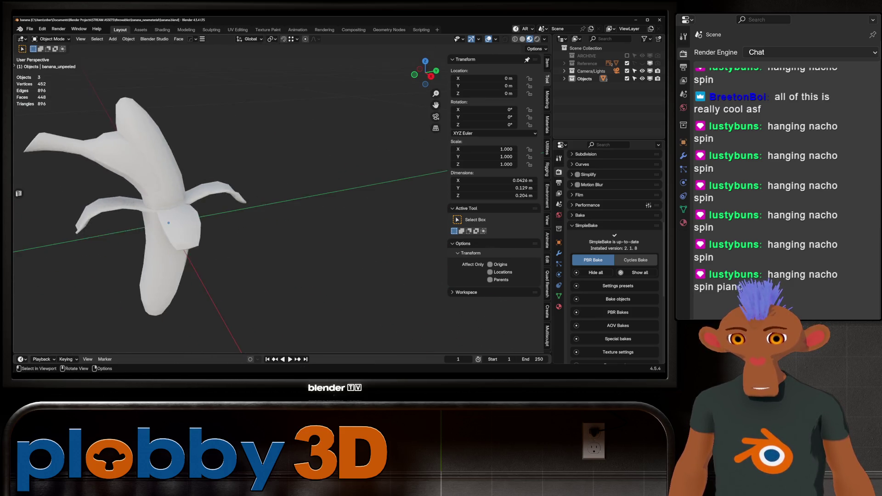
scroll(335, 181, "down", 6)
scroll(231, 196, "up", 3)
middle_click_drag(230, 197, 277, 193)
scroll(231, 196, "up", 3)
scroll(231, 196, "down", 3)
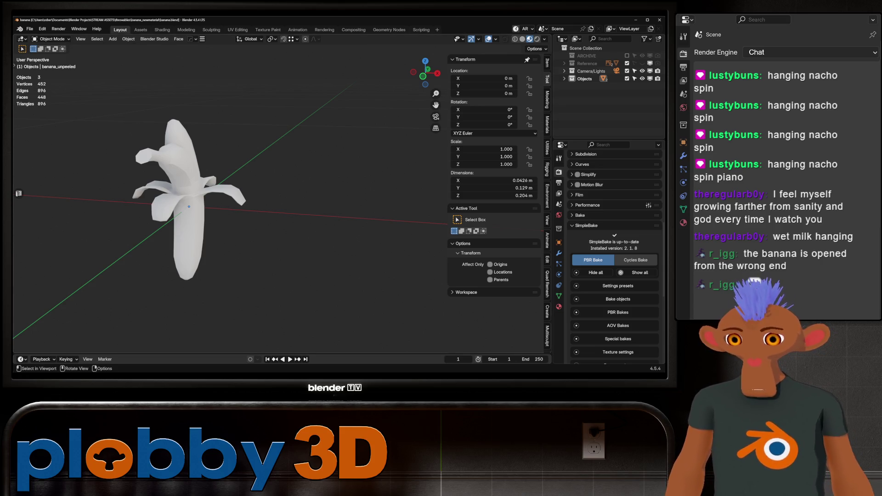
scroll(228, 200, "up", 3)
scroll(227, 200, "up", 3)
scroll(228, 200, "down", 6)
Orbit around the banana and select the unpeeled banana object
mouse_move(227, 200)
middle_mouse_down()
mouse_move(262, 207)
mouse_move(234, 203)
mouse_move(249, 207)
mouse_move(235, 220)
mouse_move(248, 207)
mouse_move(238, 213)
mouse_move(296, 208)
middle_mouse_up()
scroll(227, 200, "up", 2)
scroll(228, 200, "up", 2)
scroll(228, 199, "up", 2)
scroll(228, 200, "down", 3)
scroll(228, 199, "down", 2)
scroll(228, 200, "up", 4)
scroll(227, 200, "up", 2)
scroll(227, 200, "down", 4)
scroll(228, 200, "down", 3)
scroll(228, 200, "up", 2)
scroll(227, 200, "down", 2)
scroll(228, 200, "up", 3)
scroll(228, 201, "up", 2)
scroll(227, 200, "up", 3)
left_click(276, 208)
scroll(276, 206, "down", 4)
scroll(275, 207, "up", 4)
scroll(276, 207, "down", 4)
scroll(276, 208, "up", 4)
scroll(276, 207, "down", 3)
scroll(275, 207, "up", 2)
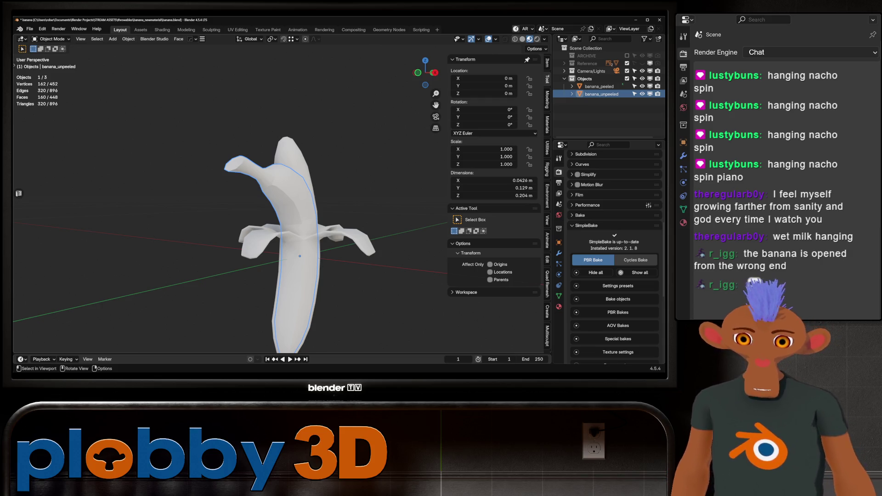
Check the unpeeled banana in local front orthographic view, then return to the whole scene
key("KP_Divide")
middle_click_drag(275, 207, 317, 208)
scroll(548, 207, "down", 3)
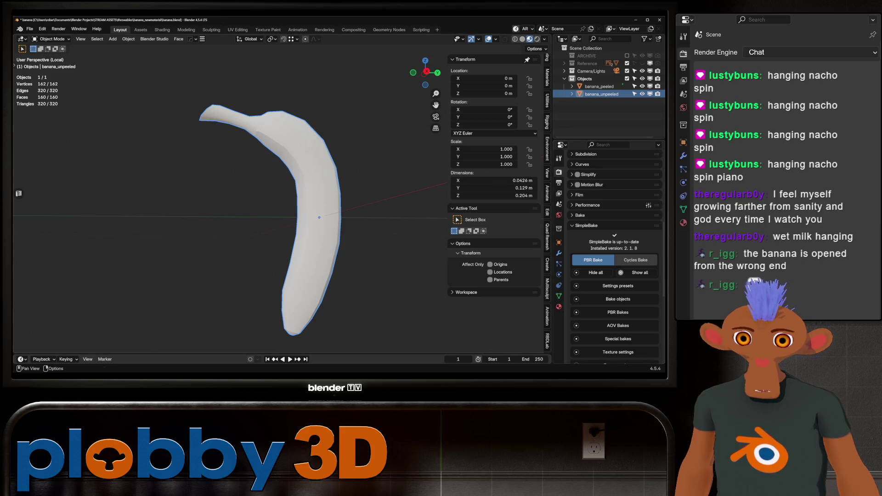
key("KP_1")
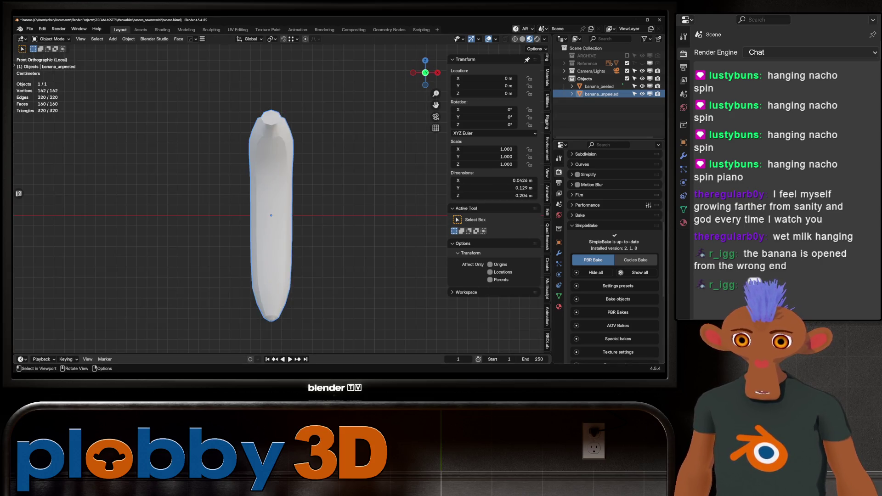
scroll(275, 207, "down", 5)
scroll(275, 207, "up", 4)
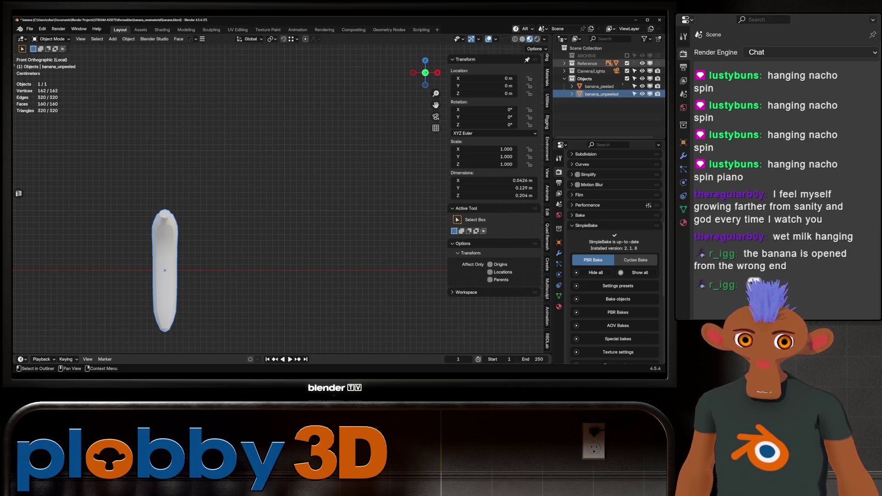
scroll(228, 199, "down", 5)
middle_click_drag(344, 207, 245, 276, "shift")
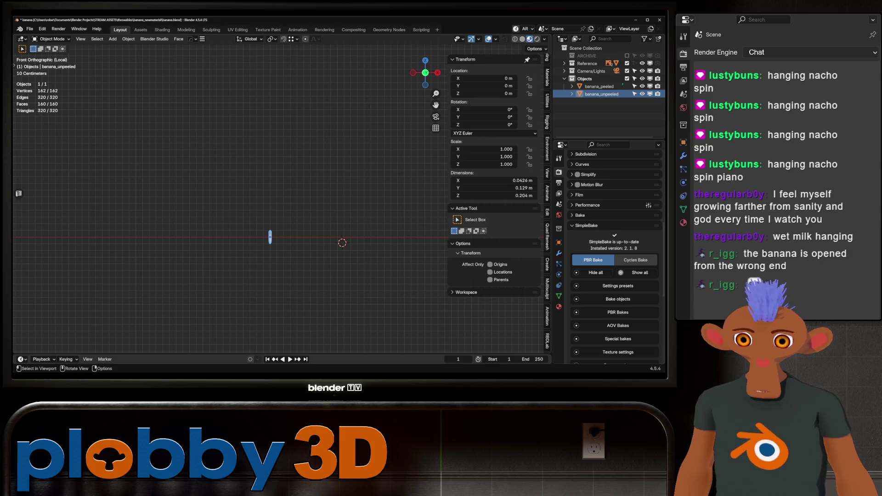
key("KP_Divide")
scroll(228, 200, "down", 2)
scroll(228, 200, "down", 2)
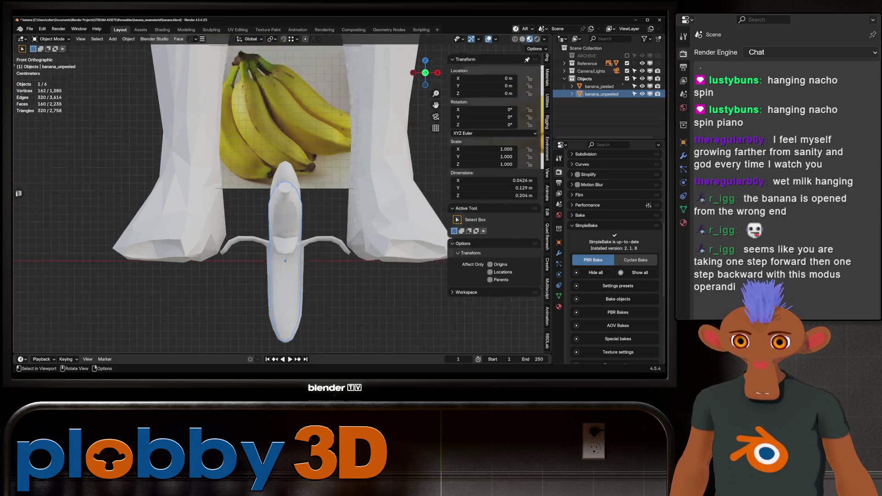
scroll(286, 207, "down", 4)
Hide the Human Reference object and select both banana reference image empties
left_click(572, 62)
left_click(642, 86)
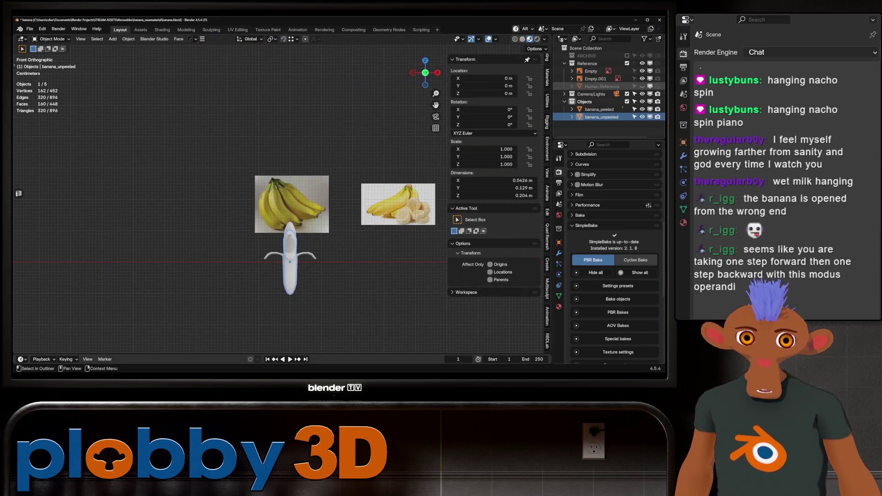
scroll(372, 228, "up", 1)
scroll(372, 228, "up", 1)
scroll(372, 228, "up", 1)
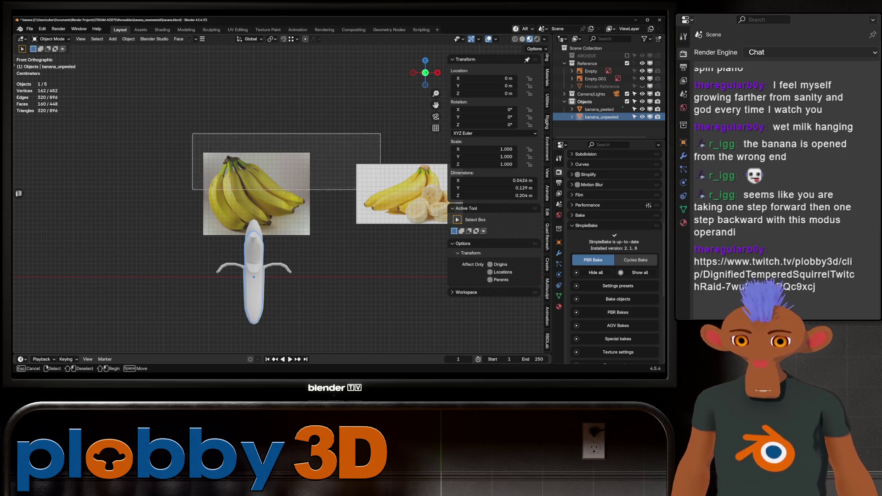
key("alt+a")
left_click(587, 63)
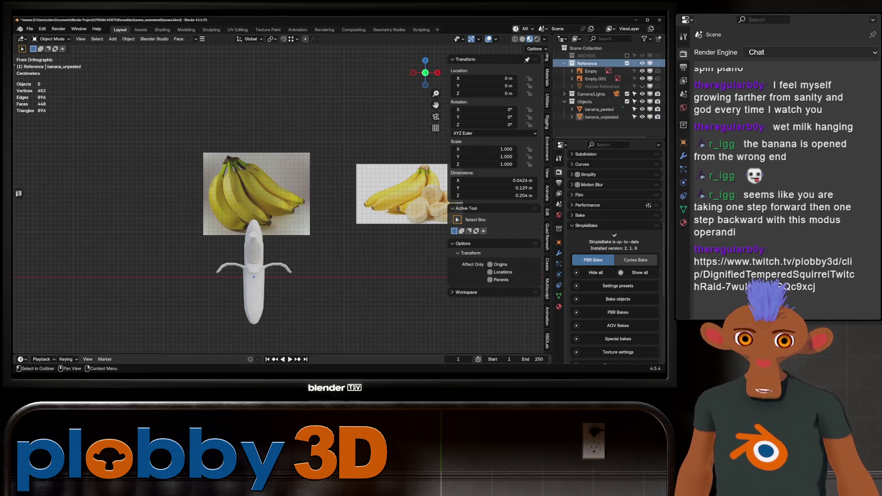
left_click(591, 72)
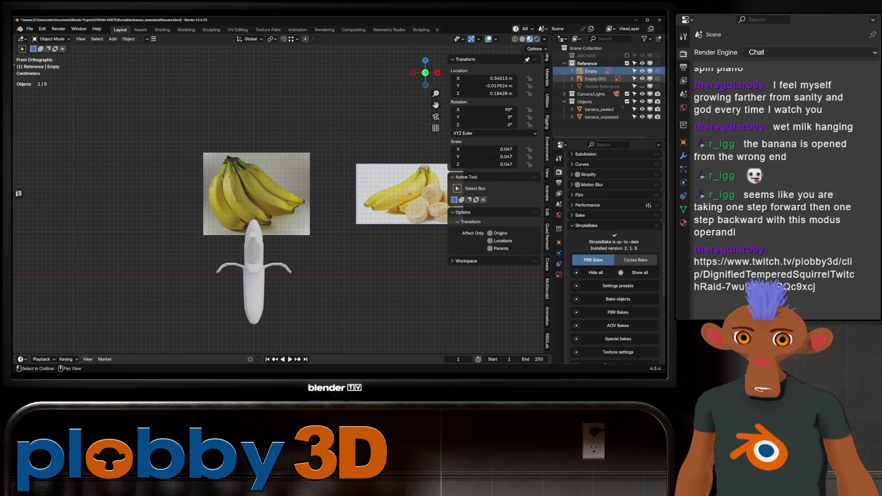
Shift the reference images left along X, then enter Edit Mode on banana_unpeeled
key("g")
key("x")
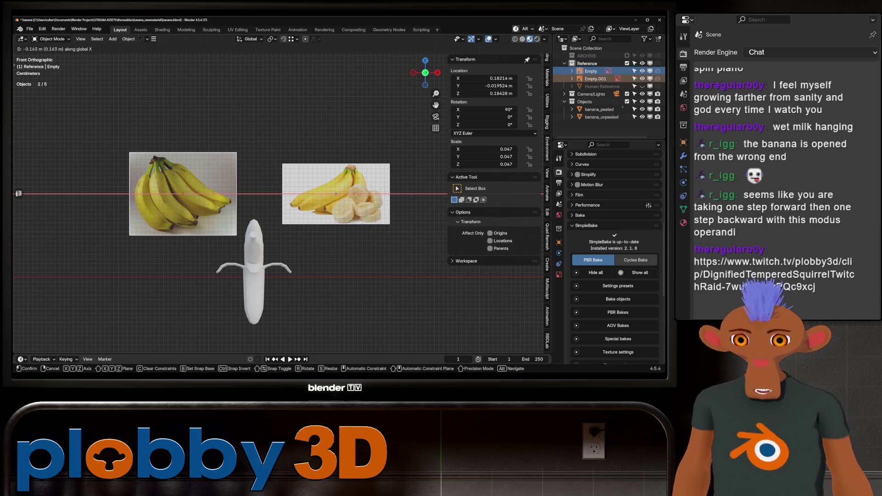
key("Return")
scroll(231, 196, "up", 2)
scroll(230, 197, "down", 1)
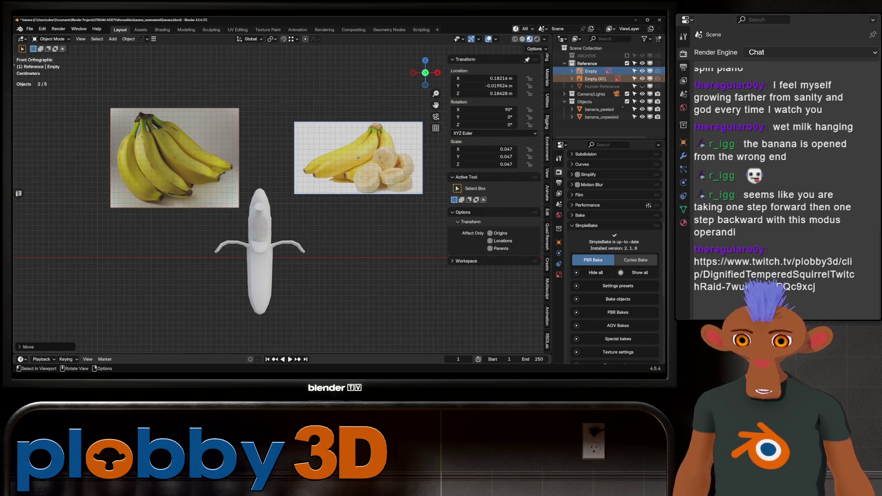
scroll(254, 221, "up", 2)
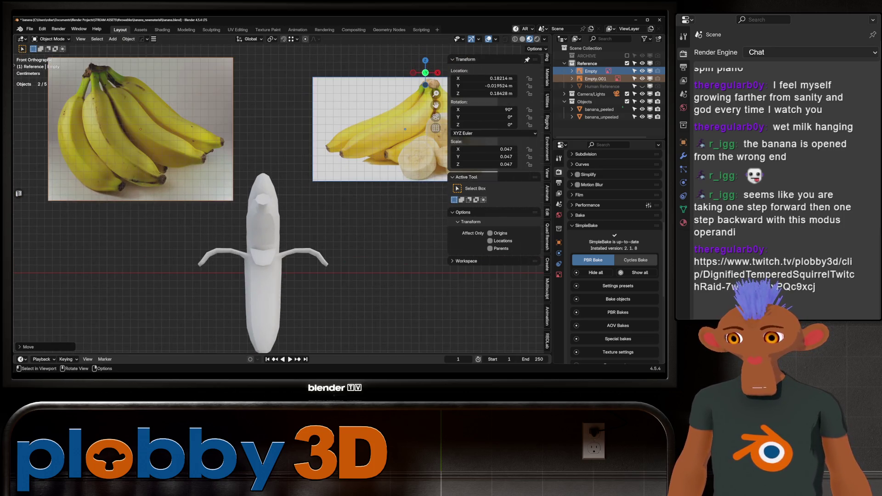
scroll(255, 213, "up", 2)
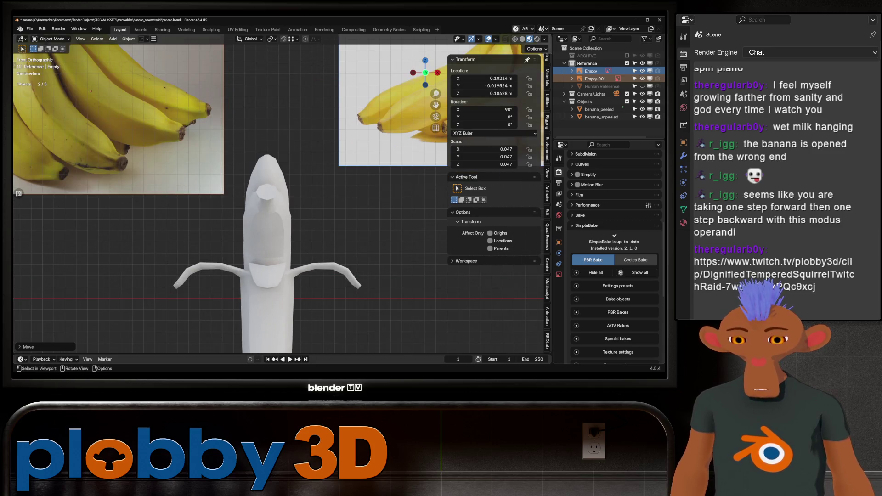
left_click(602, 117)
key("Tab")
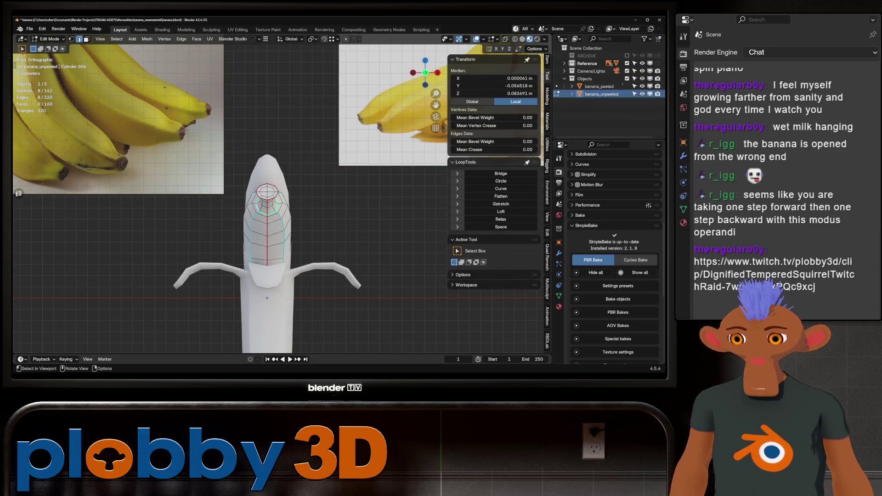
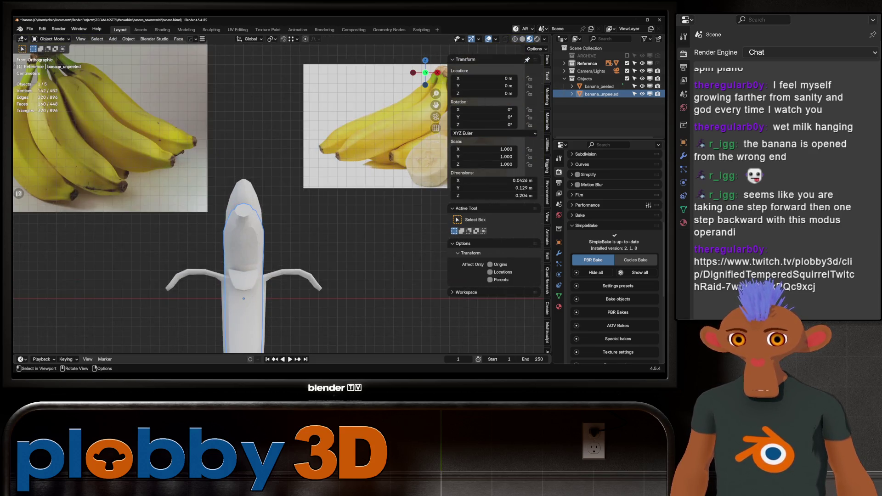
scroll(396, 202, "down", 2)
scroll(396, 203, "up", 1)
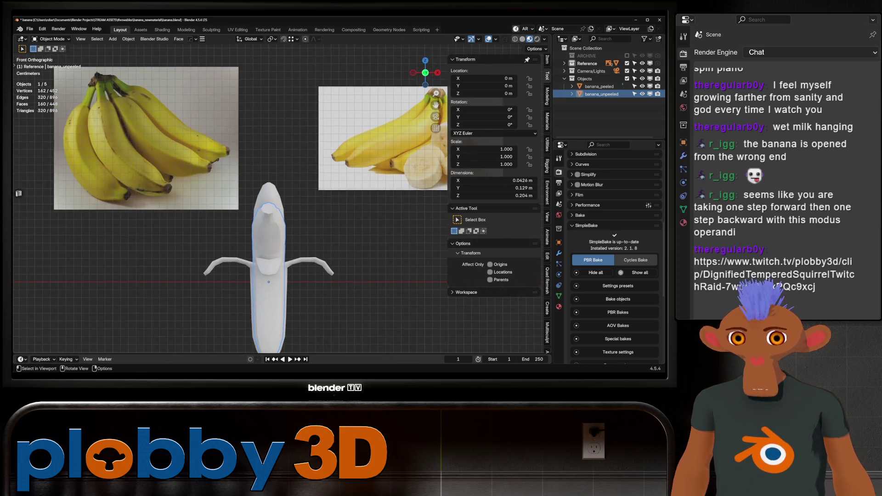
Hide banana_peeled in the Outliner and move to the Texture Paint workspace around the unpeeled banana
middle_click_drag(269, 207, 297, 179)
scroll(268, 208, "up", 2)
scroll(268, 207, "down", 2)
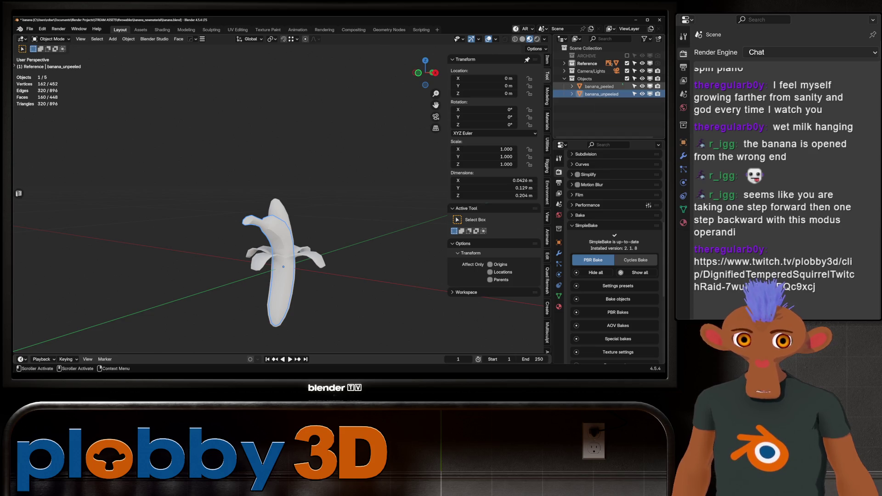
left_click(643, 86)
scroll(317, 304, "up", 3)
scroll(317, 303, "up", 2)
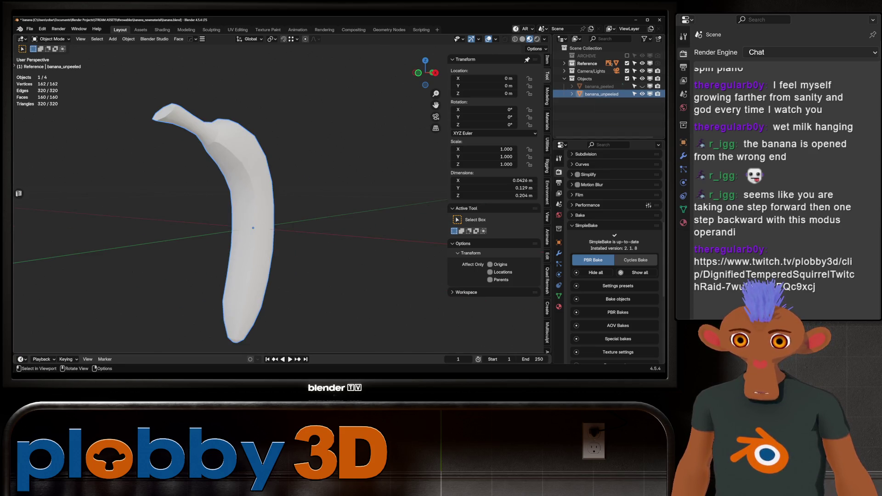
middle_click_drag(253, 228, 289, 224, "shift")
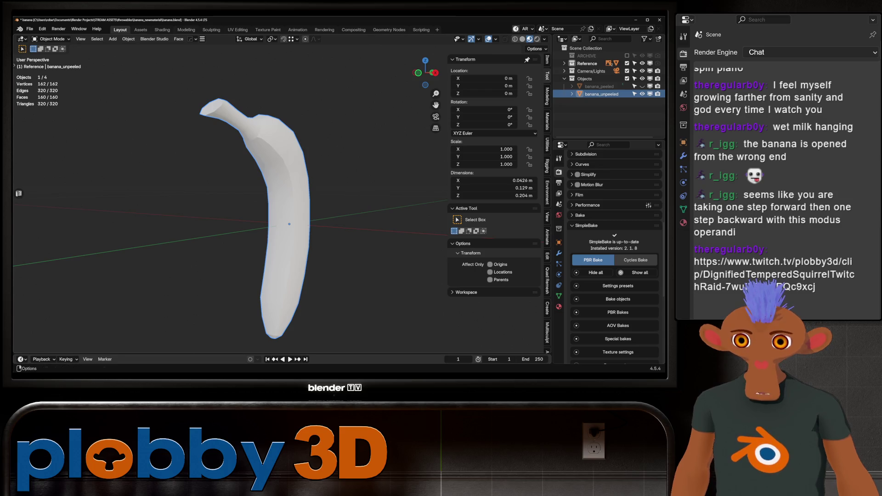
left_click(268, 30)
middle_click_drag(345, 200, 323, 186)
scroll(324, 187, "up", 4)
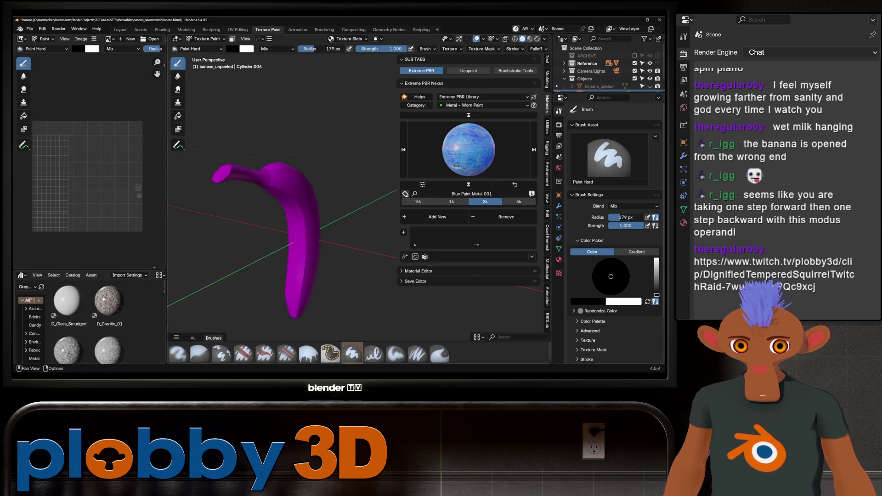
Run Quick Ucupaint Node Setup on the banana with only the Color channel enabled
left_click(469, 70)
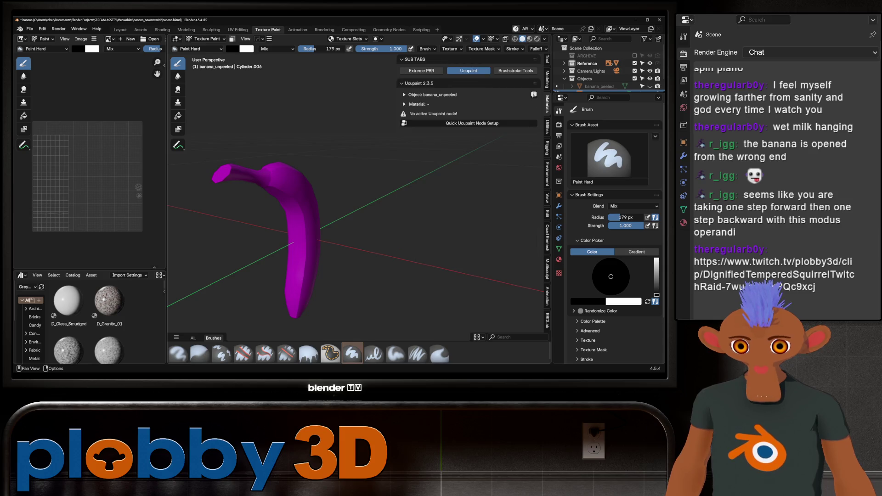
left_click(466, 123)
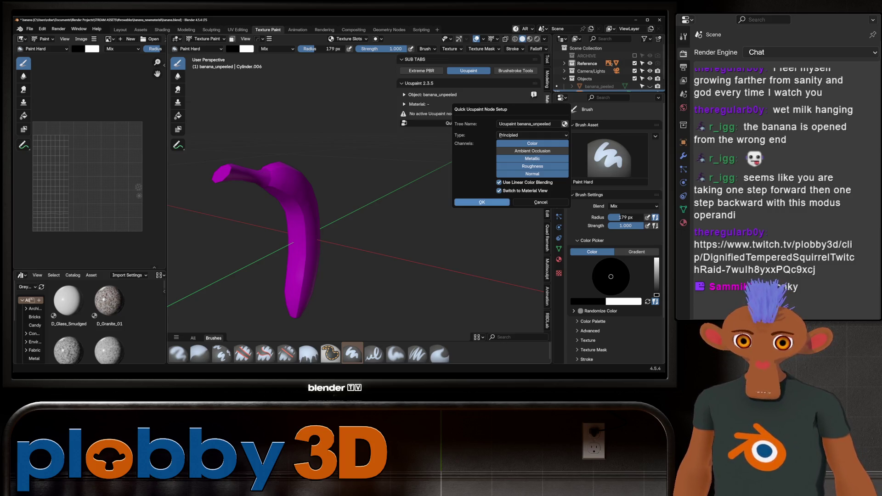
left_click_drag(532, 159, 532, 174)
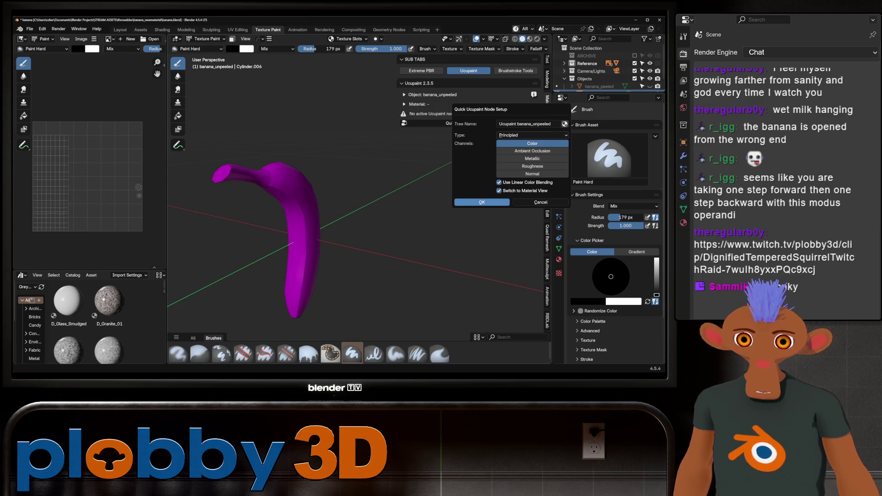
left_click(482, 202)
Add a new blank image layer to the Ucupaint stack, turning the banana white
left_click(533, 196)
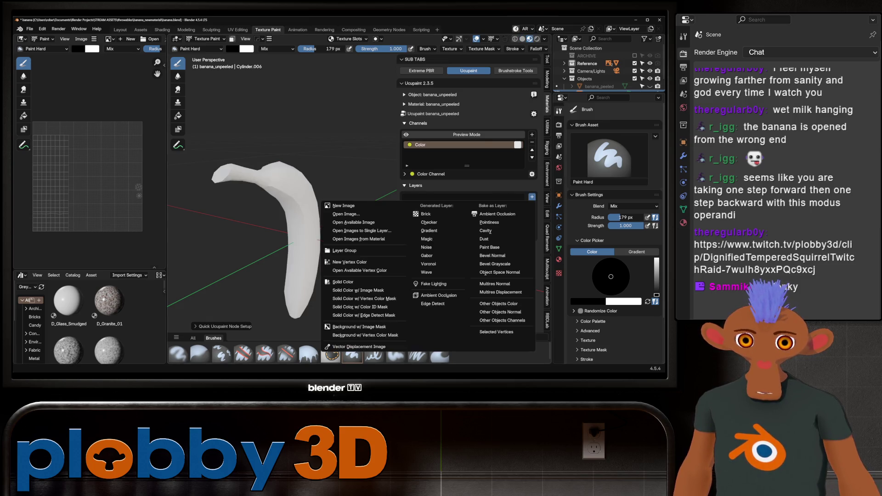
left_click(532, 196)
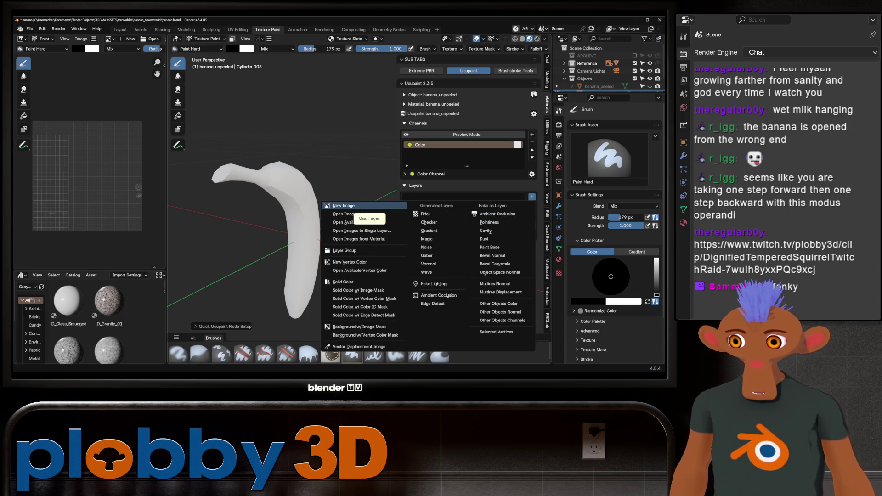
left_click(343, 205)
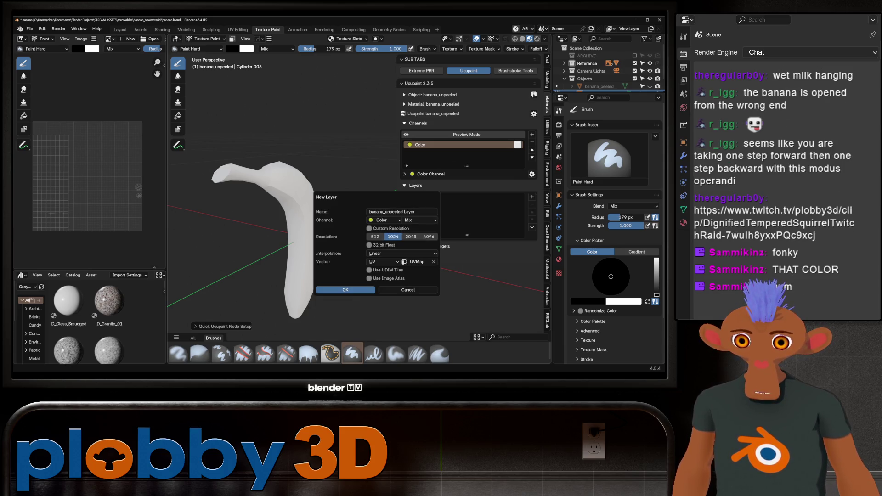
left_click(346, 290)
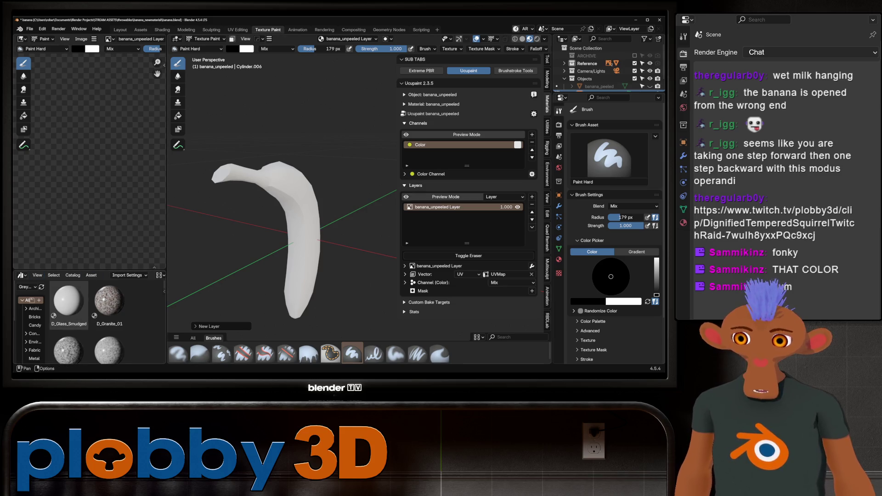
Turn the lower-left area into an Image Editor showing the banana-1025109_1280.jpg reference photo
left_click(22, 276)
left_click(40, 303)
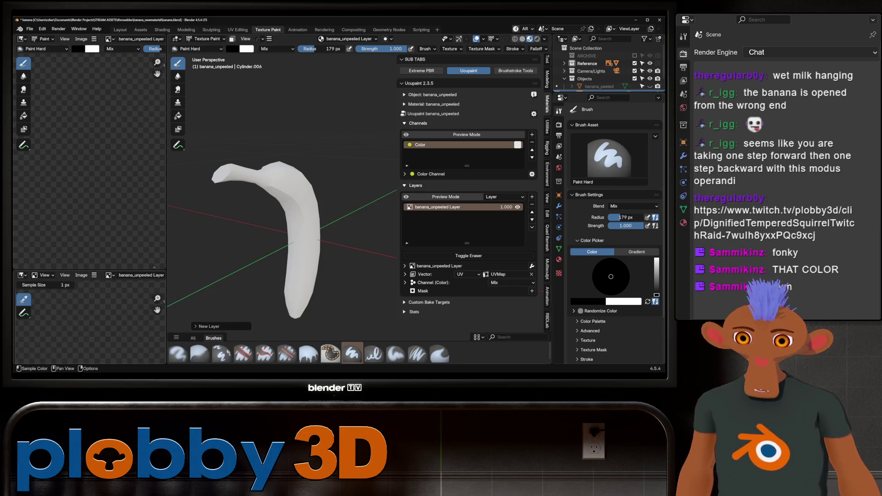
scroll(100, 320, "down", 4)
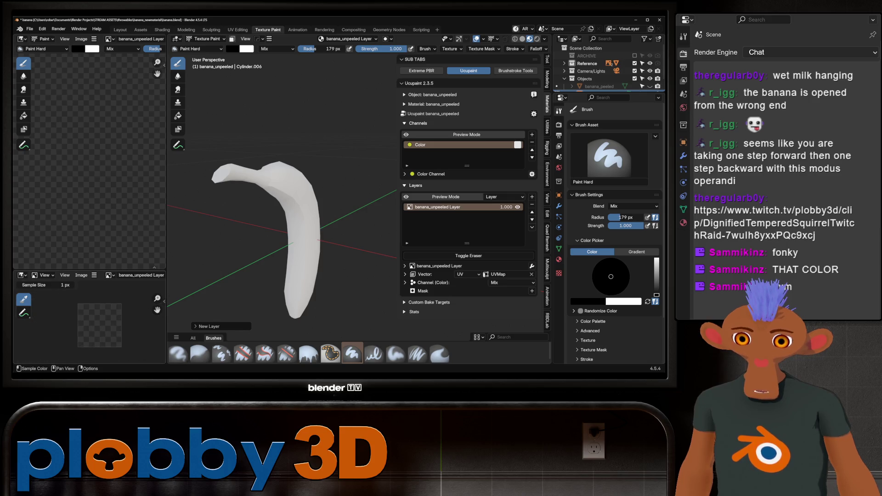
left_click(110, 275)
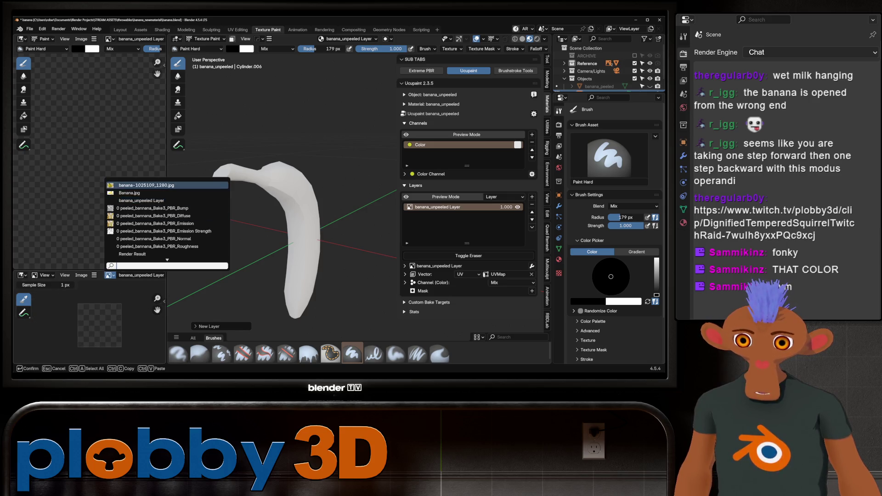
left_click(146, 185)
scroll(90, 324, "up", 1)
scroll(90, 324, "up", 2)
scroll(89, 324, "up", 1)
left_click(110, 275)
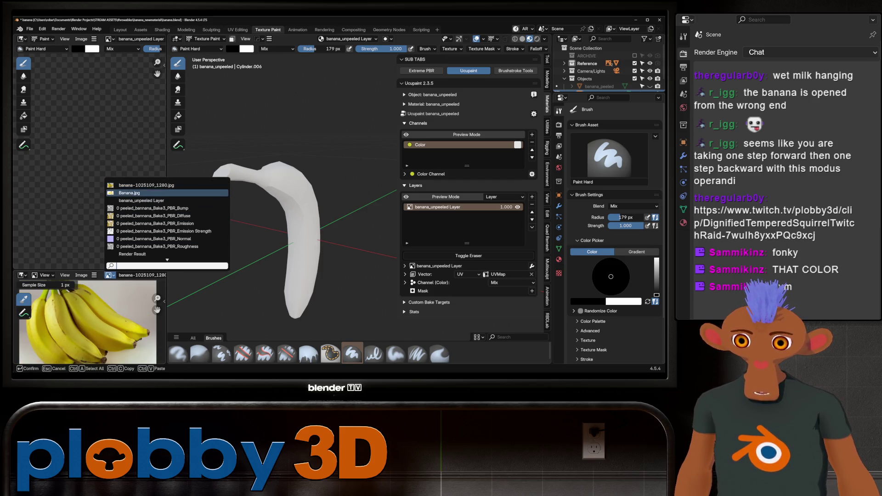
left_click(138, 197)
scroll(99, 321, "down", 1)
scroll(89, 321, "up", 2)
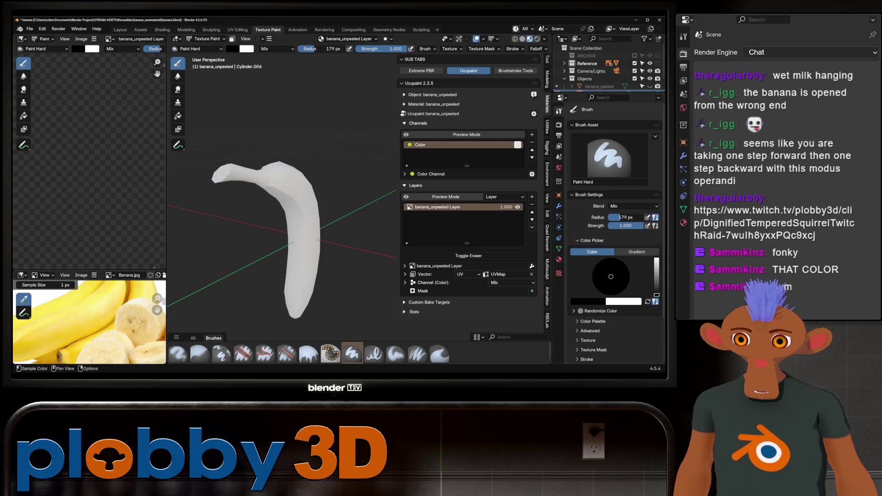
left_click(111, 275)
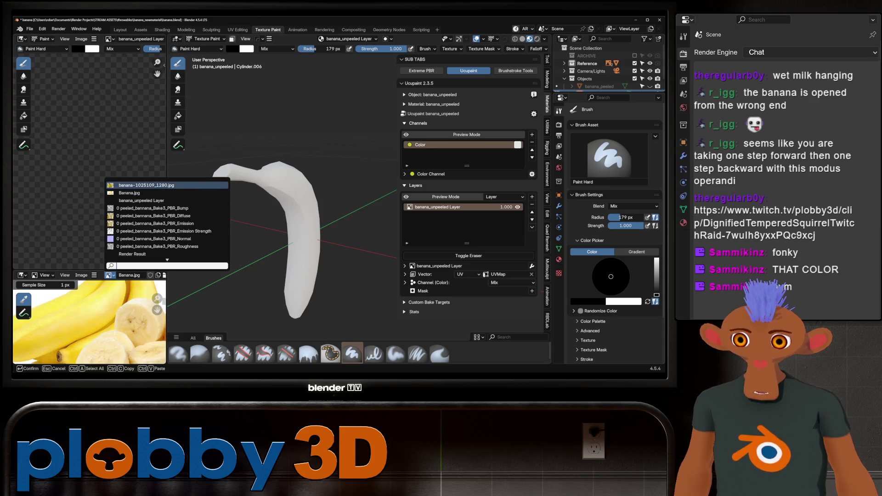
left_click(138, 185)
scroll(90, 320, "up", 1)
scroll(90, 321, "up", 1)
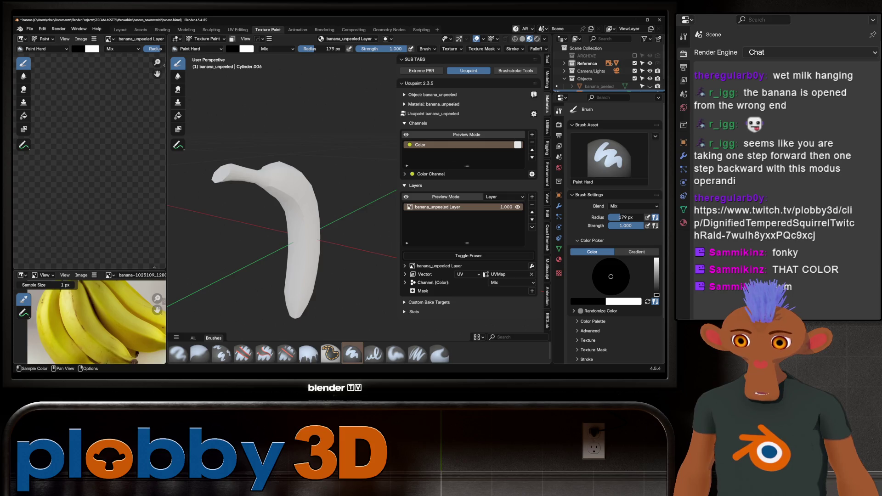
scroll(90, 321, "up", 1)
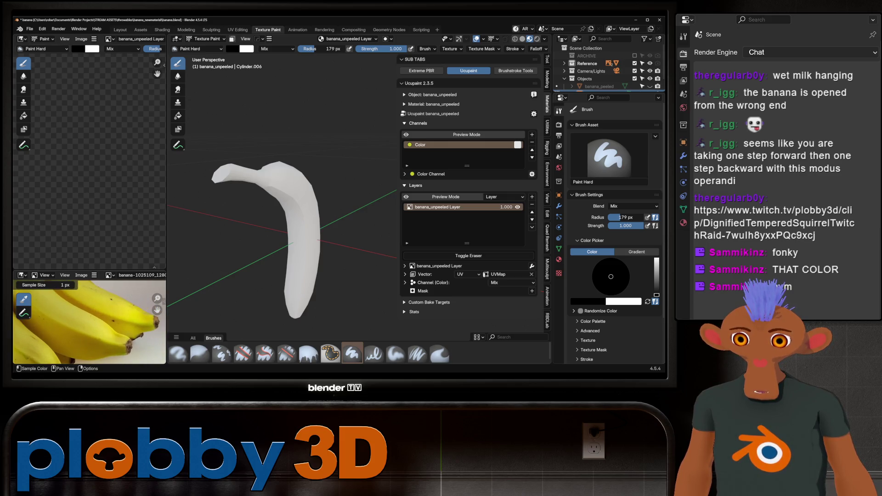
scroll(90, 321, "up", 2)
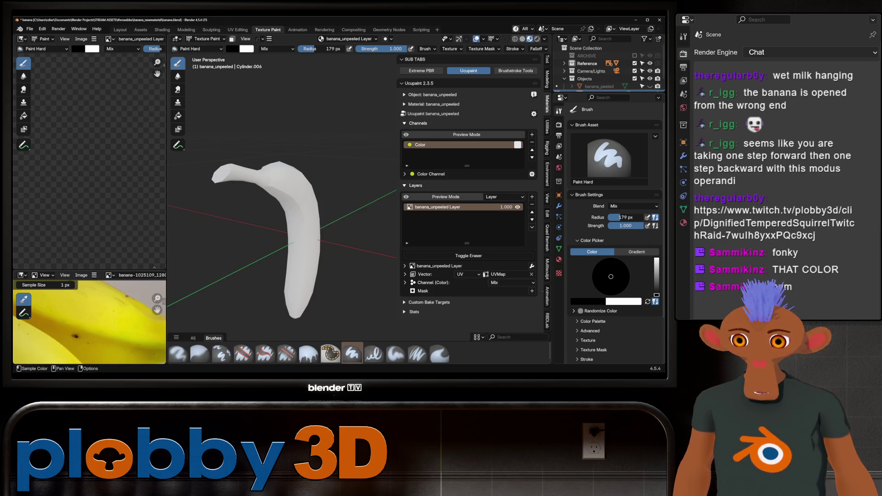
Zoom in on the peel, select the Fill tool and start sampling its yellow
left_click(90, 320)
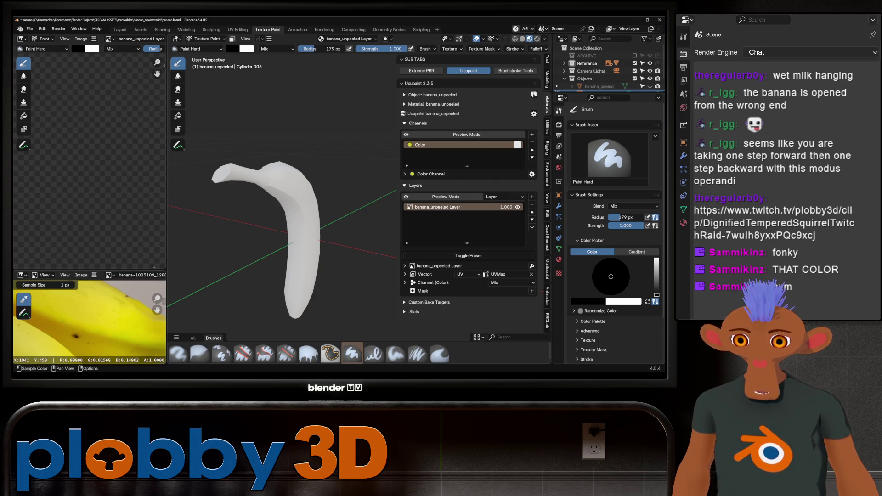
left_click_drag(90, 321, 89, 321)
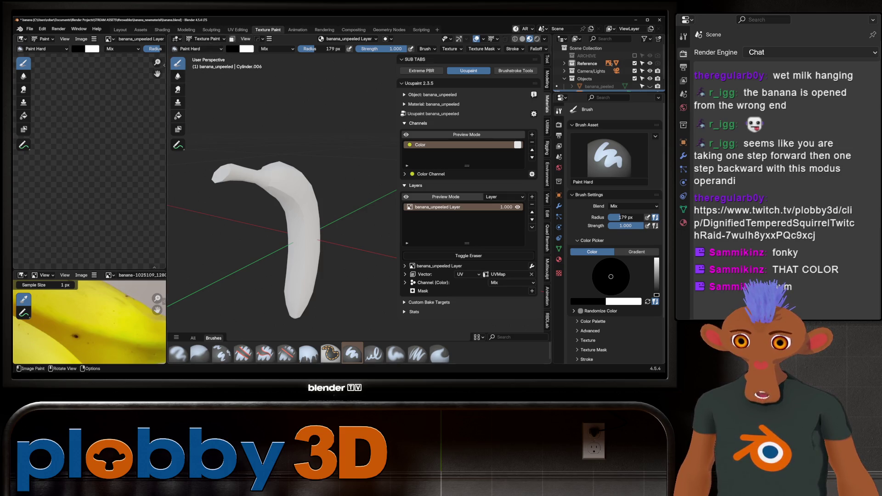
left_click(178, 115)
key("s")
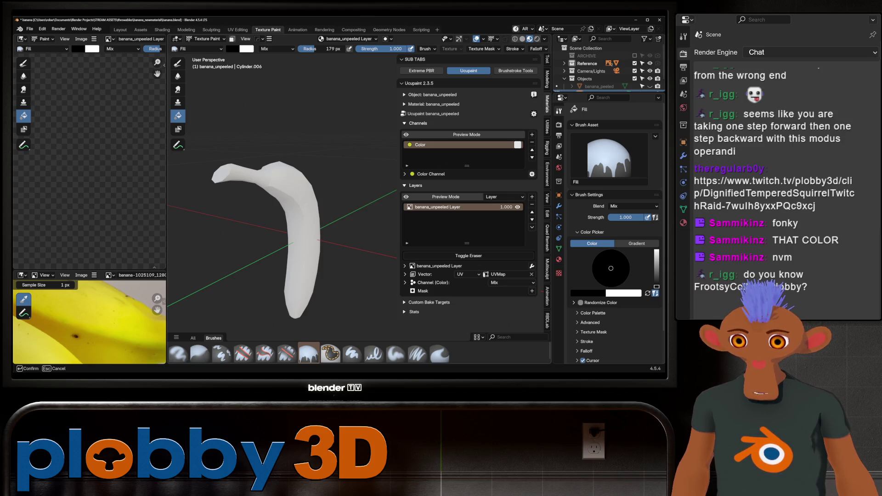
left_click(276, 228)
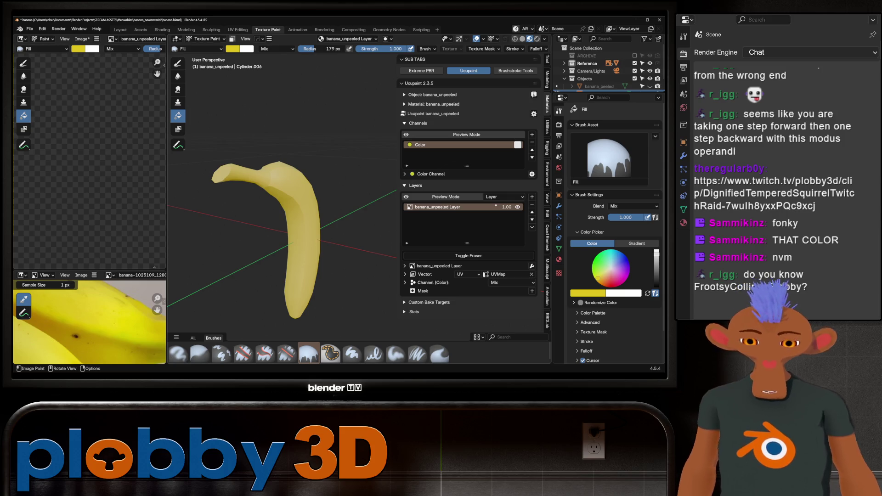
mouse_move(277, 228)
middle_mouse_down()
mouse_move(317, 228)
mouse_move(289, 207)
middle_mouse_up()
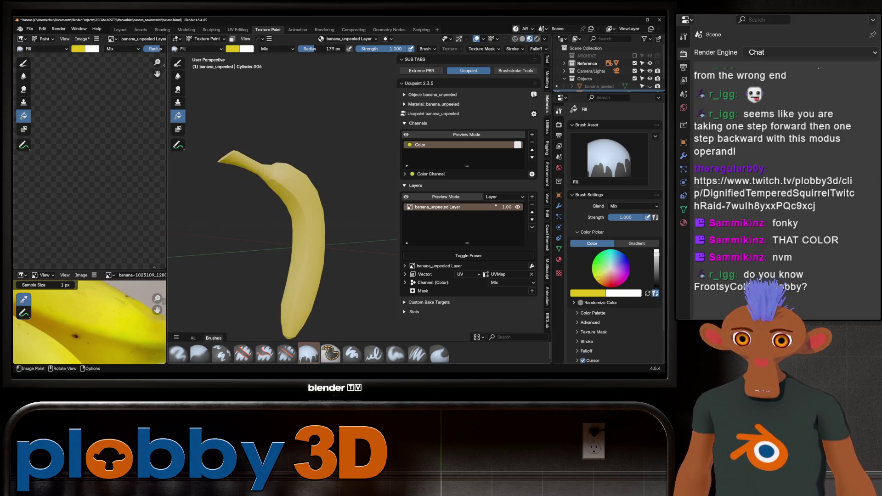
scroll(275, 207, "down", 2)
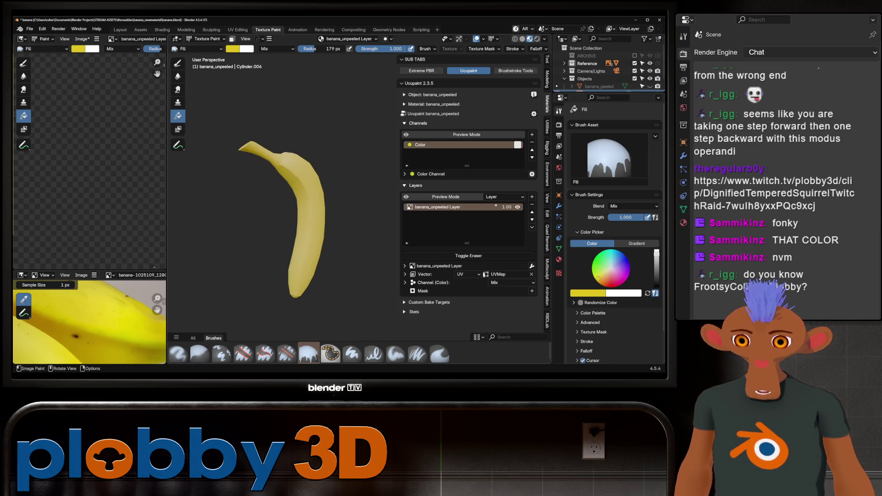
scroll(83, 325, "down", 3)
scroll(89, 320, "up", 2)
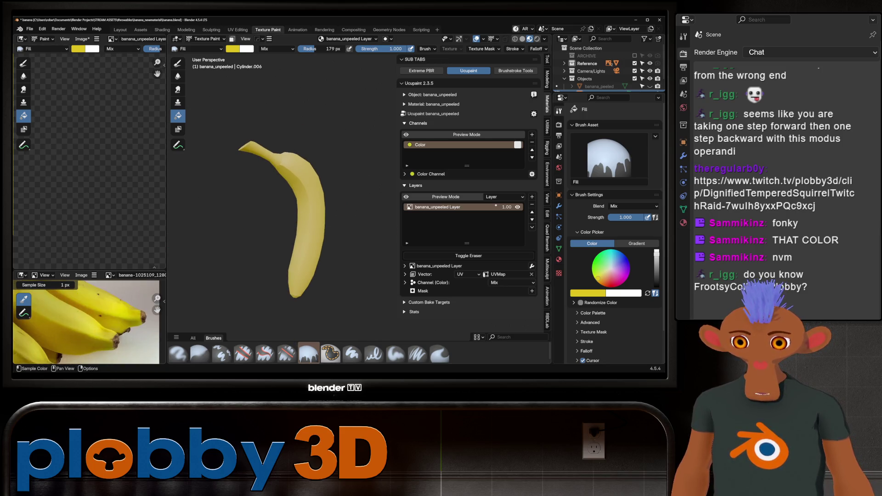
scroll(89, 320, "up", 2)
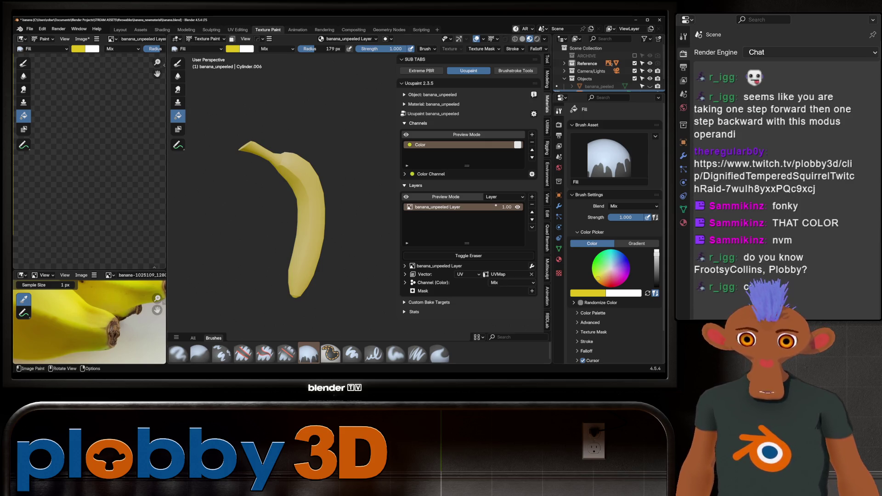
scroll(90, 320, "down", 2)
scroll(89, 321, "down", 2)
scroll(89, 320, "down", 1)
scroll(90, 321, "up", 2)
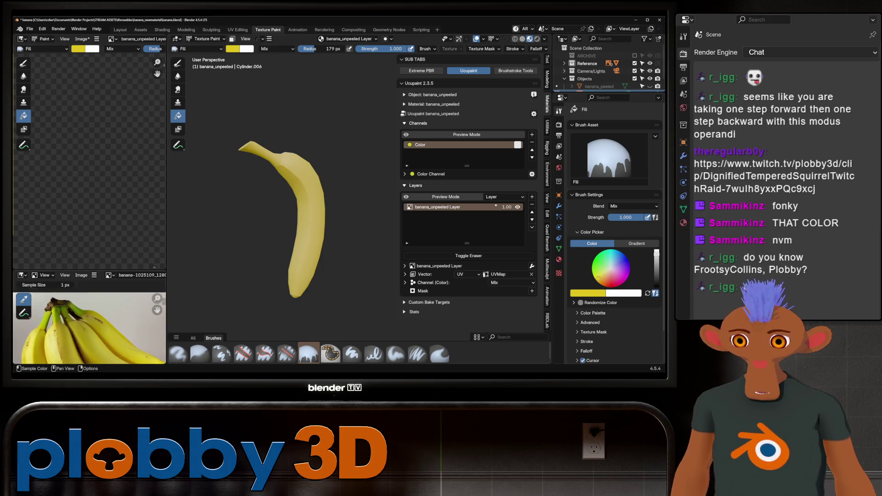
scroll(90, 321, "up", 2)
scroll(89, 321, "up", 1)
scroll(108, 349, "up", 2)
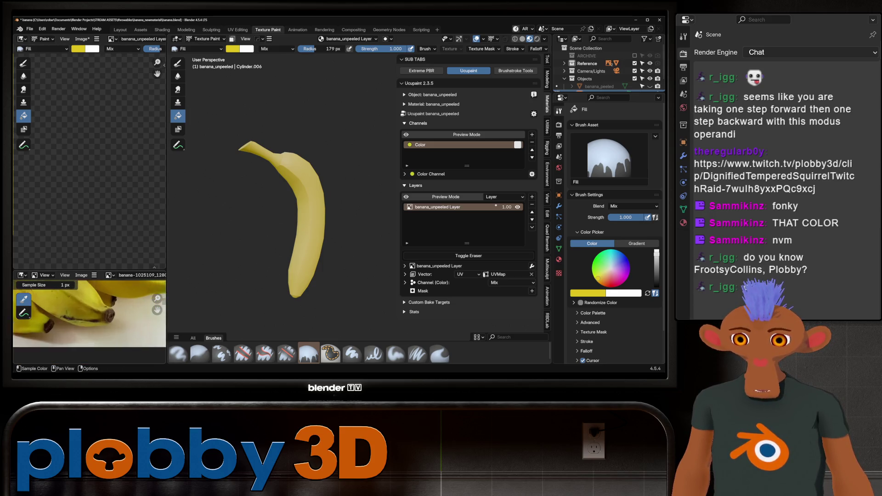
scroll(109, 349, "up", 2)
scroll(109, 349, "down", 1)
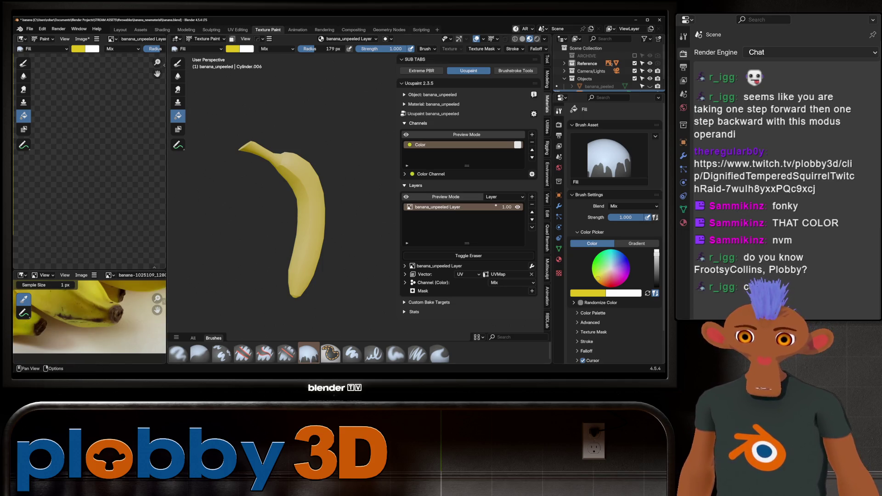
Add another new image layer over the banana's yellow base layer
left_click(531, 196)
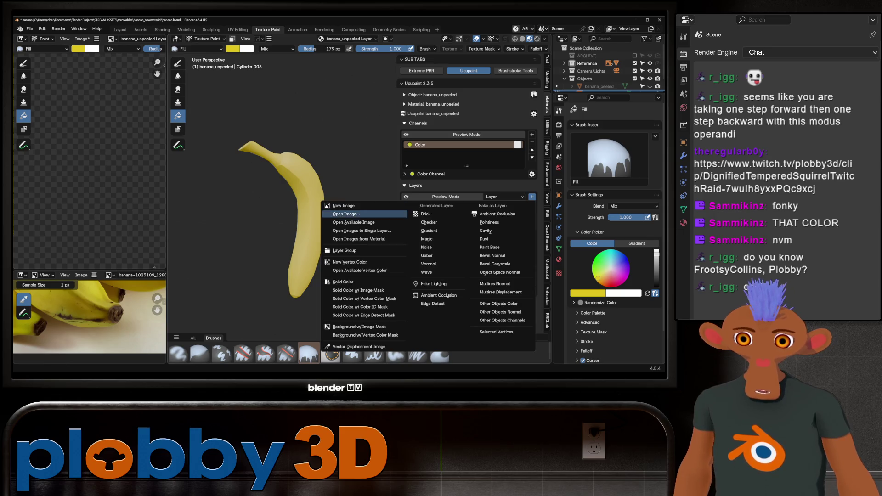
left_click(343, 205)
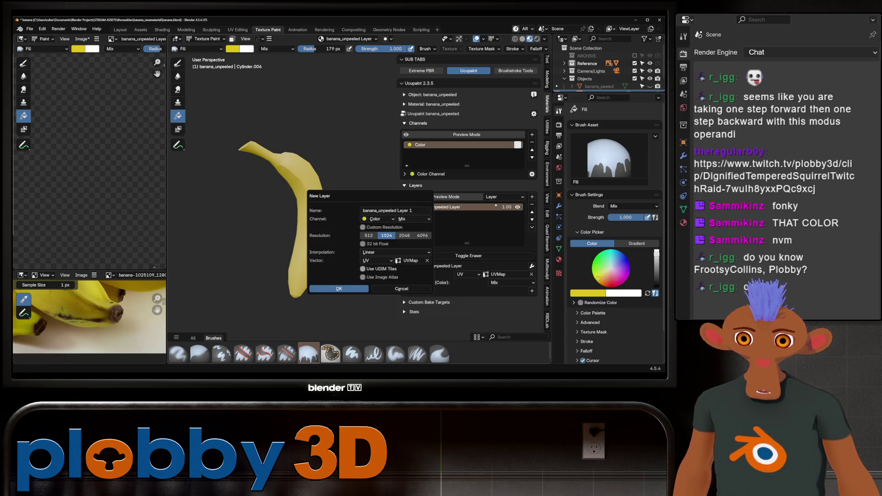
left_click(339, 289)
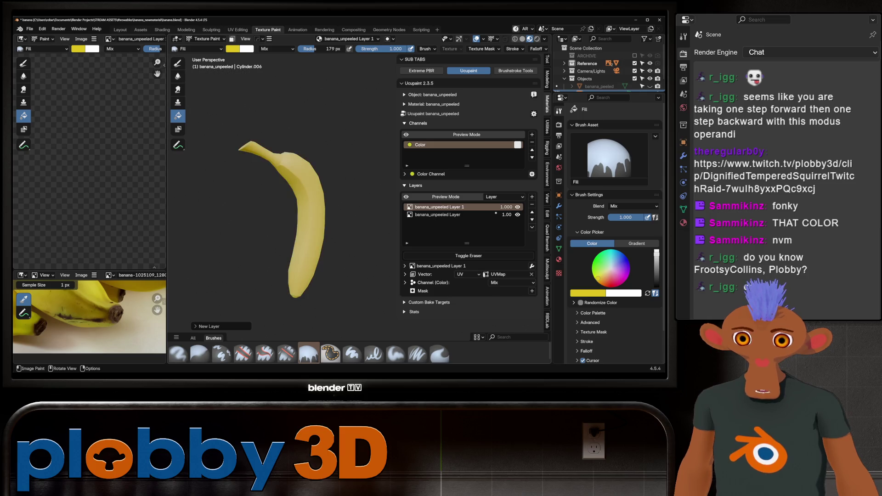
scroll(89, 317, "down", 2)
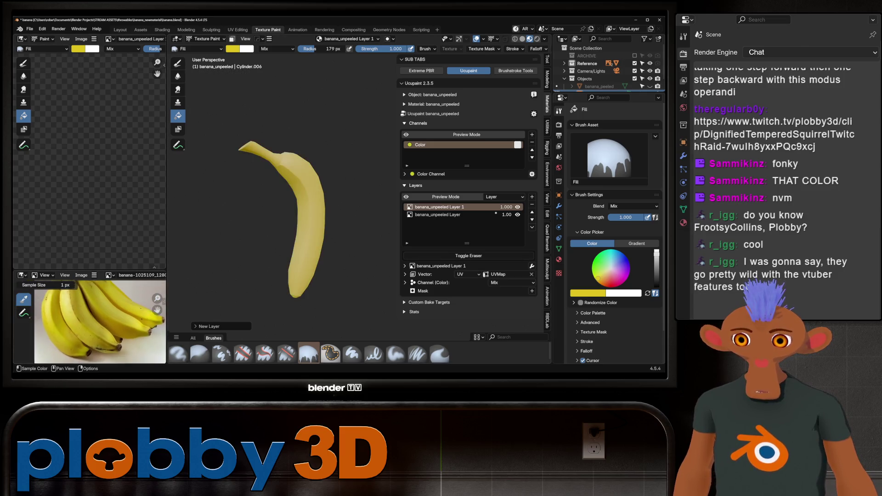
scroll(90, 317, "up", 3)
scroll(89, 323, "down", 1)
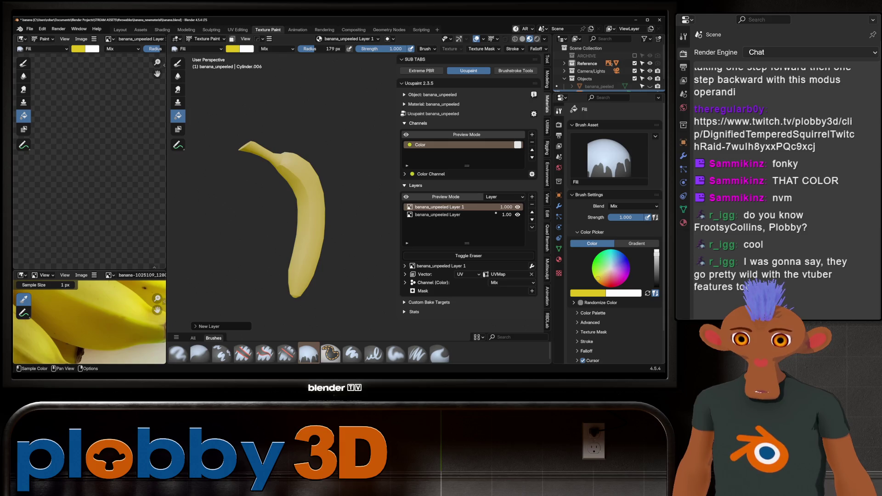
scroll(89, 323, "up", 1)
Switch to the Paint Hard draw brush and shrink its size
middle_click_drag(90, 322, 91, 321)
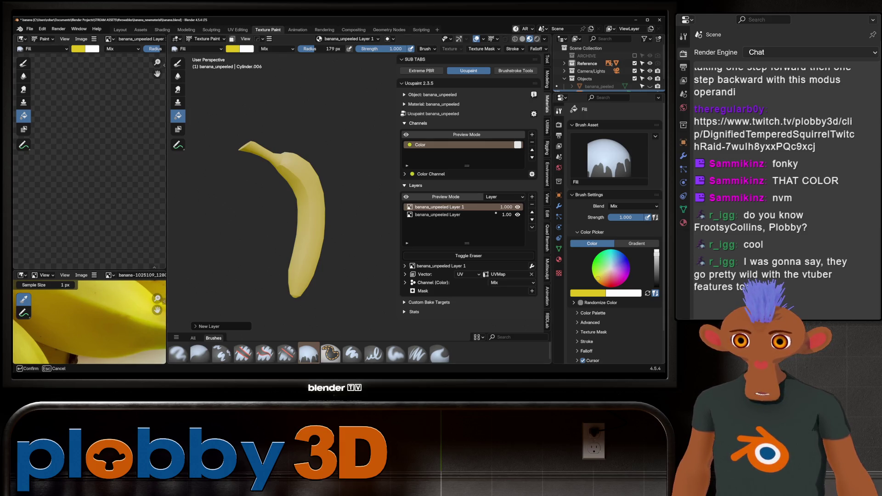
scroll(290, 193, "up", 3)
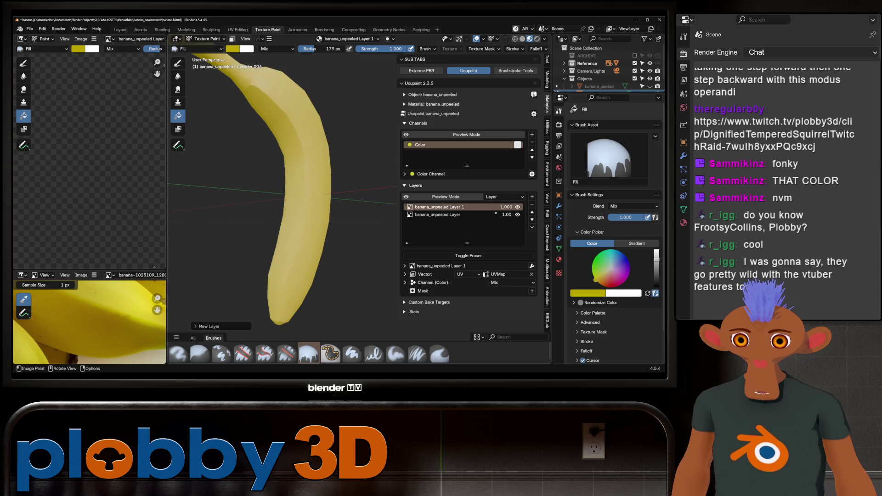
left_click(178, 63)
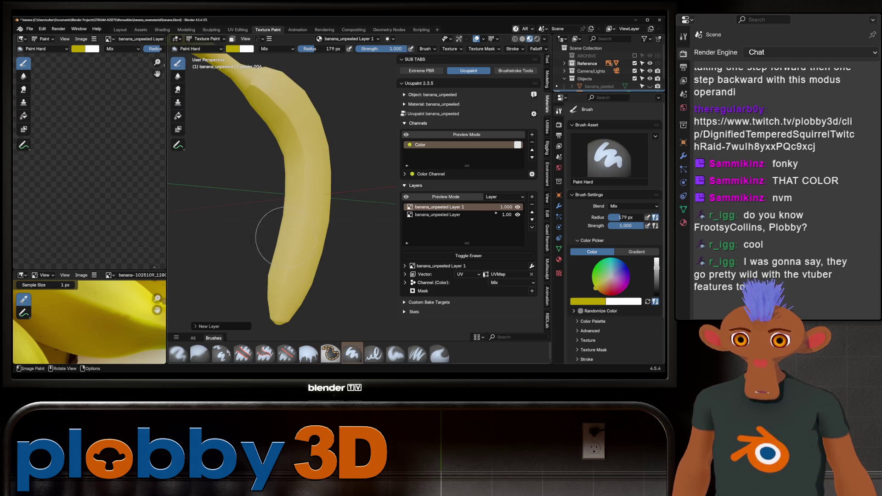
key("f")
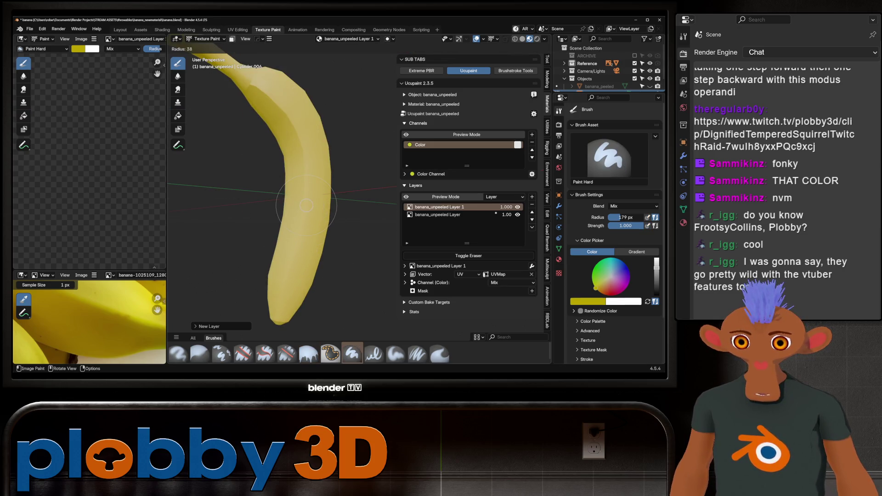
left_click(277, 215)
mouse_move(296, 250)
middle_mouse_down()
mouse_move(284, 303)
mouse_move(211, 301)
middle_mouse_up()
scroll(90, 320, "down", 4)
scroll(90, 320, "up", 3)
scroll(89, 320, "up", 2)
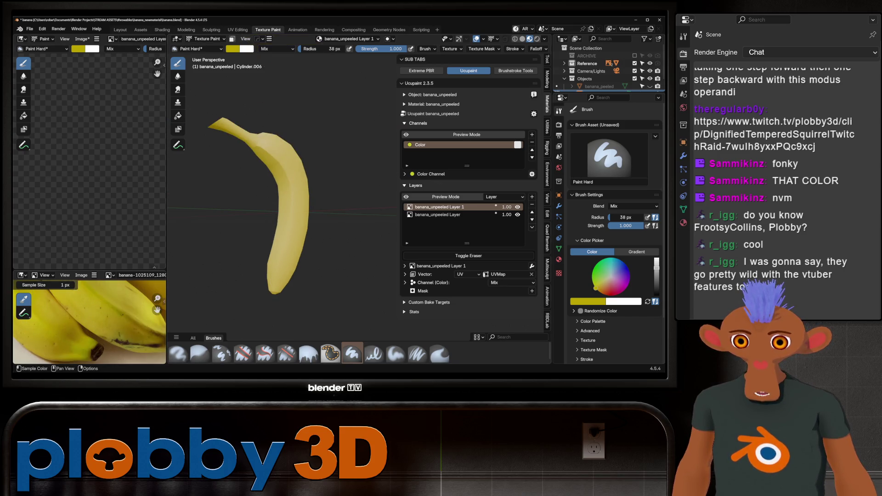
Sample the olive-brown from the reference photo and undo a stray dab on the banana
key("s")
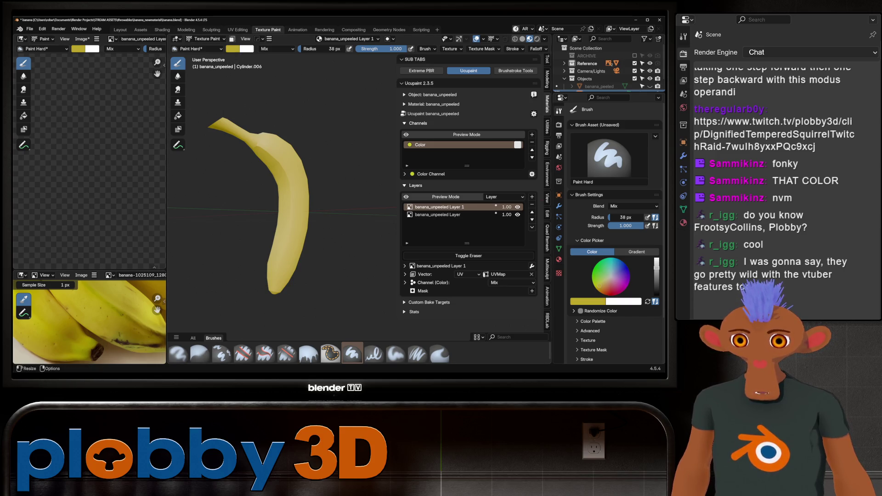
key("s")
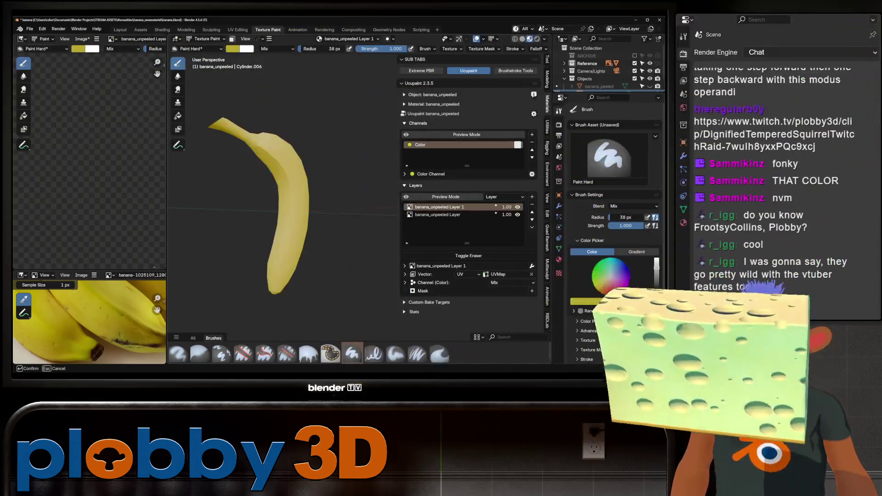
left_click(260, 207)
scroll(260, 207, "up", 3)
mouse_move(260, 207)
middle_mouse_down()
mouse_move(306, 159)
mouse_move(290, 138)
middle_mouse_up()
key("ctrl+z")
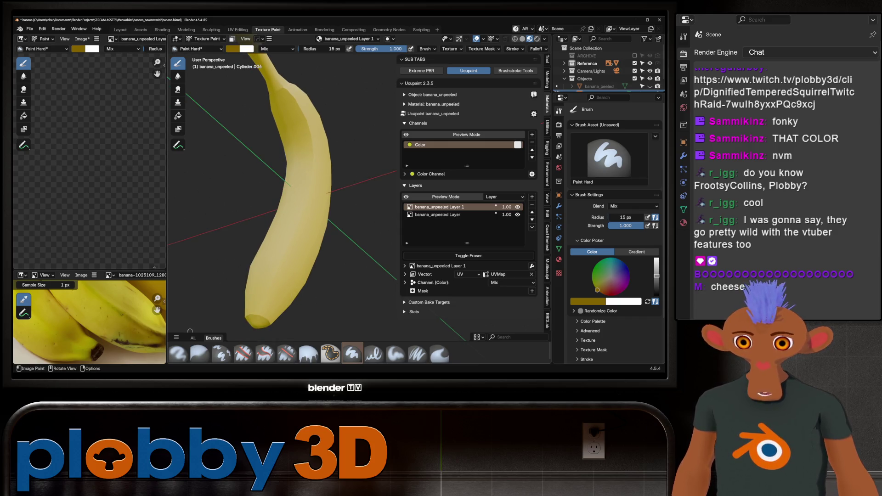
Filter the asset shelf to the artist's essentials library and pick the 006_gritty_rectangle brush
left_click(177, 338)
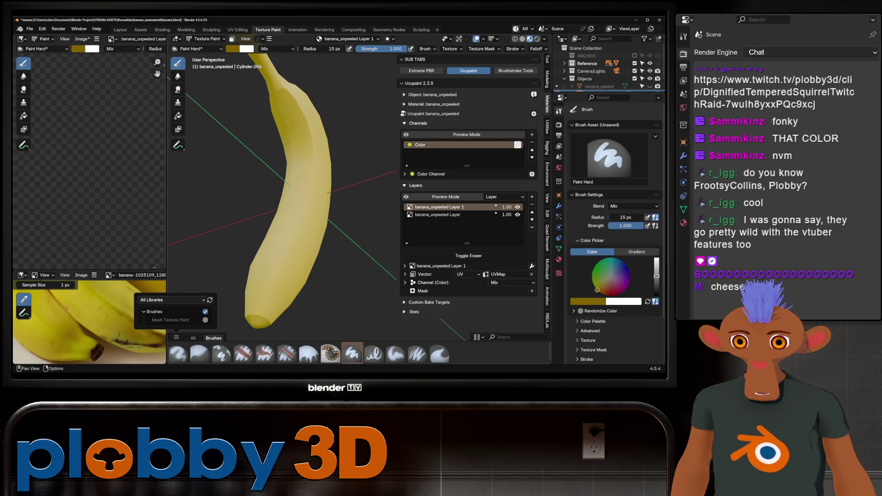
left_click(173, 300)
left_click(172, 273)
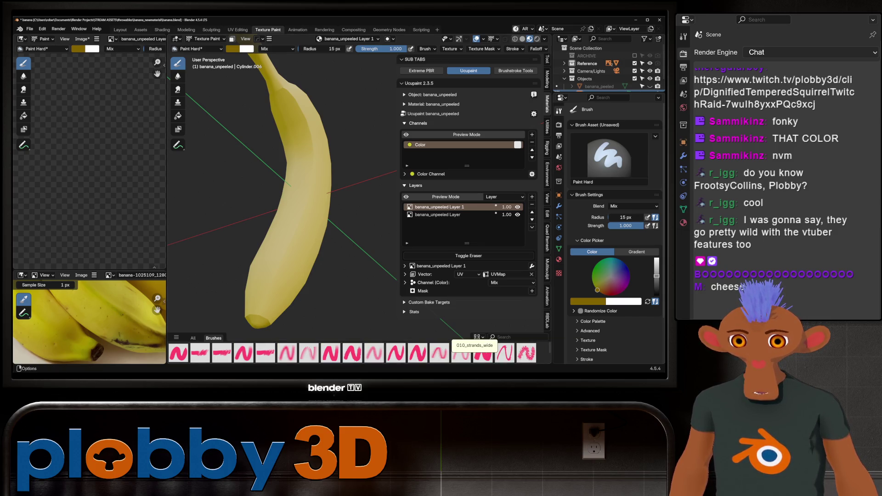
left_click(353, 353)
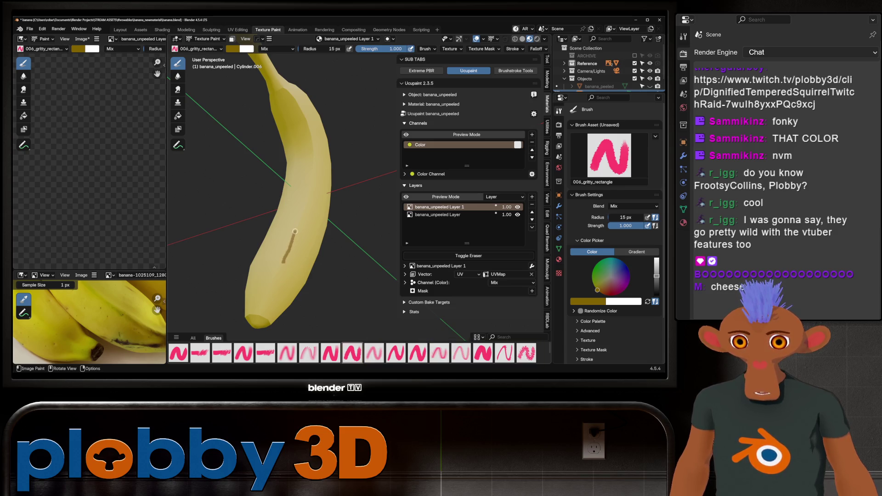
Set the gritty brush to a 47 px radius and about 0.8 strength
key("f")
left_click(296, 248)
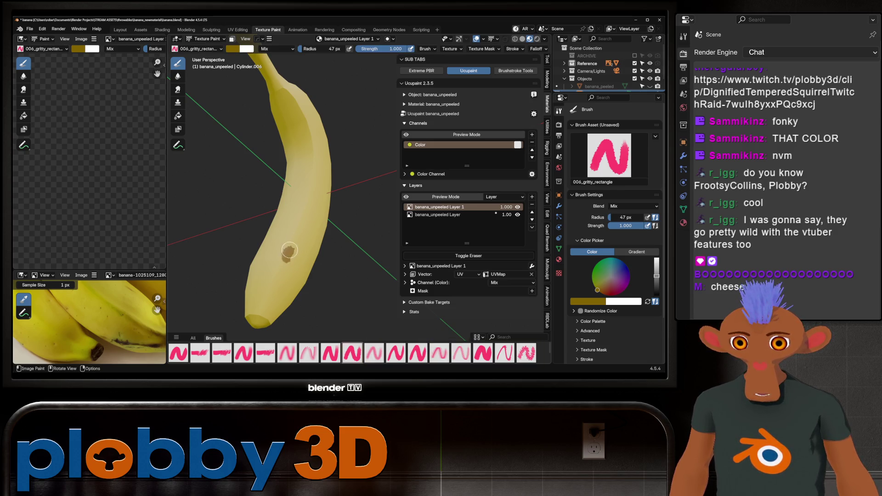
key("shift+f")
key("Return")
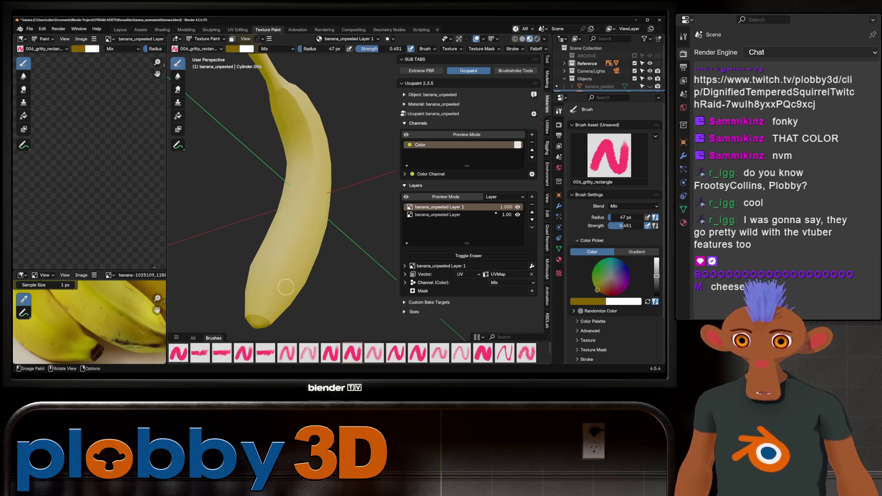
key("shift+f")
key("Return")
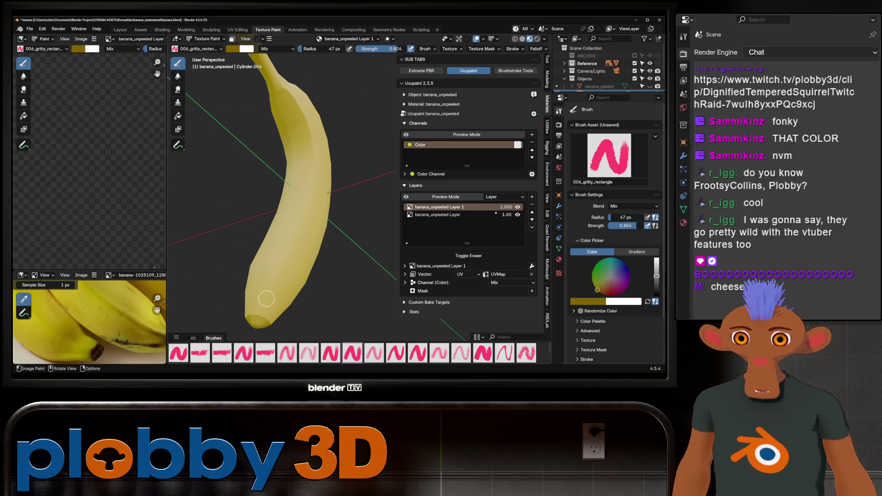
Paint a first dark brown ridge stripe from the banana's lower end upward
middle_click_drag(266, 299, 258, 313, "shift")
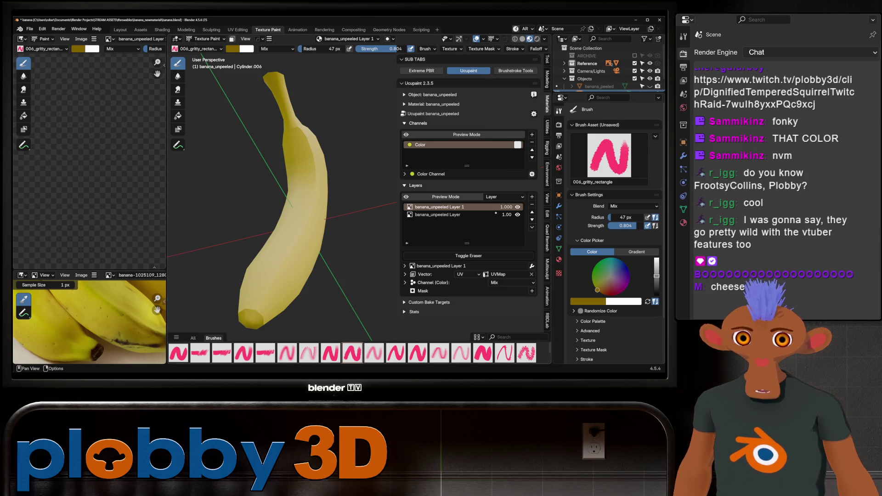
left_click_drag(256, 301, 285, 262)
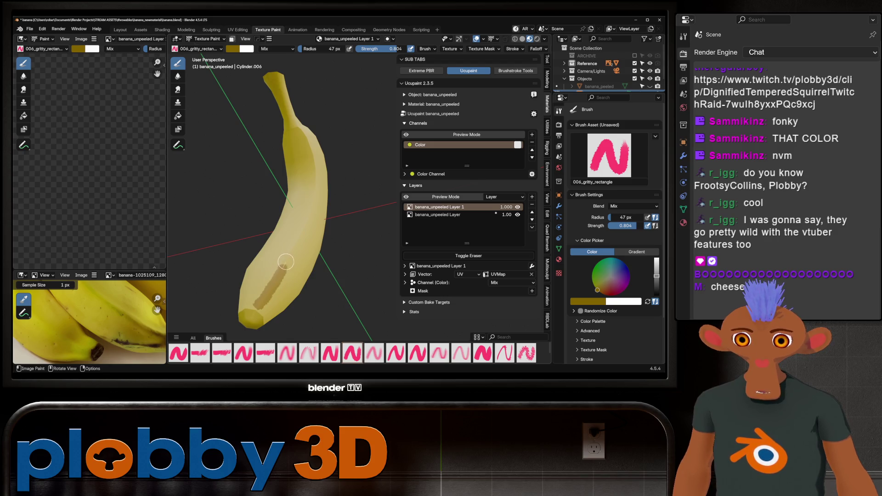
left_click_drag(286, 262, 309, 210)
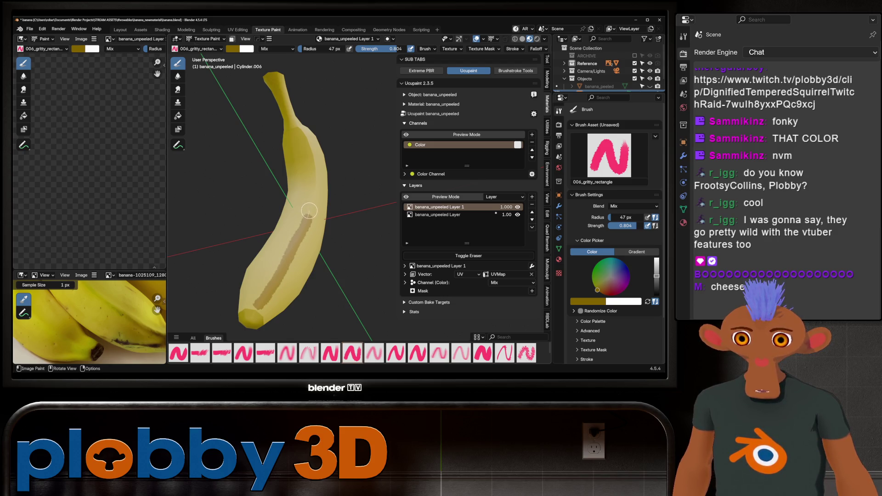
mouse_move(309, 210)
middle_mouse_down()
mouse_move(305, 198)
mouse_move(305, 229)
middle_mouse_up()
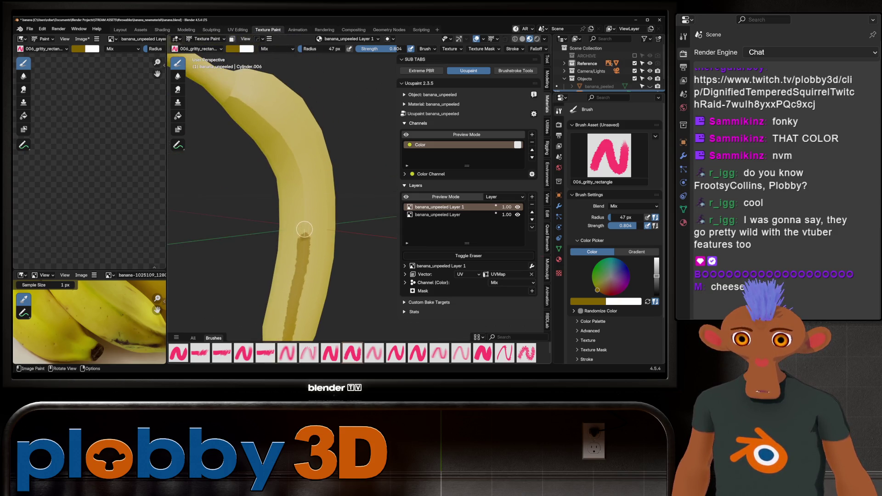
mouse_move(308, 213)
left_mouse_down()
mouse_move(290, 150)
mouse_move(235, 100)
left_mouse_up()
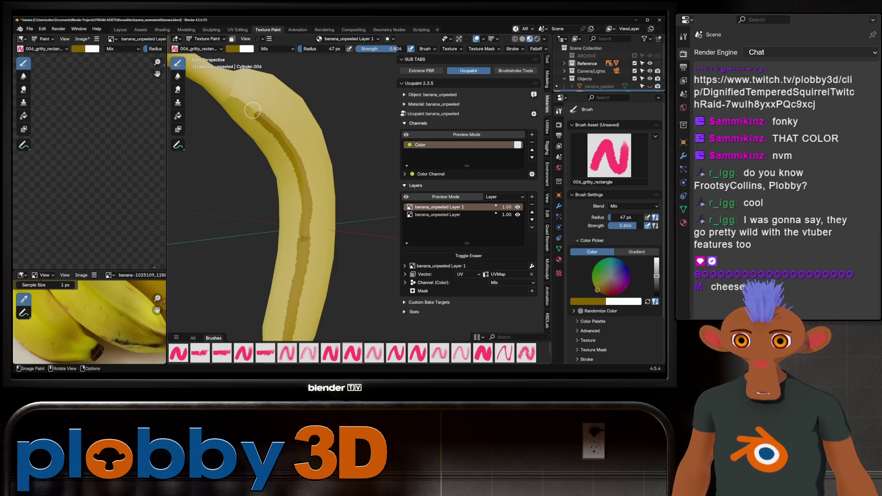
middle_click_drag(235, 99, 360, 227)
scroll(291, 228, "up", 2)
scroll(296, 228, "up", 4)
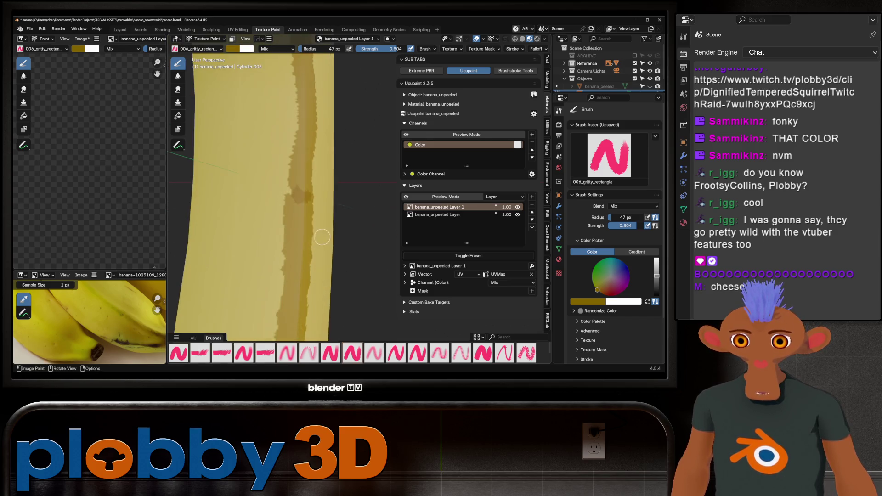
scroll(301, 227, "down", 2)
scroll(297, 224, "down", 1)
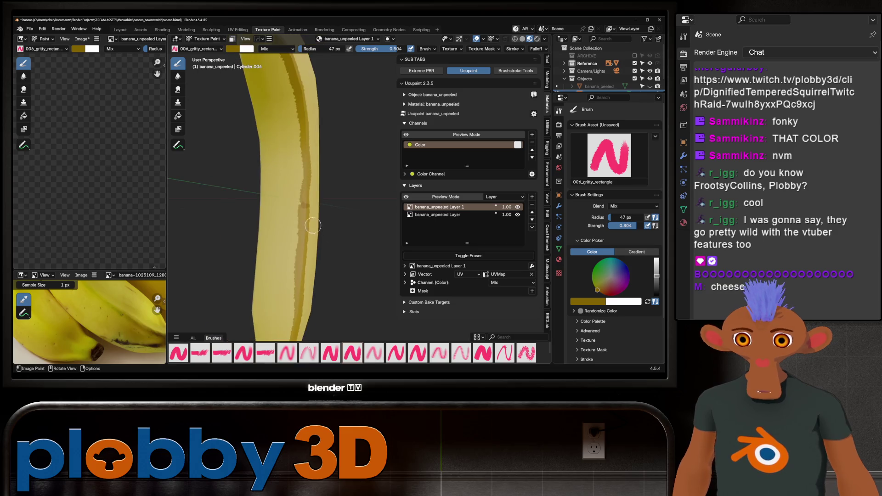
scroll(293, 222, "down", 1)
Paint a second dark stripe along another ridge up toward the stem
mouse_move(293, 221)
middle_mouse_down()
mouse_move(323, 261)
mouse_move(361, 240)
middle_mouse_up()
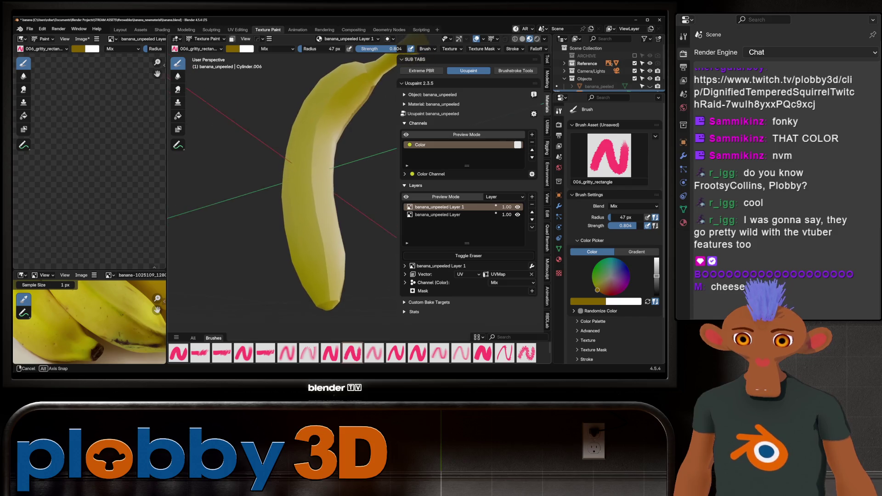
middle_click_drag(328, 293, 327, 293)
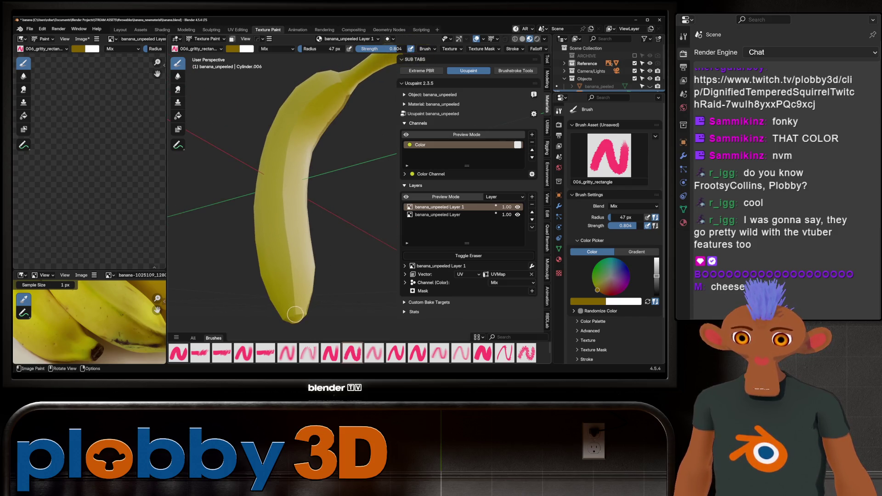
left_click_drag(296, 303, 292, 286)
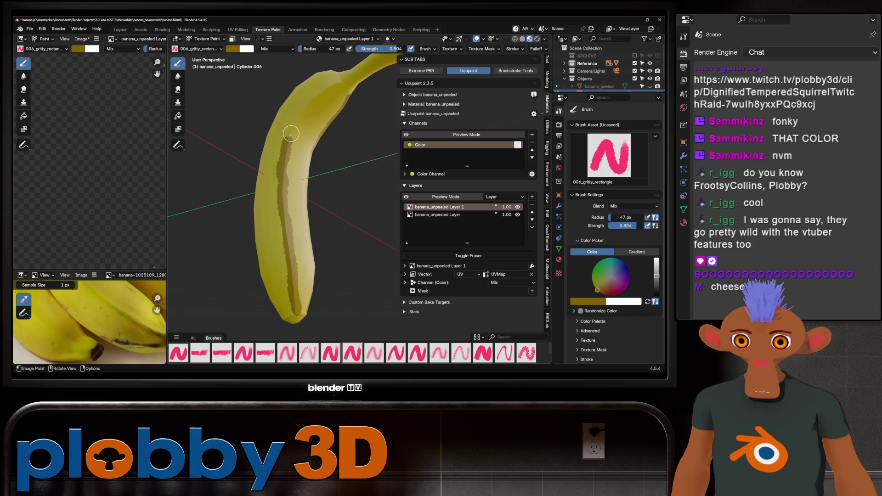
left_click_drag(298, 114, 336, 87)
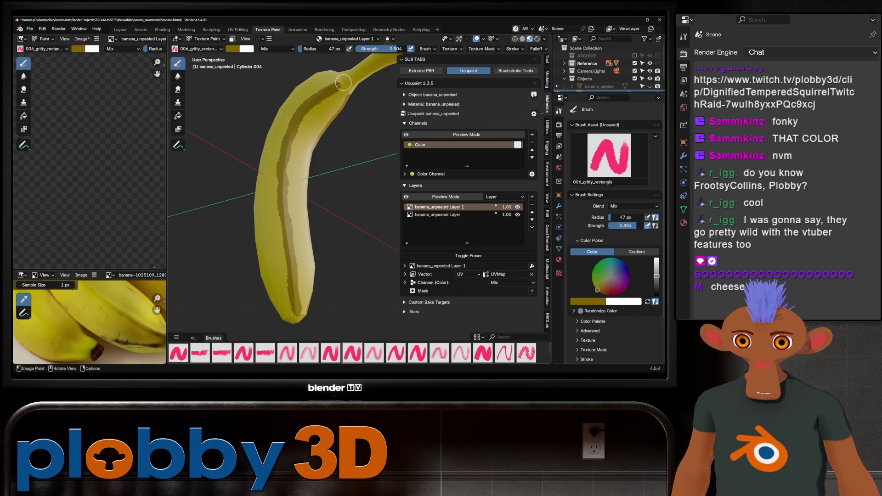
middle_click_drag(315, 178, 290, 186)
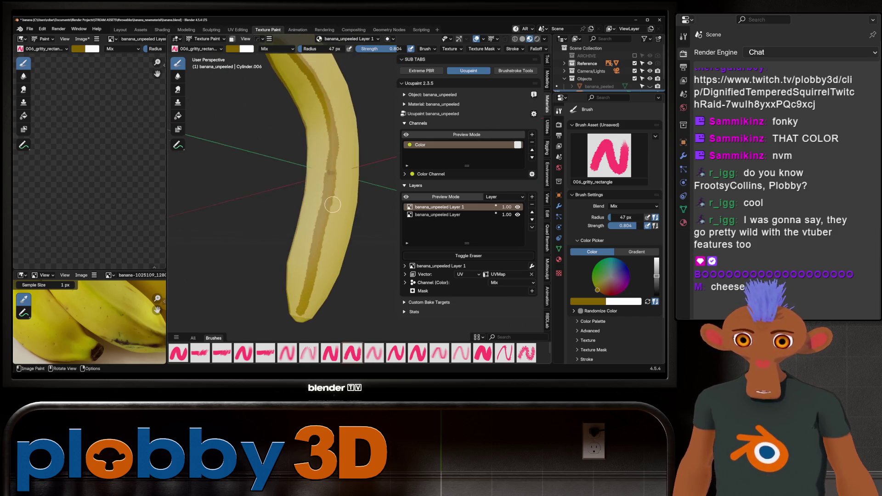
scroll(262, 256, "up", 2)
Paint a third dark stripe from the lower tip all the way onto the stem end
left_click_drag(243, 260, 276, 201)
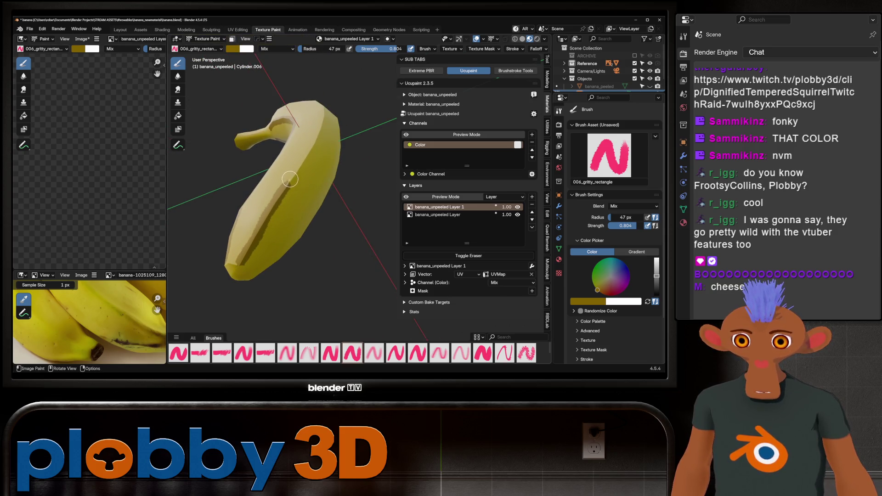
left_click_drag(303, 161, 324, 124)
mouse_move(324, 124)
middle_mouse_down()
mouse_move(291, 123)
mouse_move(314, 300)
middle_mouse_up()
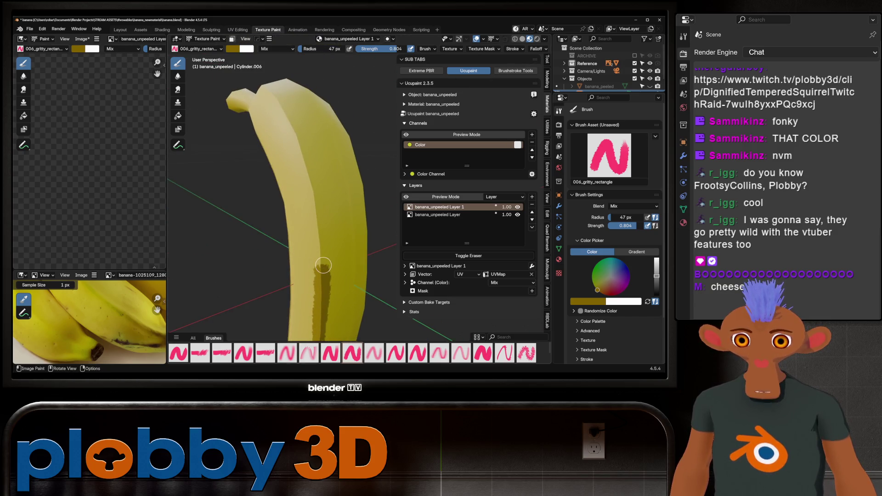
left_click_drag(315, 205, 287, 114)
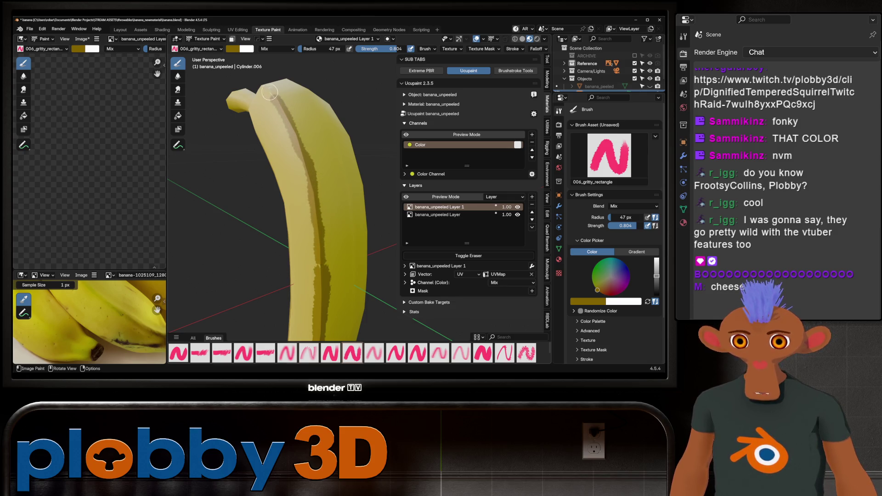
middle_click_drag(270, 121, 351, 139)
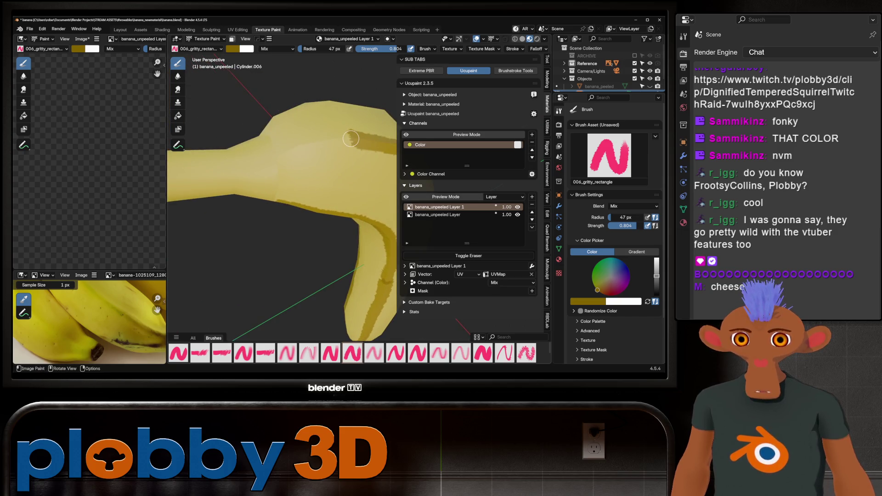
left_click_drag(342, 139, 280, 154)
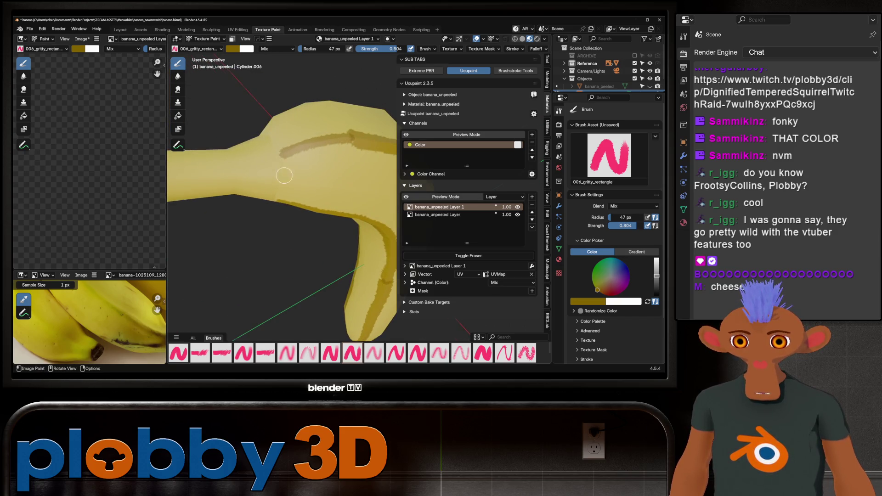
scroll(284, 175, "down", 4)
Orbit the banana upright and switch the view to wireframe shading
middle_click_drag(284, 175, 297, 224)
scroll(296, 224, "up", 3)
scroll(350, 216, "up", 2)
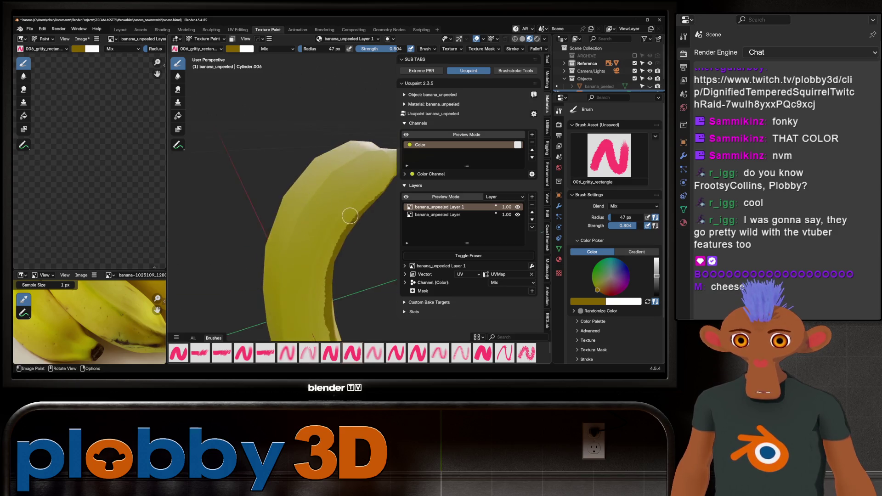
scroll(349, 215, "down", 3)
scroll(321, 114, "up", 3)
middle_click_drag(321, 115, 331, 137)
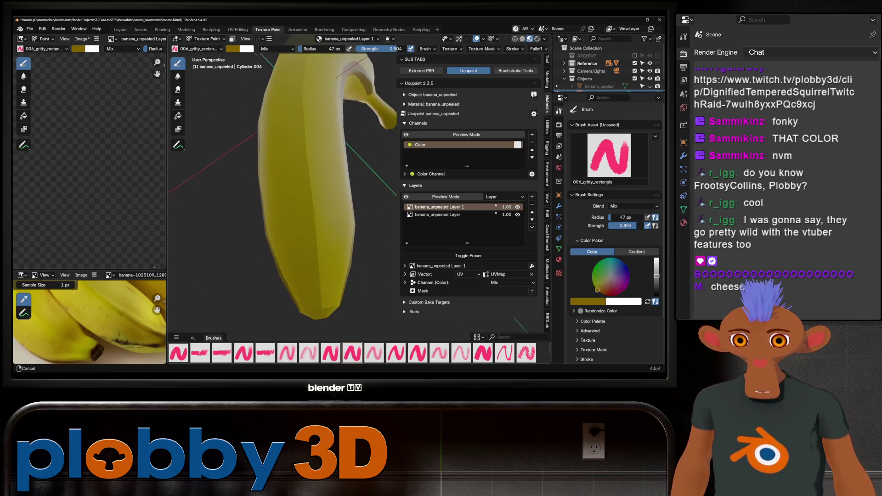
key("shift+z")
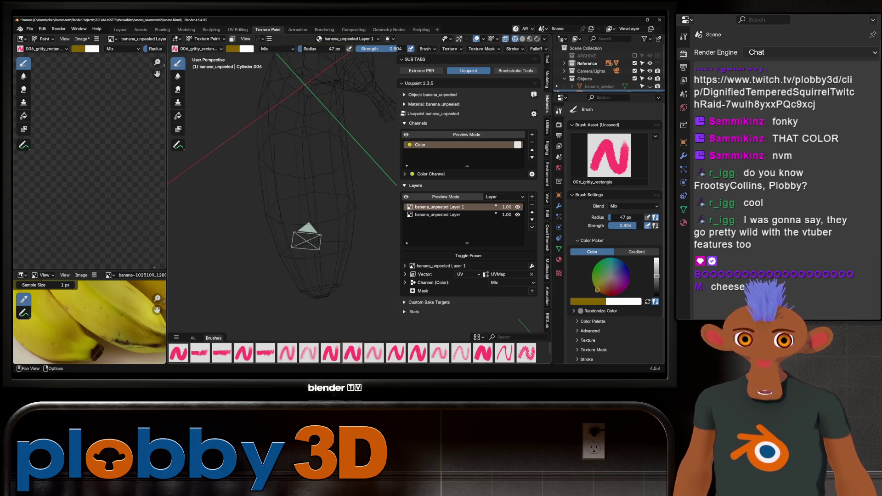
Return to solid shading and paint dark stripes along the banana's side down toward the tip
key("shift+z")
mouse_move(355, 252)
middle_mouse_down()
mouse_move(315, 198)
mouse_move(334, 245)
middle_mouse_up()
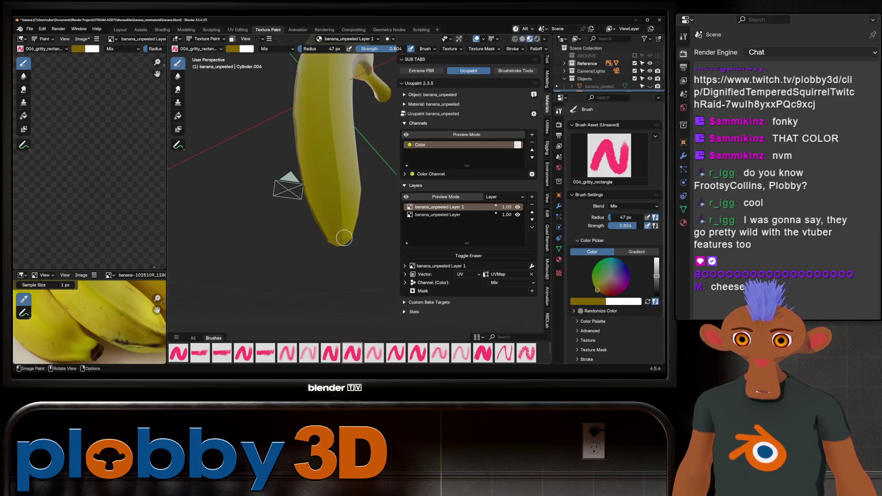
left_click_drag(341, 201, 337, 173)
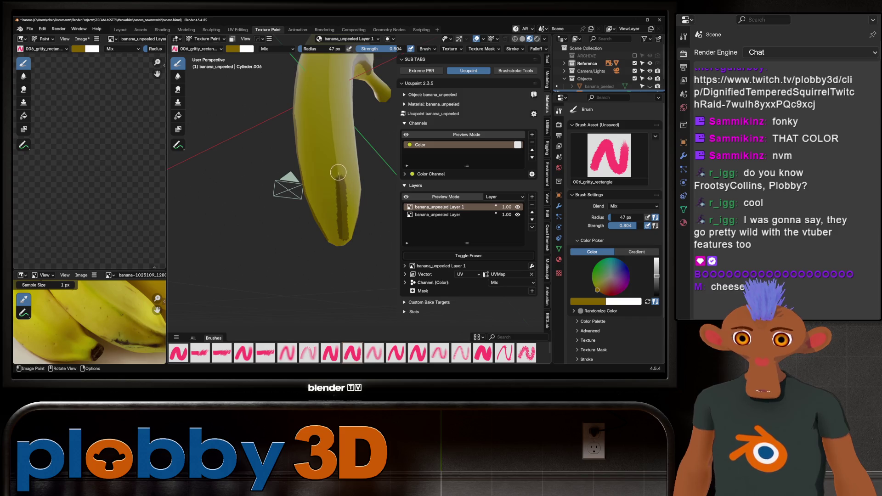
middle_click_drag(334, 158, 308, 222)
left_click_drag(298, 126, 297, 155)
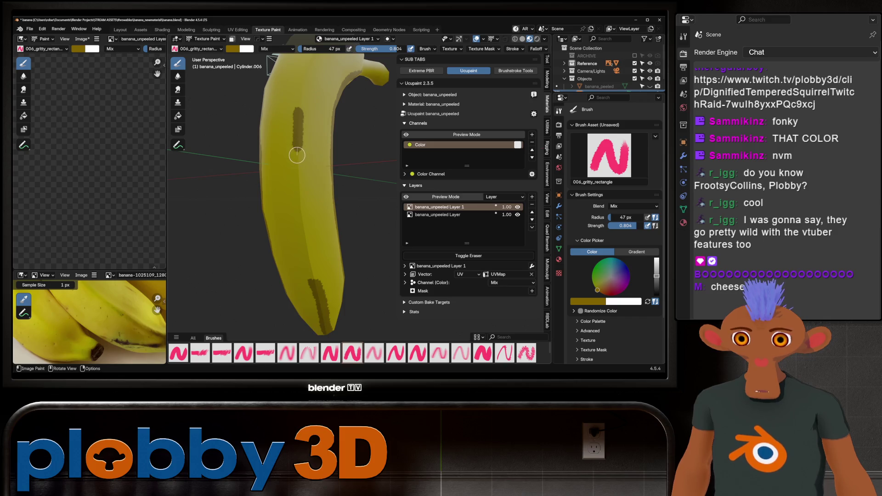
left_click_drag(300, 195, 303, 247)
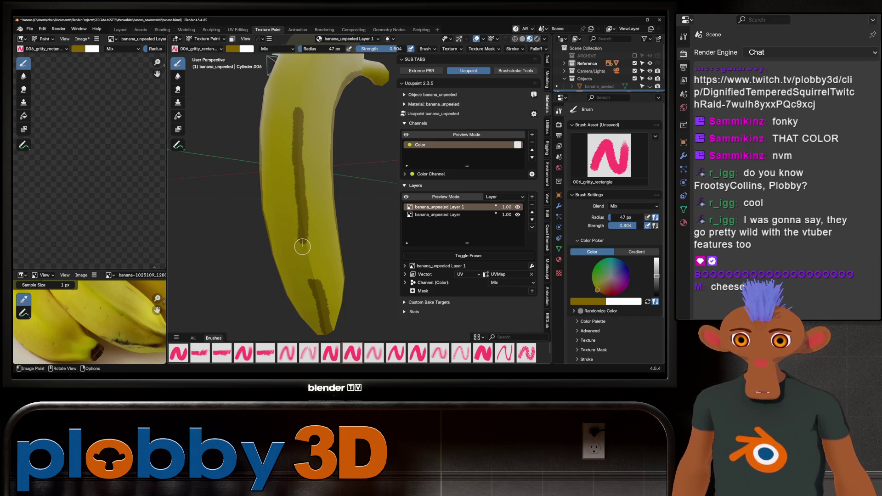
Extend a dark stripe up the ridge to the stem, then view the banana upright
middle_click_drag(314, 287, 291, 257)
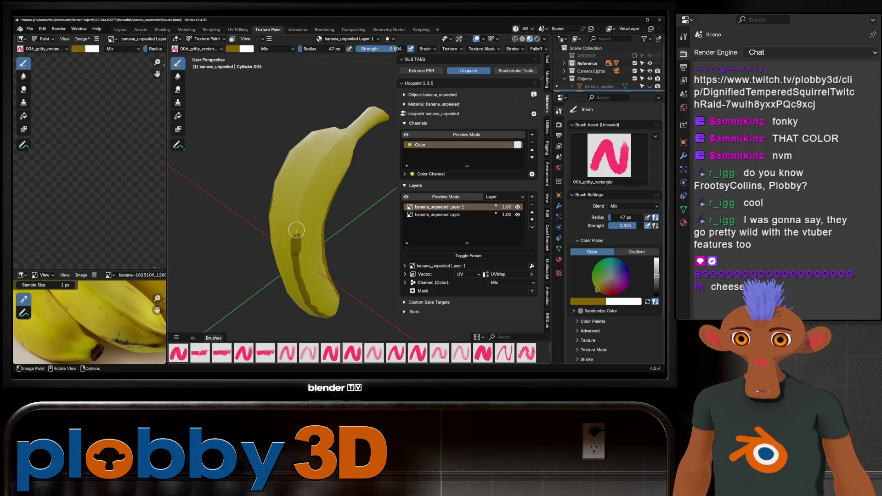
scroll(298, 218, "up", 2)
mouse_move(294, 254)
left_mouse_down()
mouse_move(297, 223)
mouse_move(352, 76)
left_mouse_up()
mouse_move(351, 76)
middle_mouse_down()
mouse_move(330, 96)
mouse_move(296, 221)
middle_mouse_up()
left_click_drag(295, 221, 360, 162)
scroll(358, 170, "down", 5)
mouse_move(358, 170)
middle_mouse_down()
mouse_move(247, 148)
mouse_move(286, 255)
mouse_move(327, 256)
mouse_move(308, 274)
middle_mouse_up()
scroll(327, 256, "up", 5)
scroll(327, 256, "down", 4)
scroll(317, 266, "up", 5)
scroll(308, 274, "up", 4)
mouse_move(302, 242)
middle_mouse_down()
mouse_move(338, 255)
mouse_move(315, 262)
middle_mouse_up()
scroll(338, 256, "down", 4)
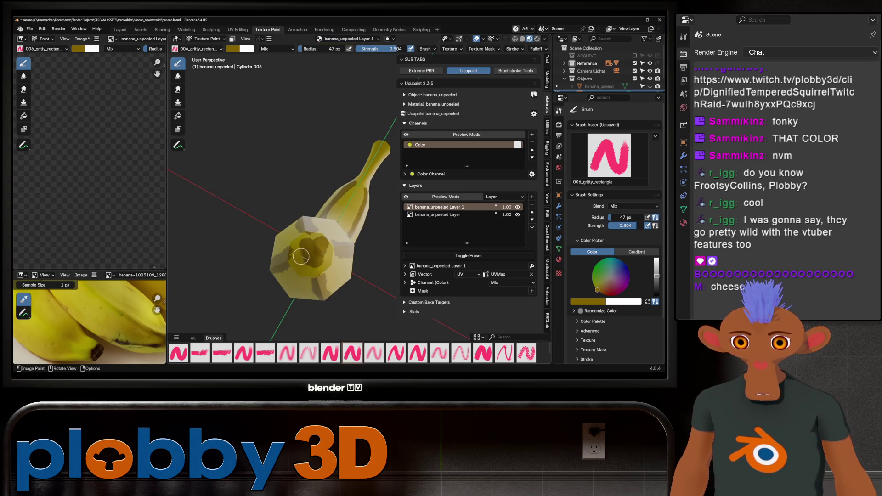
Darken the cut-end interior and the banana tip with olive paint
left_click_drag(314, 262, 323, 237)
left_click_drag(331, 272, 305, 260)
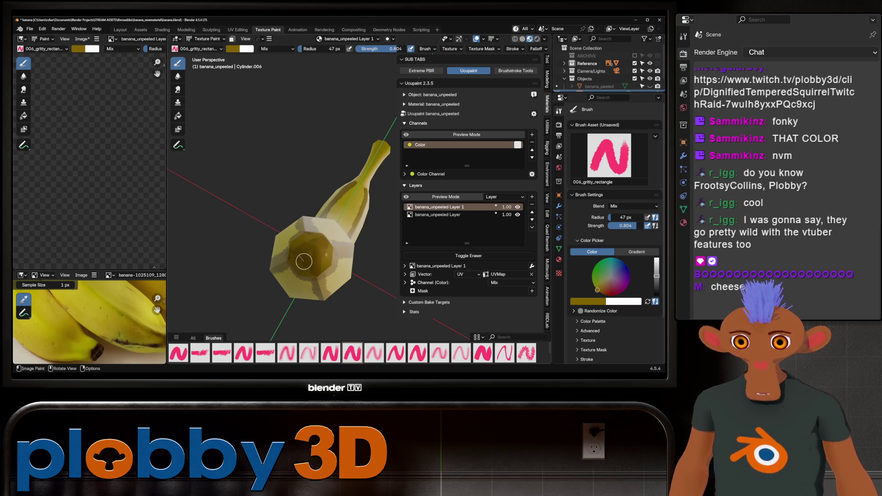
middle_click_drag(305, 261, 373, 276)
scroll(313, 216, "up", 3)
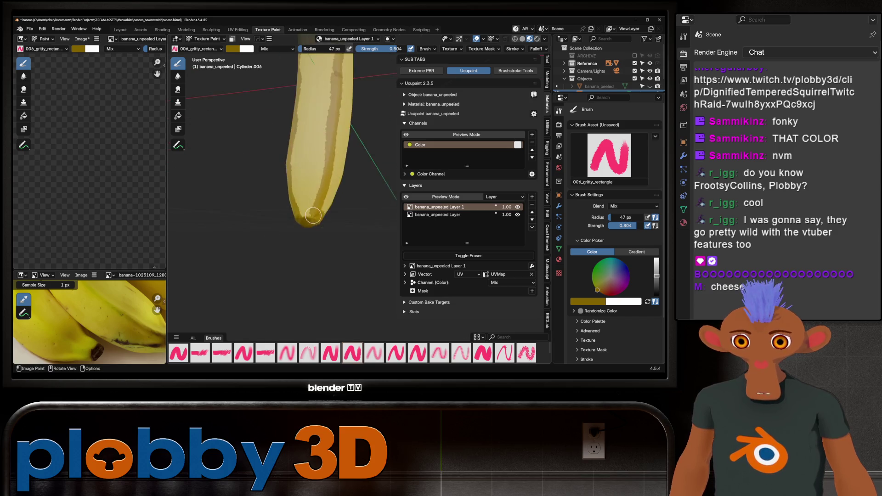
middle_click_drag(313, 216, 303, 213)
left_click_drag(297, 210, 290, 207)
mouse_move(289, 207)
middle_mouse_down()
mouse_move(306, 202)
mouse_move(268, 219)
mouse_move(372, 197)
middle_mouse_up()
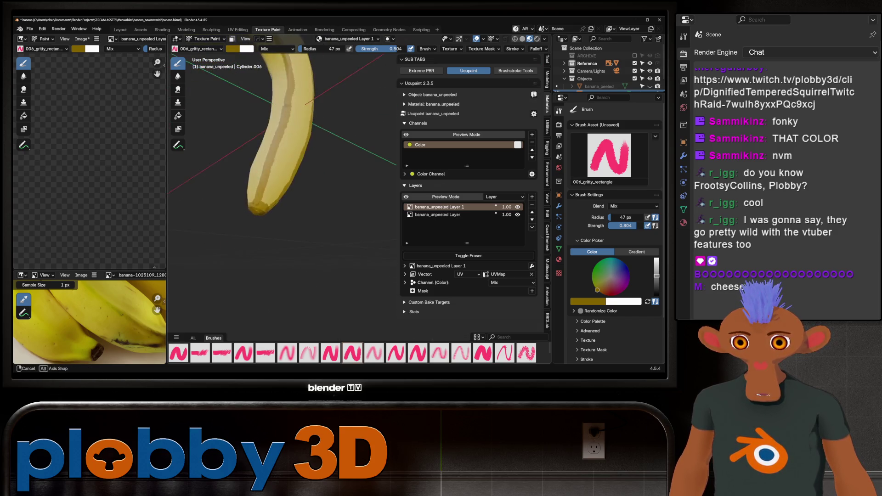
Fade banana_unpeeled Layer 1 to 0.64 opacity to soften the stripes
middle_click_drag(373, 197, 310, 207)
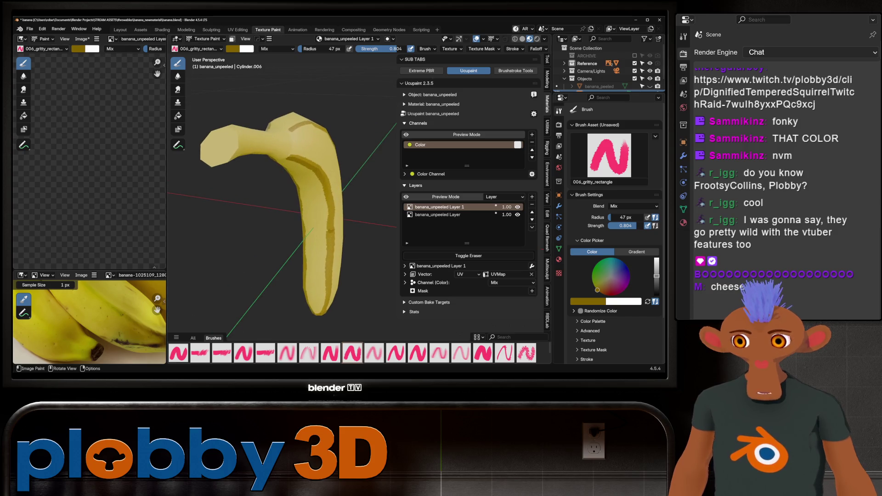
scroll(124, 318, "down", 3)
scroll(125, 321, "up", 2)
scroll(124, 321, "up", 2)
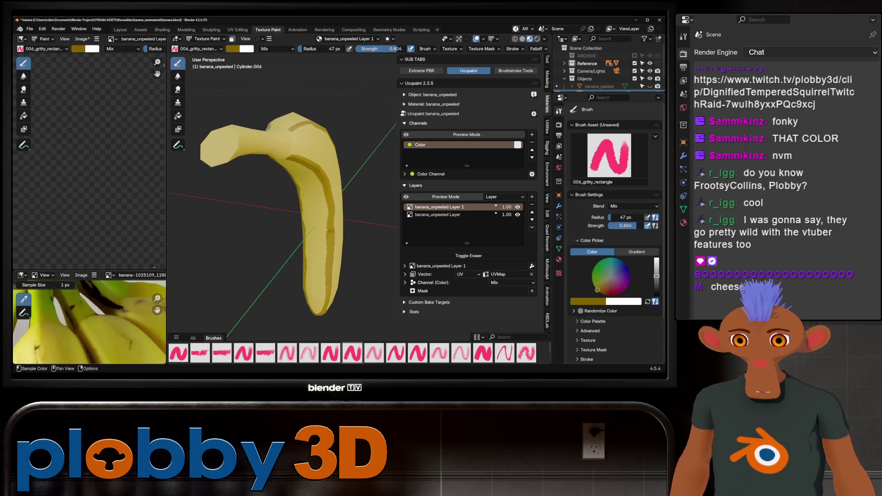
scroll(124, 320, "down", 1)
scroll(110, 321, "up", 1)
middle_click_drag(234, 207, 266, 227)
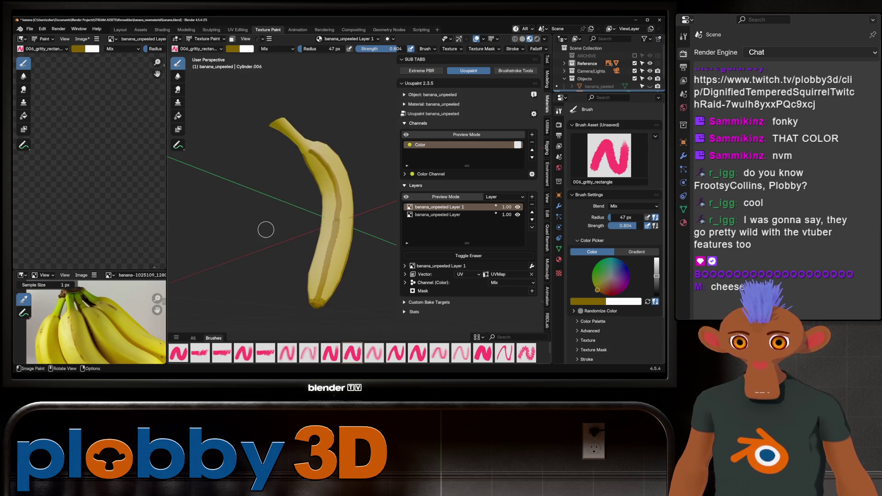
scroll(331, 234, "up", 2)
middle_click_drag(331, 233, 359, 227)
mouse_move(507, 207)
left_mouse_down()
mouse_move(483, 207)
mouse_move(517, 207)
left_mouse_up()
scroll(276, 206, "down", 3)
scroll(384, 187, "up", 2)
Create the new image layer banana_unpeeled Layer 2 on top and start picking a colour
mouse_move(384, 187)
middle_mouse_down()
mouse_move(232, 195)
mouse_move(390, 244)
middle_mouse_up()
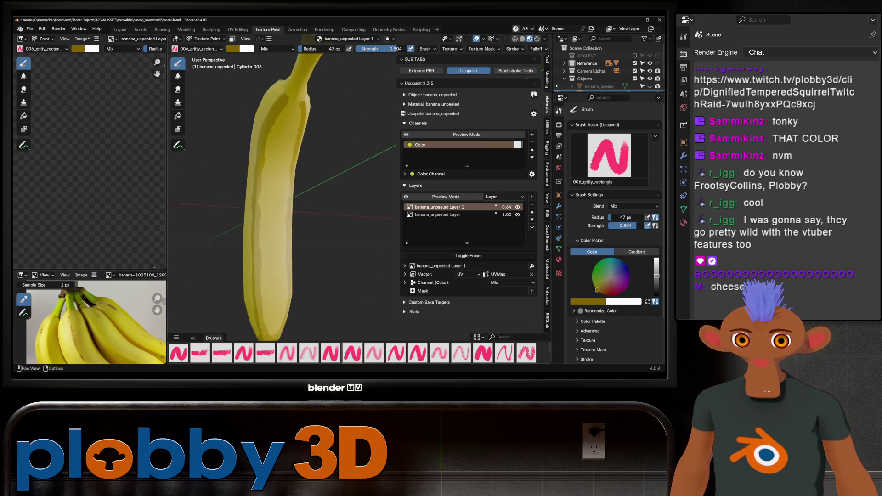
left_click(532, 197)
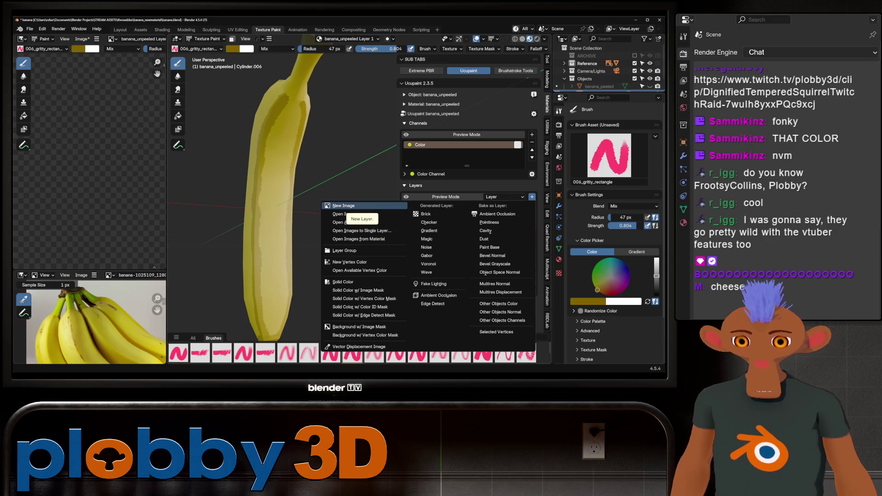
key("Escape")
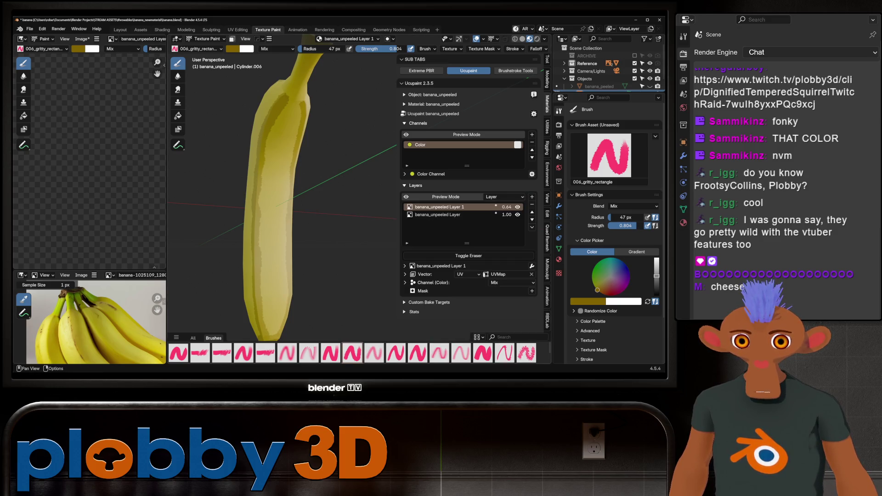
middle_click_drag(331, 211, 383, 221)
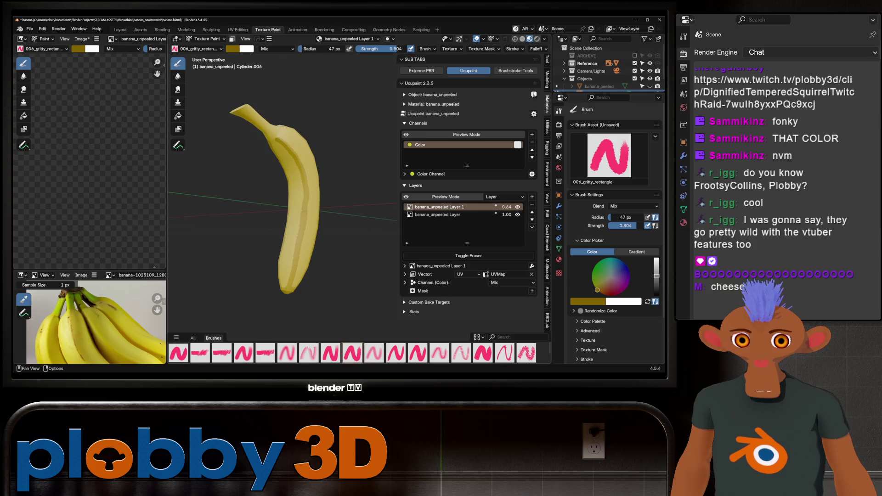
left_click(532, 196)
left_click(359, 205)
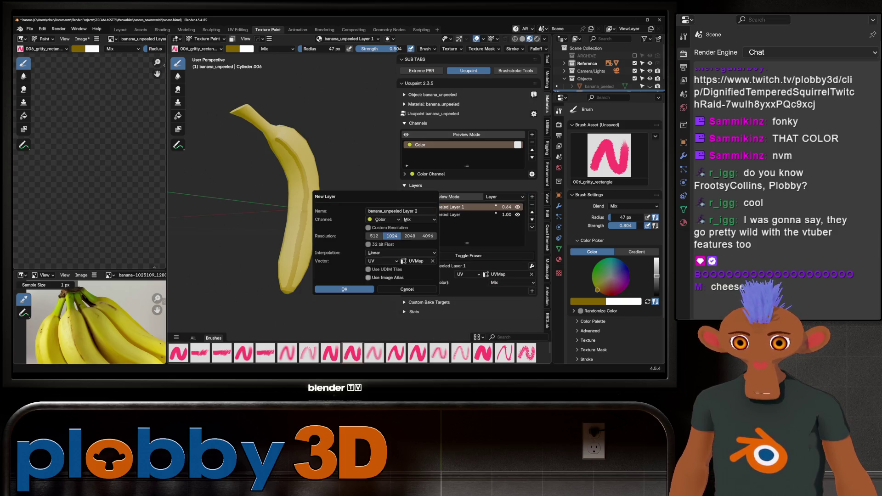
left_click(345, 289)
middle_click_drag(290, 207, 324, 221)
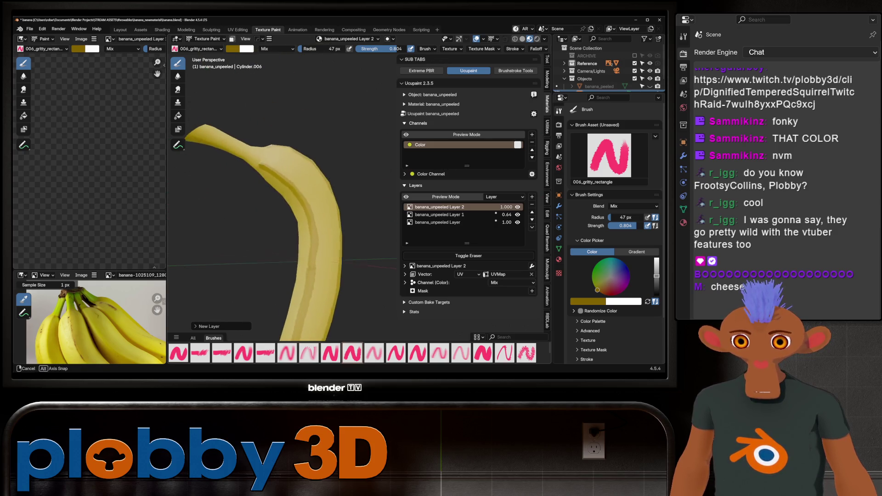
middle_click_drag(297, 193, 292, 191)
scroll(90, 324, "up", 2)
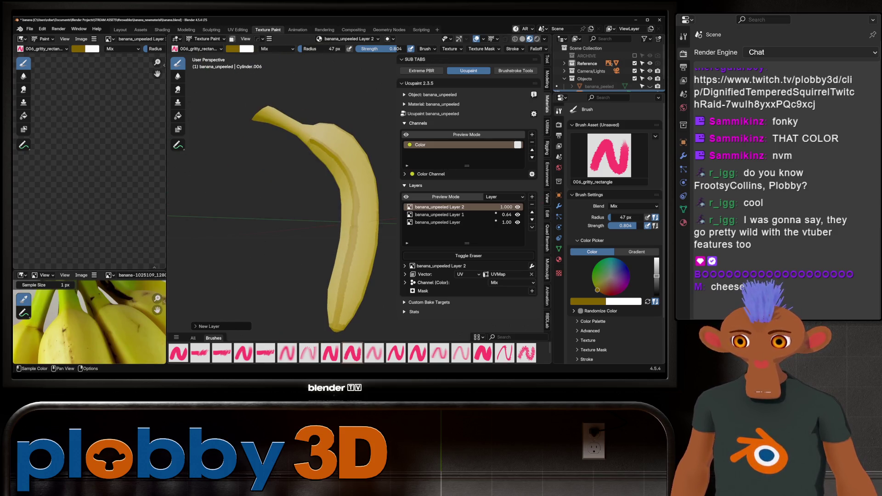
key("f")
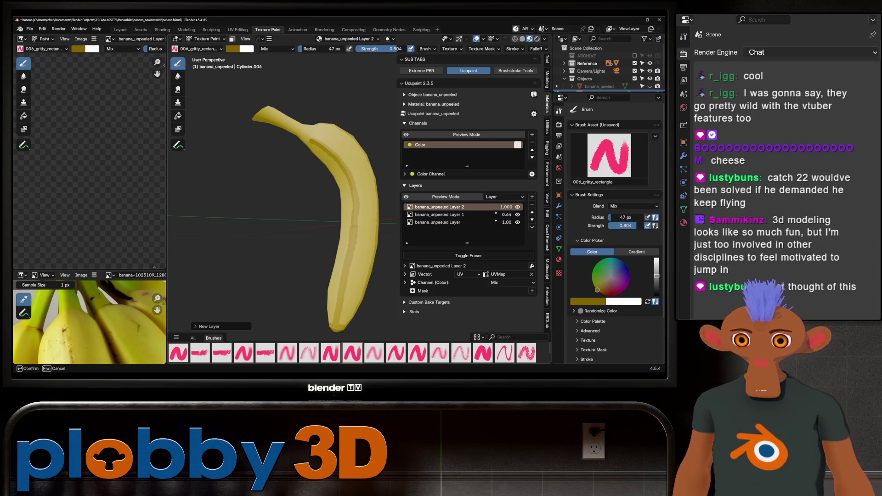
Sample a green from the reference photo, dab it on the banana tip and set strength to 0.856
key("s")
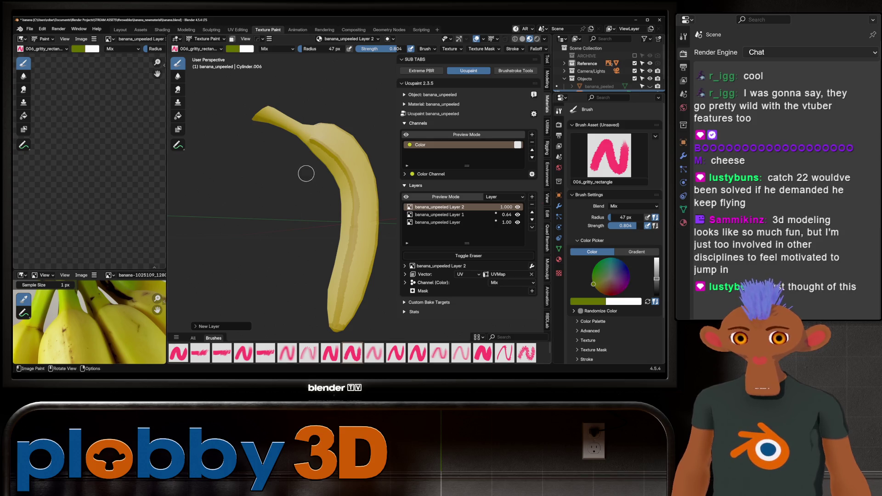
scroll(90, 323, "up", 4)
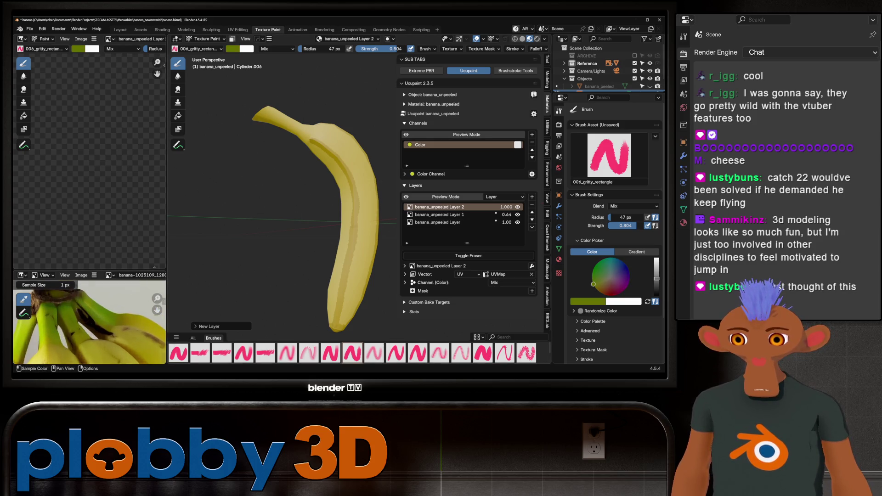
key("s")
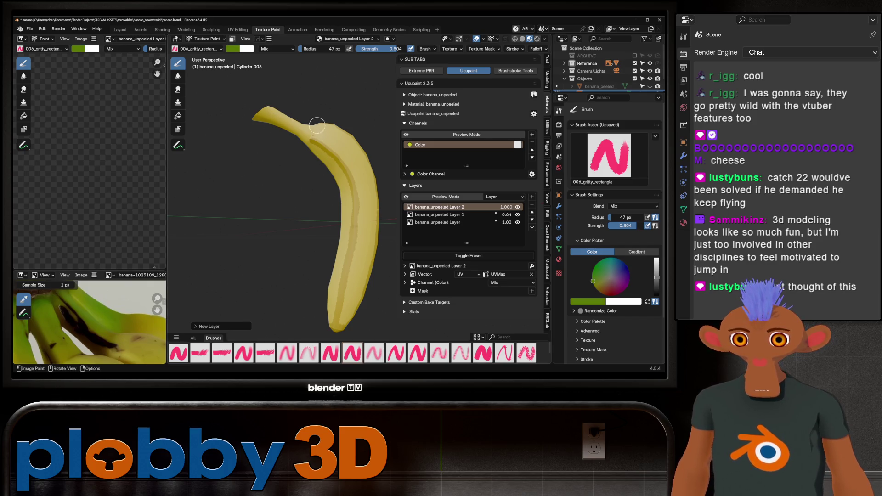
left_click(294, 118)
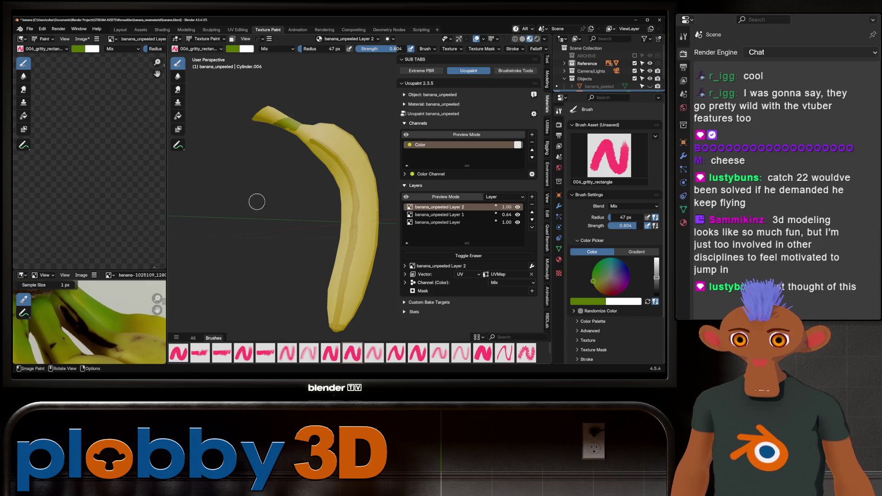
key("shift+f")
left_click(283, 110)
Brush a widening band of green over the banana tip and along the neck
left_click_drag(281, 111, 265, 150)
mouse_move(230, 132)
middle_mouse_down()
mouse_move(329, 141)
mouse_move(261, 191)
middle_mouse_up()
mouse_move(260, 192)
left_mouse_down()
mouse_move(310, 216)
mouse_move(289, 232)
left_mouse_up()
middle_click_drag(289, 233, 242, 169)
mouse_move(241, 169)
left_mouse_down()
mouse_move(246, 159)
mouse_move(267, 207)
left_mouse_up()
mouse_move(267, 206)
middle_mouse_down()
mouse_move(290, 221)
mouse_move(276, 178)
middle_mouse_up()
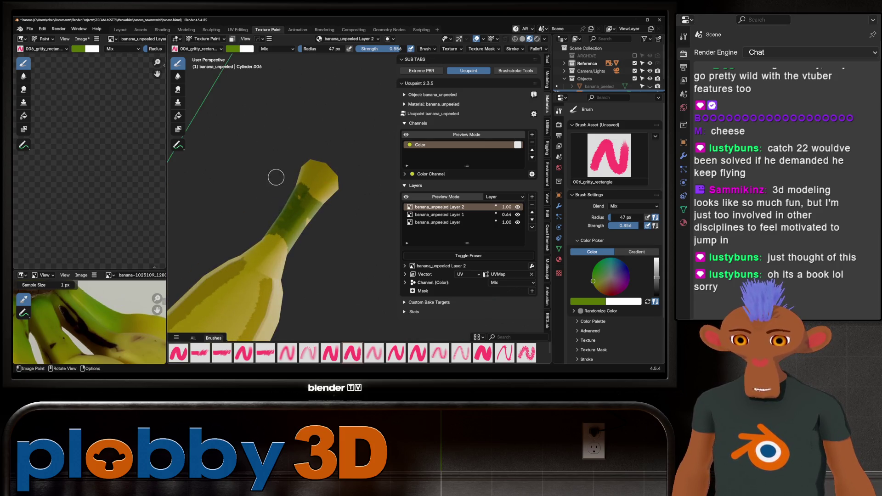
mouse_move(337, 225)
middle_mouse_down()
mouse_move(310, 218)
mouse_move(303, 200)
middle_mouse_up()
mouse_move(304, 200)
left_mouse_down()
mouse_move(321, 194)
mouse_move(337, 236)
left_mouse_up()
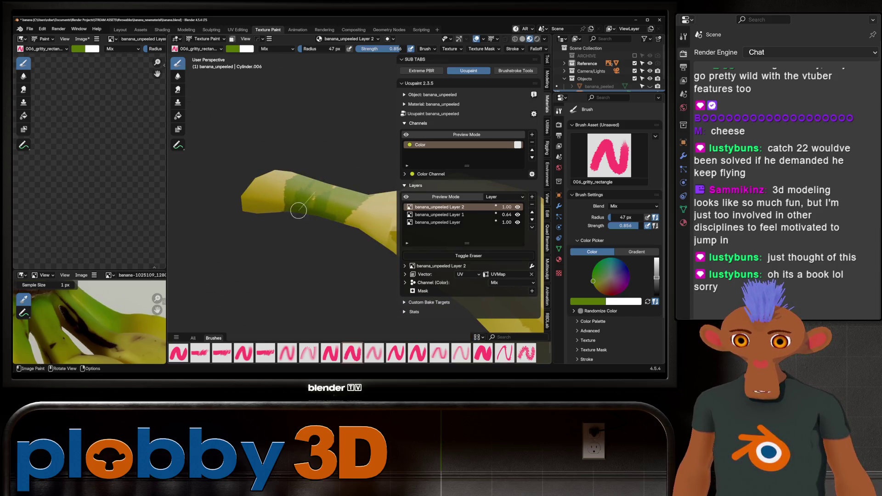
Cover the upper neck in green with darker dabs, then widen the brush to 121 px
middle_click_drag(337, 235, 290, 207)
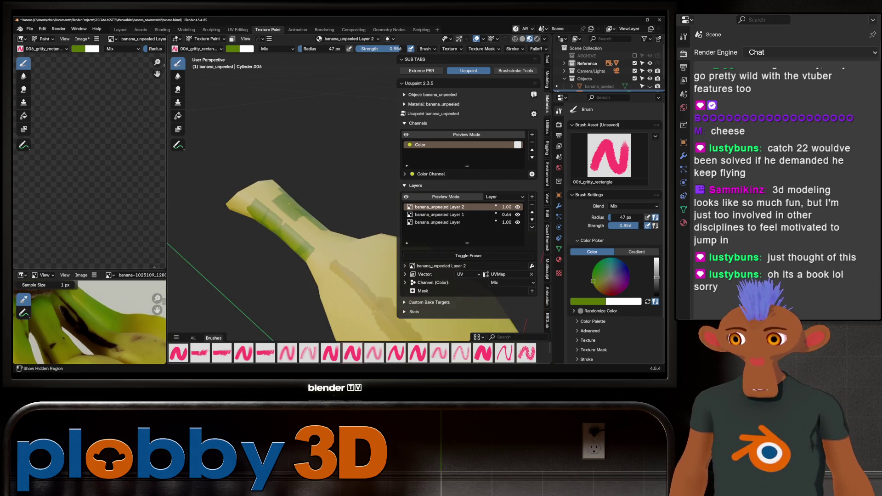
middle_click_drag(197, 266, 258, 280)
mouse_move(257, 280)
left_mouse_down()
mouse_move(333, 244)
mouse_move(325, 231)
mouse_move(312, 254)
mouse_move(256, 242)
left_mouse_up()
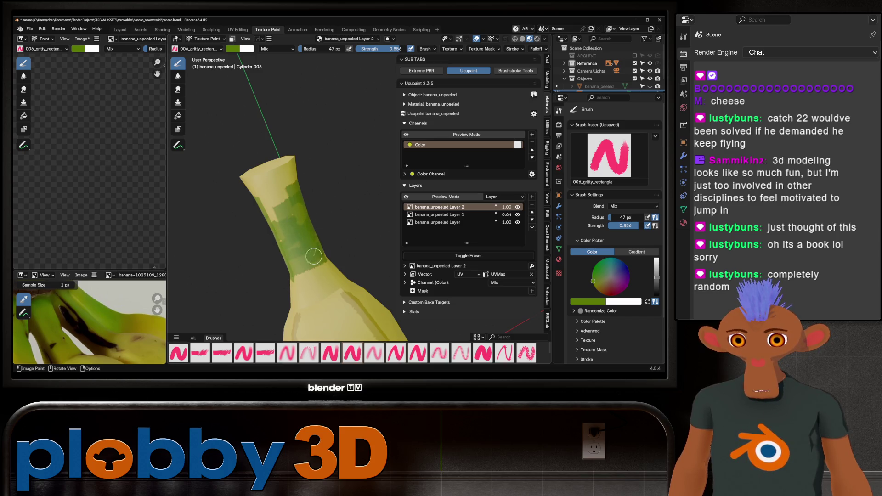
mouse_move(306, 210)
left_mouse_down()
mouse_move(251, 225)
mouse_move(296, 196)
mouse_move(249, 183)
mouse_move(229, 221)
left_mouse_up()
scroll(230, 220, "down", 4)
middle_click_drag(230, 220, 264, 215)
scroll(245, 218, "up", 4)
scroll(264, 214, "up", 5)
left_click_drag(278, 177, 227, 213)
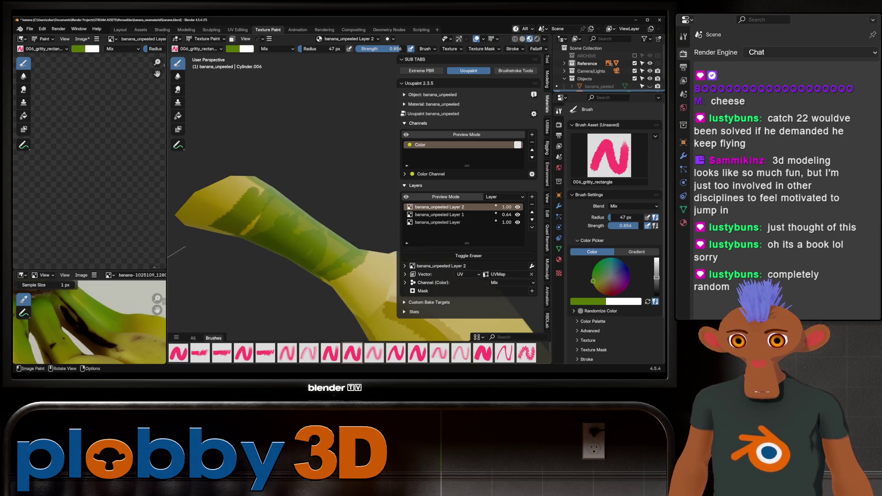
middle_click_drag(220, 241, 276, 187)
key("f")
left_click(283, 168)
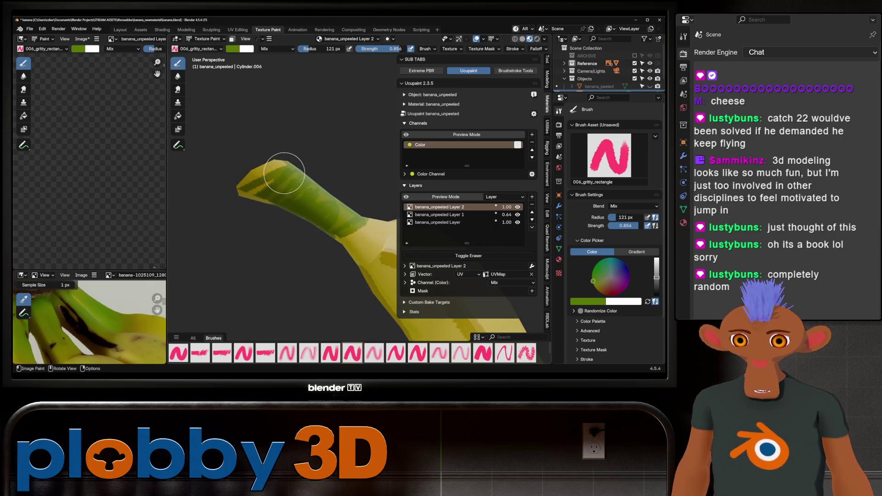
Coat the remaining sides of the neck in green with the 121 px brush
mouse_move(232, 253)
middle_mouse_down()
mouse_move(241, 256)
mouse_move(272, 204)
middle_mouse_up()
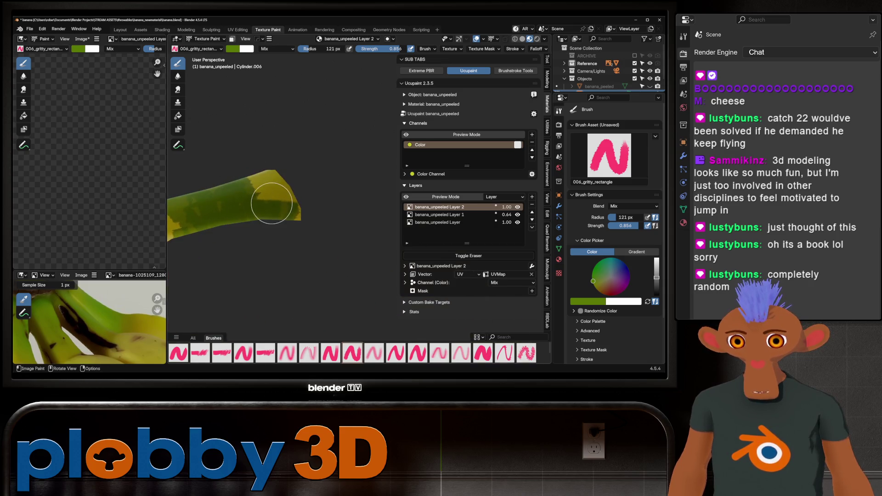
mouse_move(267, 167)
middle_mouse_down()
mouse_move(249, 148)
mouse_move(305, 181)
mouse_move(266, 233)
middle_mouse_up()
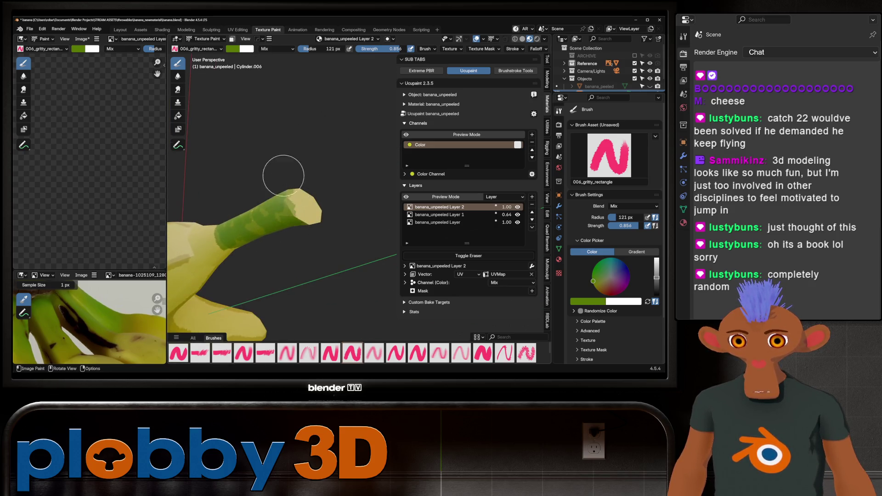
middle_click_drag(281, 177, 269, 199)
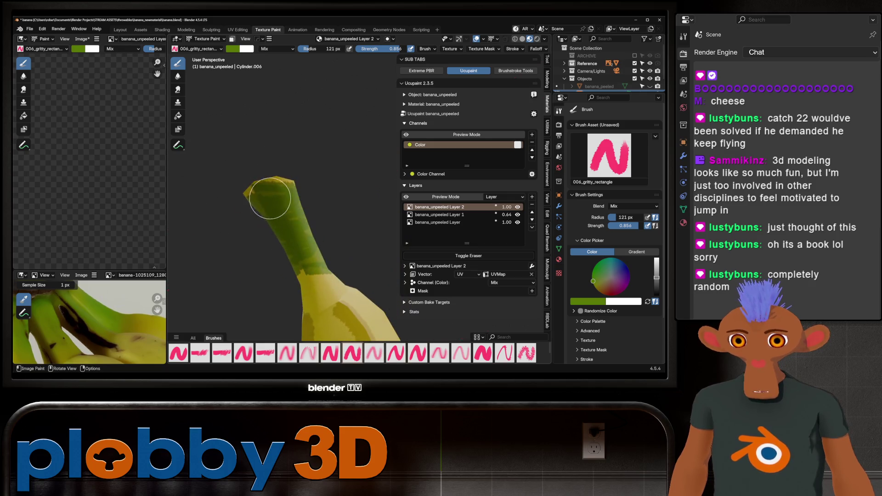
mouse_move(217, 197)
middle_mouse_down()
mouse_move(236, 168)
mouse_move(296, 244)
middle_mouse_up()
middle_click_drag(282, 209, 280, 250)
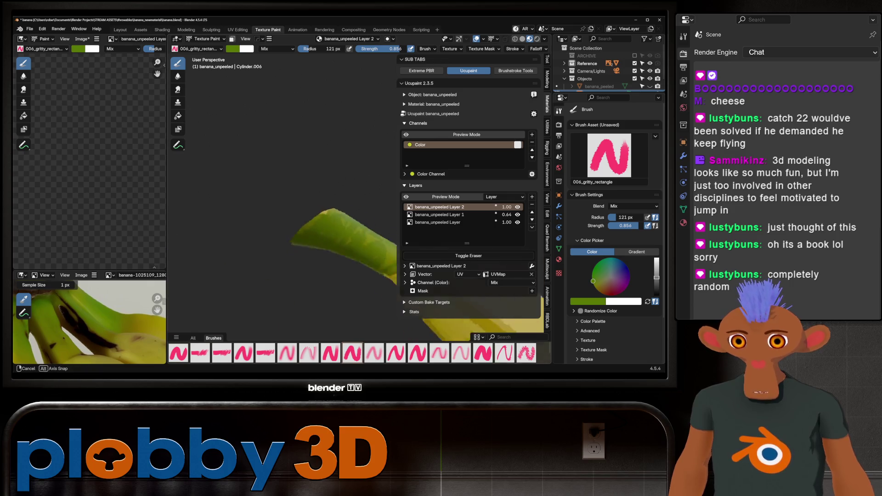
mouse_move(323, 215)
middle_mouse_down()
mouse_move(276, 256)
mouse_move(296, 296)
mouse_move(303, 221)
middle_mouse_up()
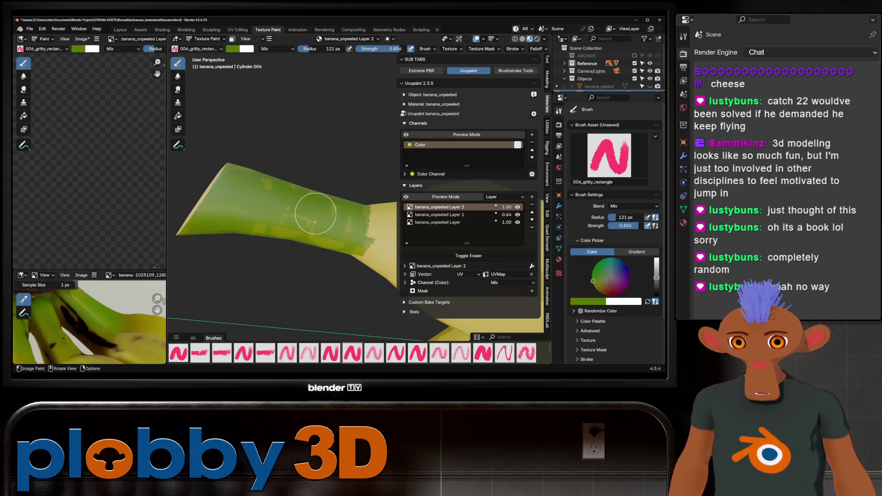
Mottle the stem with lighter and darker green blending down into the yellow peel
middle_click_drag(307, 233, 299, 189)
mouse_move(292, 191)
middle_mouse_down()
mouse_move(262, 223)
mouse_move(296, 207)
mouse_move(260, 179)
middle_mouse_up()
scroll(89, 323, "down", 3)
scroll(89, 322, "up", 2)
scroll(297, 207, "up", 6)
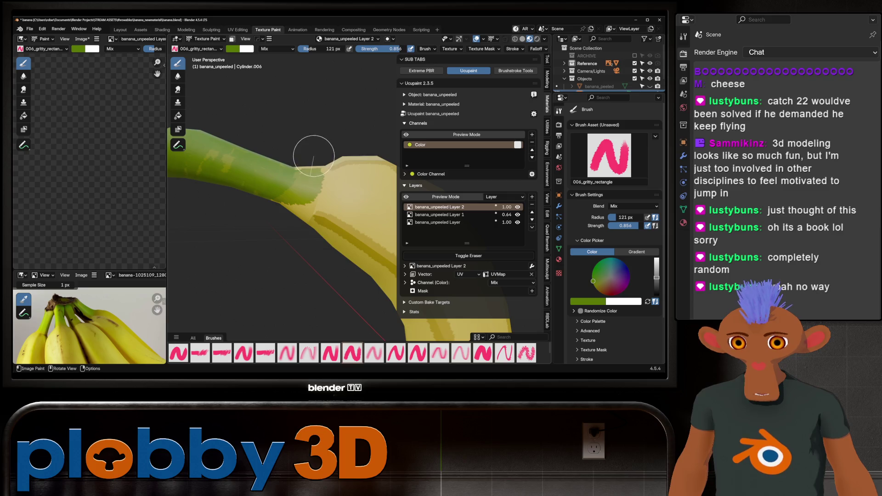
middle_click_drag(315, 150, 296, 215)
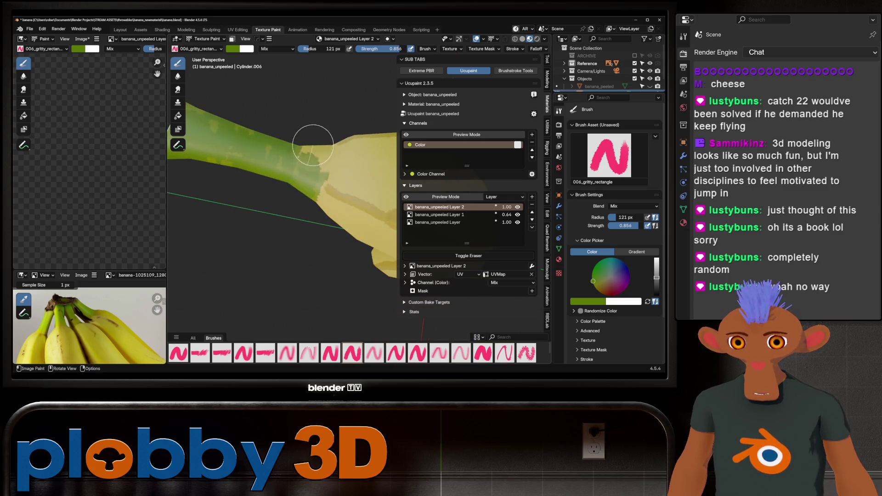
middle_click_drag(298, 192, 315, 149)
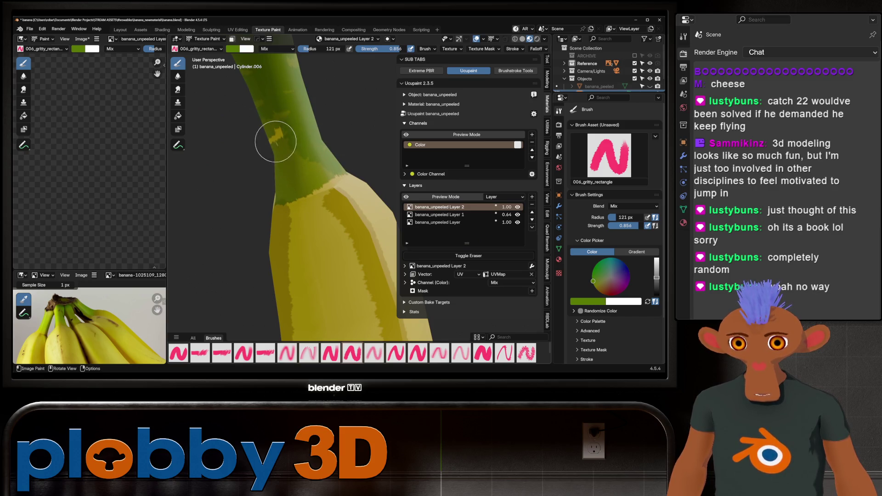
middle_click_drag(270, 186, 266, 147)
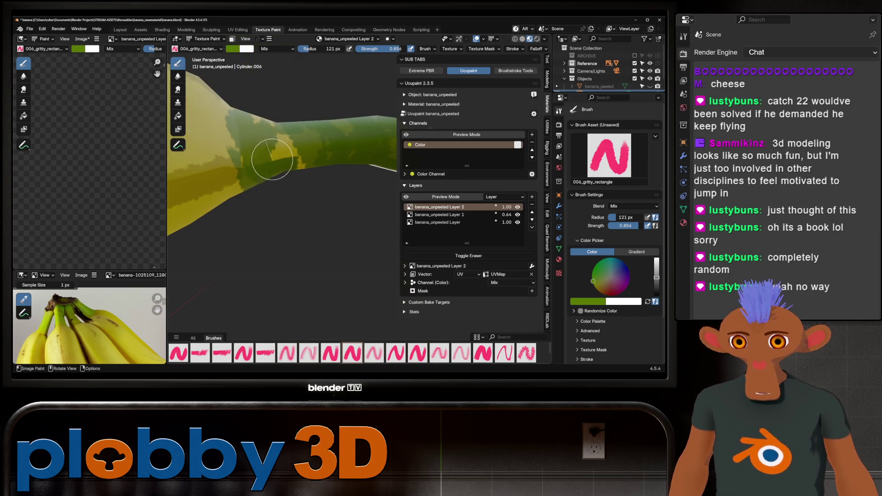
mouse_move(301, 181)
middle_mouse_down()
mouse_move(276, 158)
mouse_move(292, 174)
middle_mouse_up()
scroll(276, 158, "down", 3)
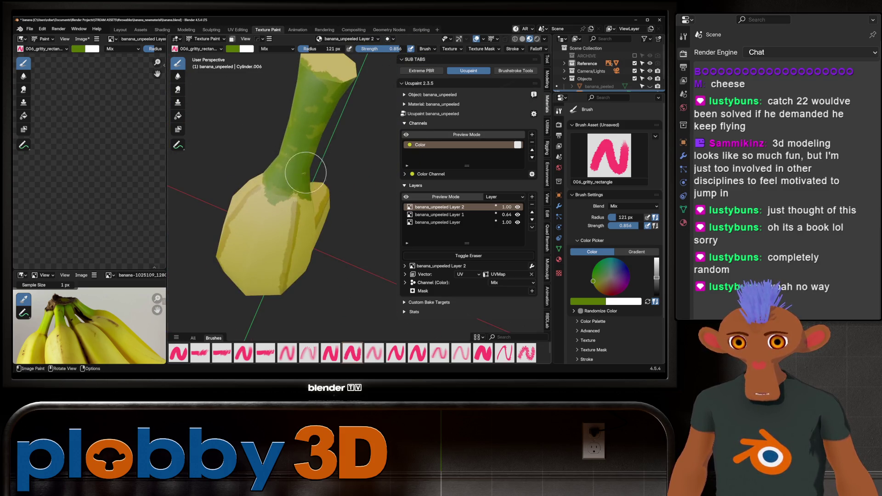
scroll(307, 173, "down", 3)
mouse_move(306, 141)
middle_mouse_down()
mouse_move(276, 118)
mouse_move(331, 153)
mouse_move(216, 286)
middle_mouse_up()
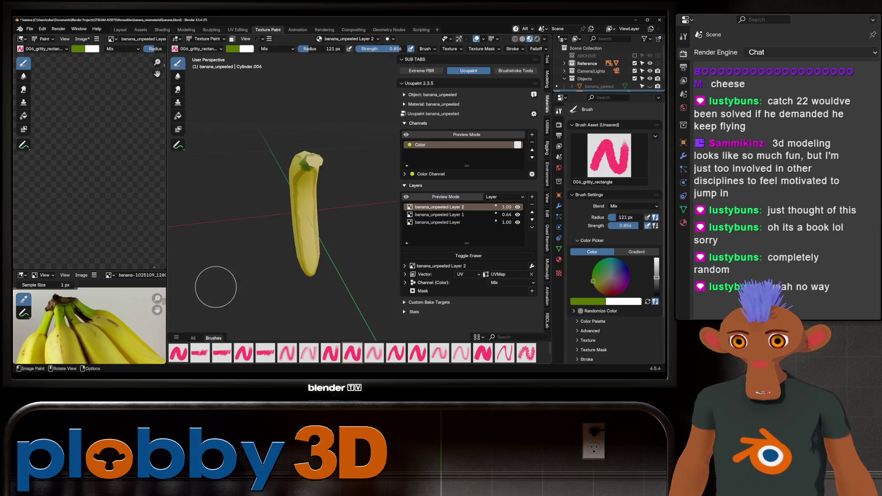
scroll(90, 320, "down", 3)
scroll(90, 317, "up", 2)
scroll(89, 317, "up", 2)
scroll(90, 317, "up", 2)
Shrink the texture paint brush radius from 121 px to 62 px
middle_click_drag(249, 298, 256, 252)
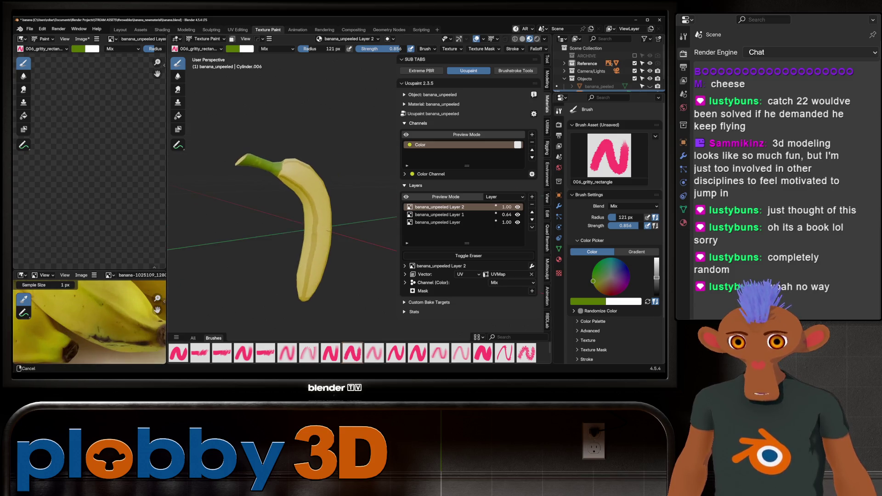
scroll(264, 161, "up", 3)
scroll(264, 161, "up", 2)
scroll(340, 278, "up", 2)
middle_click_drag(341, 278, 319, 257)
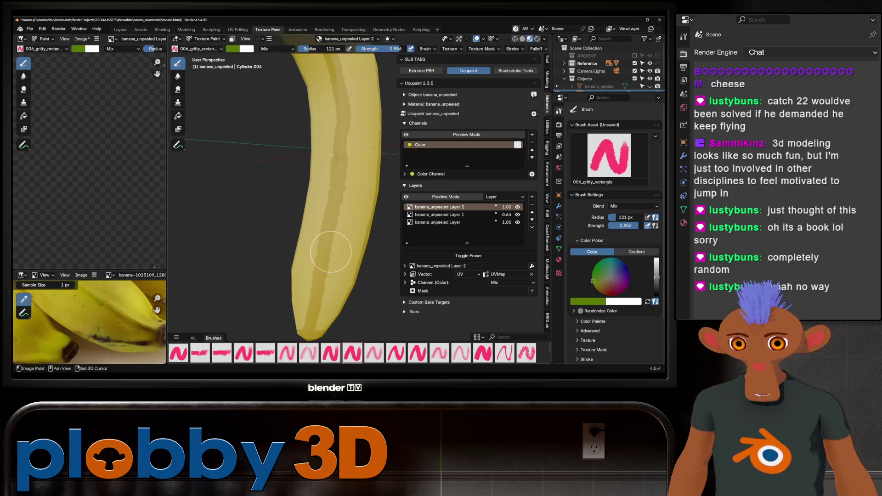
key("f")
left_click(302, 281)
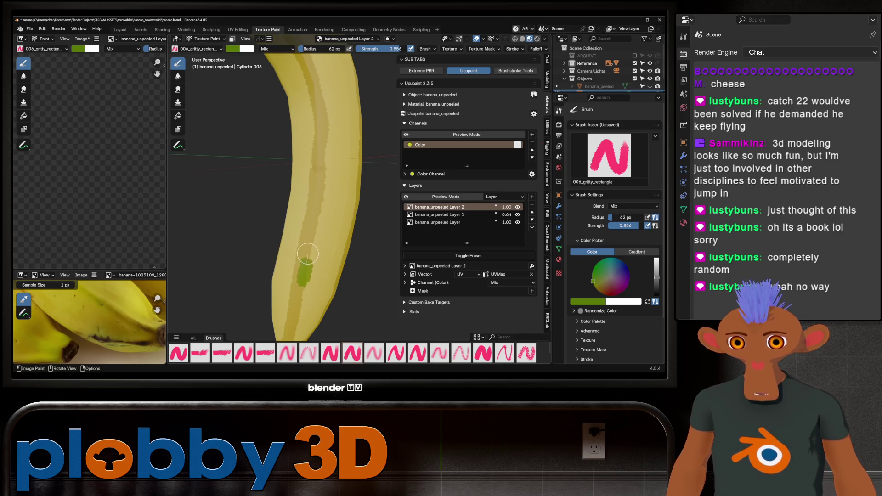
scroll(307, 253, "down", 5)
Orbit in close to inspect where the green stem meets the yellow peel
mouse_move(307, 253)
middle_mouse_down()
mouse_move(243, 283)
mouse_move(299, 278)
mouse_move(306, 245)
middle_mouse_up()
scroll(271, 309, "up", 5)
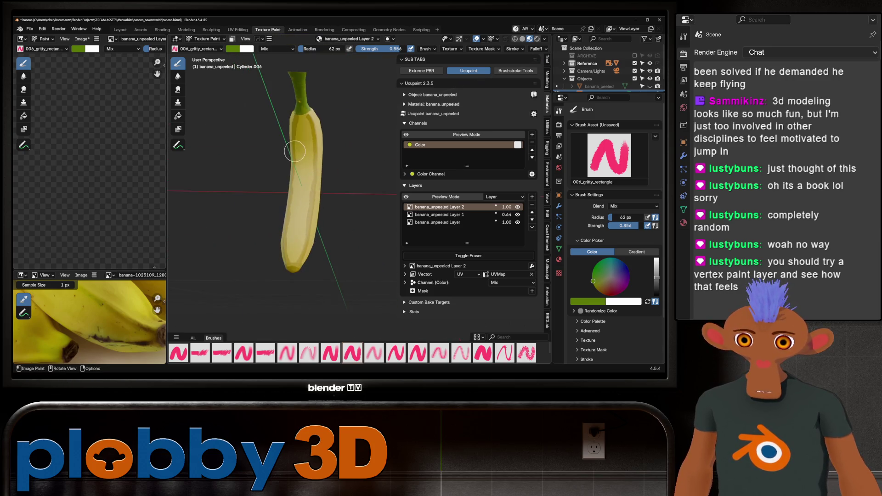
scroll(294, 150, "up", 3)
scroll(295, 141, "up", 3)
scroll(293, 131, "down", 3)
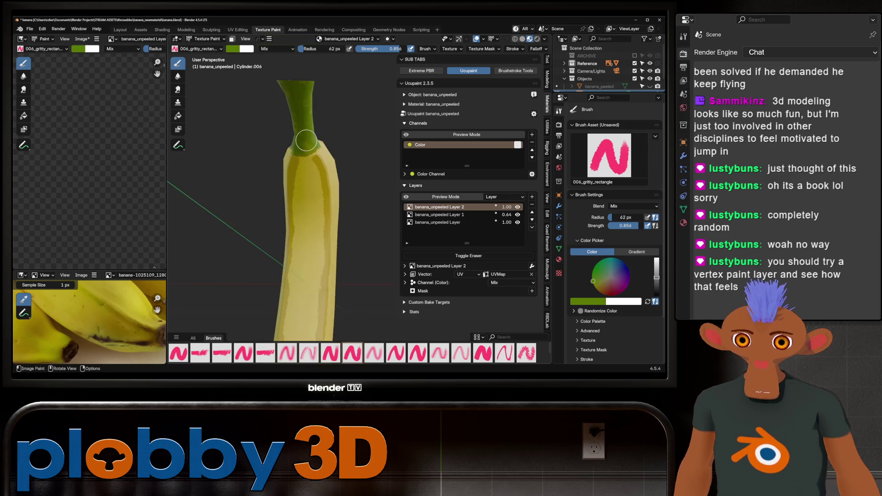
middle_click_drag(293, 130, 388, 170)
scroll(310, 161, "down", 4)
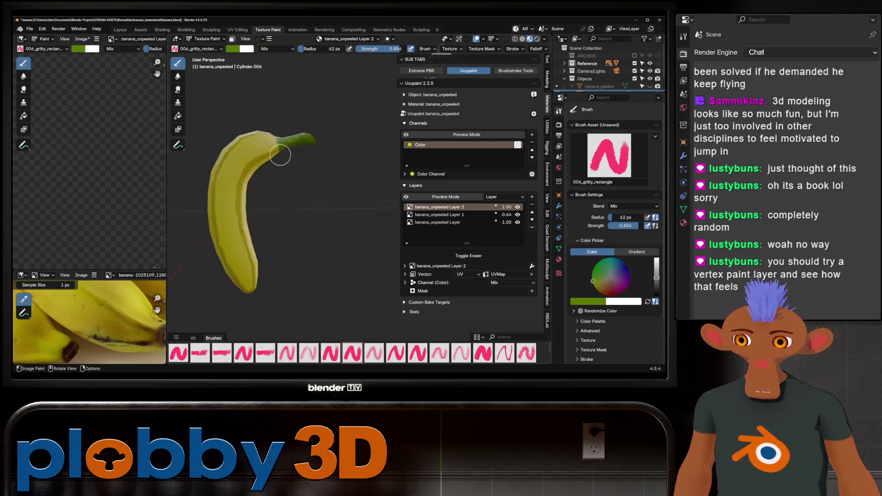
mouse_move(223, 184)
middle_mouse_down()
mouse_move(289, 172)
mouse_move(263, 208)
middle_mouse_up()
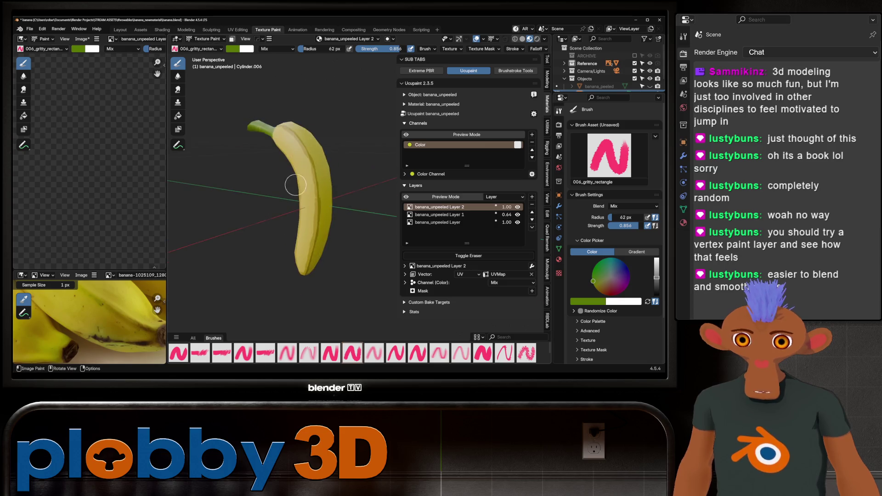
scroll(339, 159, "up", 2)
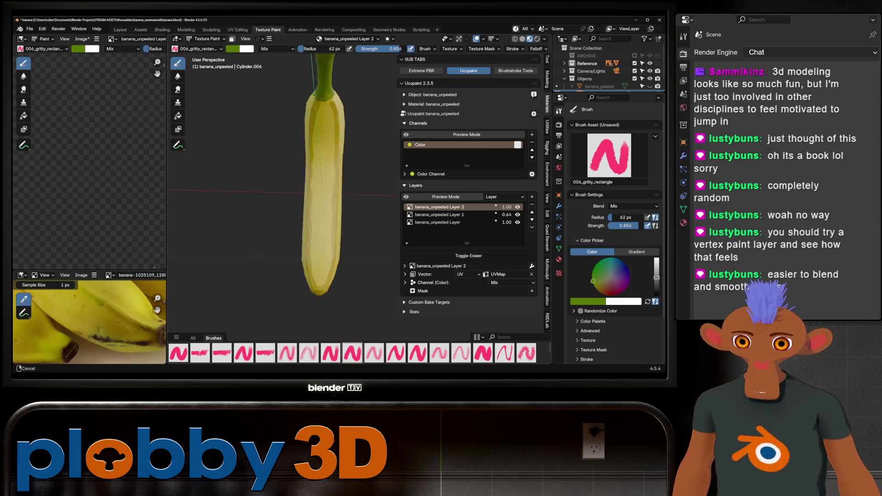
mouse_move(263, 183)
middle_mouse_down()
mouse_move(262, 239)
mouse_move(246, 266)
middle_mouse_up()
scroll(262, 238, "down", 3)
scroll(209, 204, "up", 3)
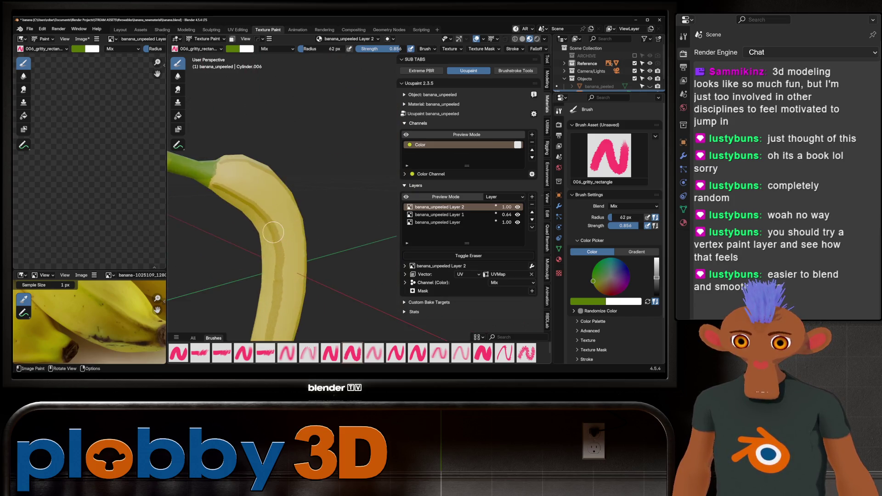
middle_click_drag(209, 204, 209, 204)
scroll(209, 205, "up", 3)
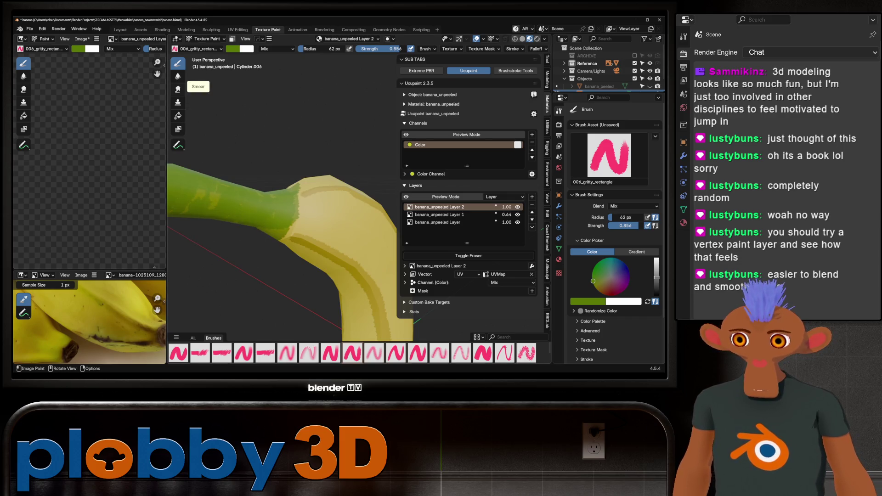
Smear the stem's green down onto the banana's yellow top with the Smear tool
left_click(177, 88)
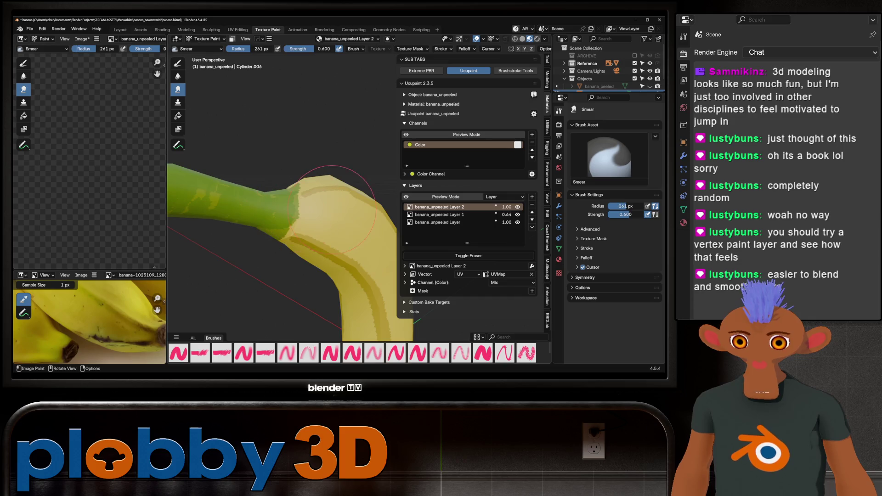
mouse_move(325, 224)
middle_mouse_down()
mouse_move(266, 229)
mouse_move(241, 215)
mouse_move(214, 173)
mouse_move(219, 165)
mouse_move(249, 207)
middle_mouse_up()
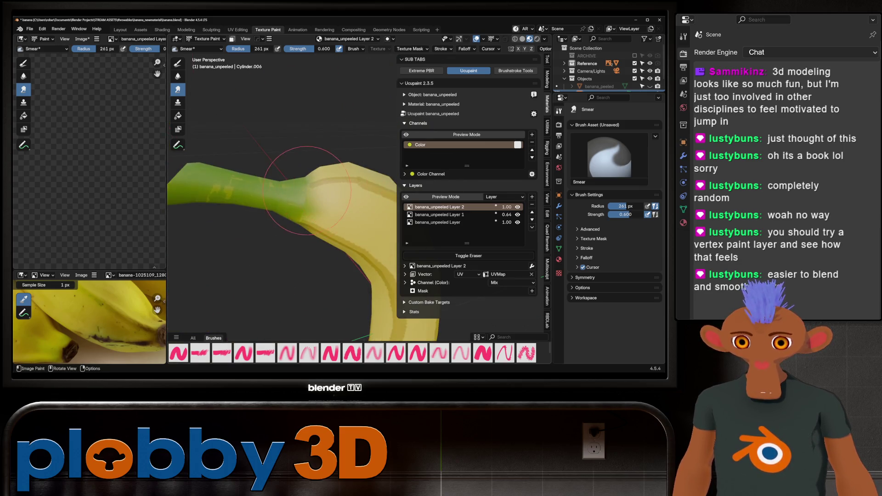
mouse_move(306, 189)
middle_mouse_down()
mouse_move(321, 215)
mouse_move(271, 239)
middle_mouse_up()
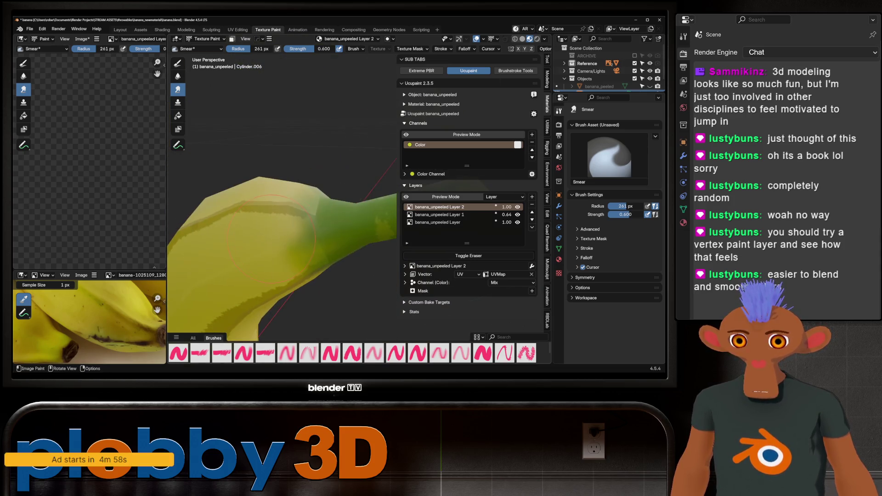
Make banana_unpeeled Layer 1 the layer being painted
middle_click_drag(333, 196, 211, 252)
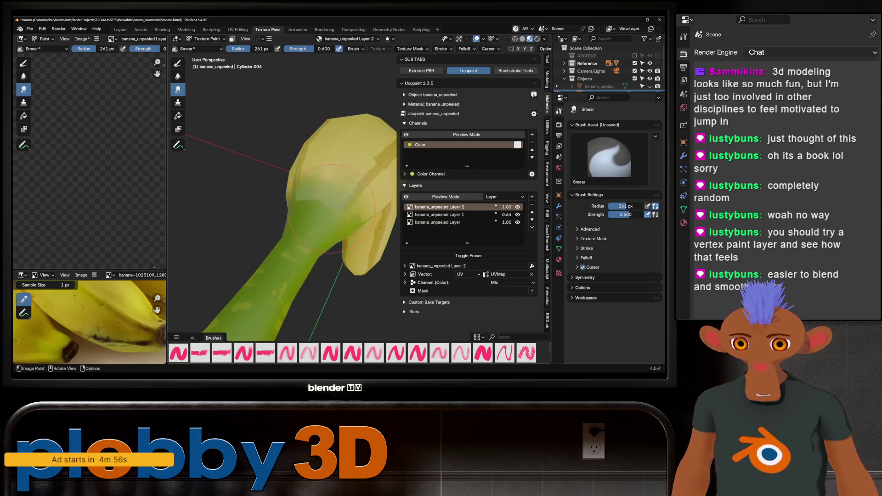
scroll(348, 202, "down", 5)
middle_click_drag(347, 202, 298, 215)
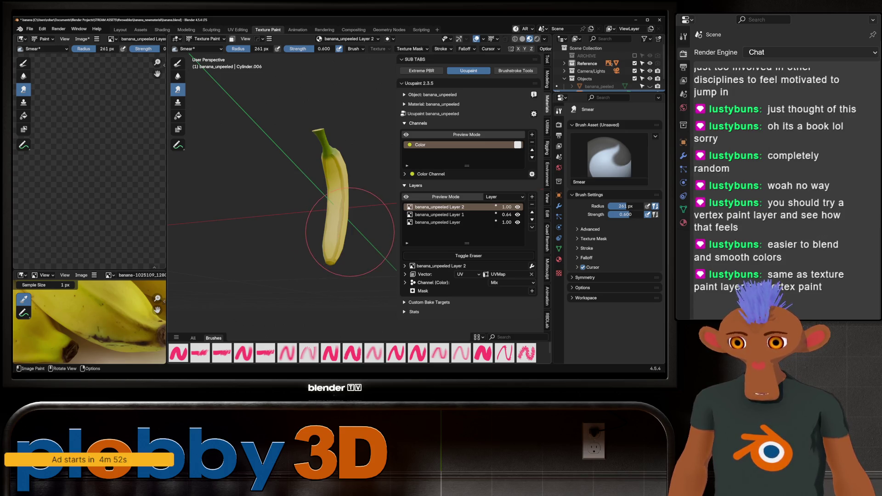
scroll(354, 231, "up", 5)
middle_click_drag(354, 231, 331, 256, "shift")
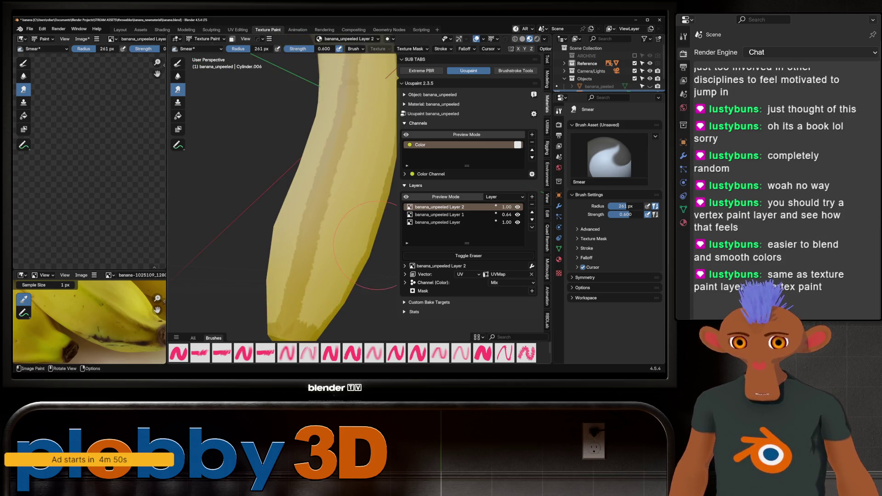
left_click(439, 215)
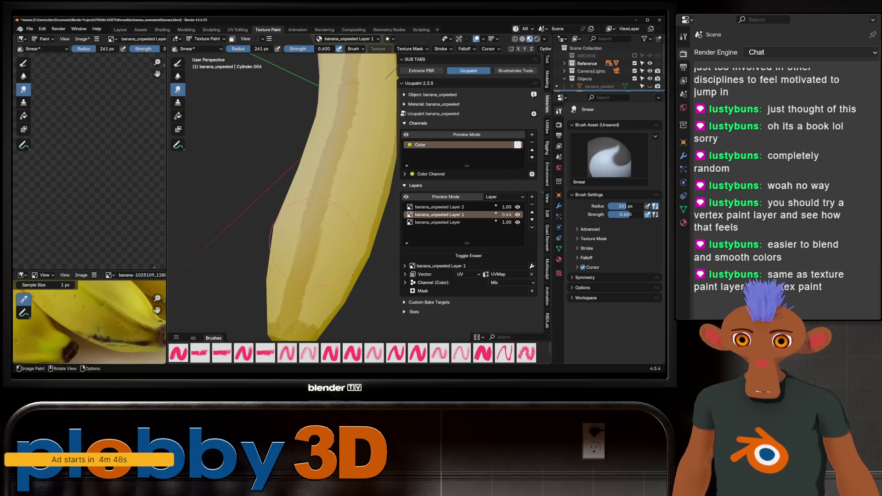
scroll(317, 232, "down", 3)
Smear the dark ridge streak down the lower body with 001_dry_smear at 108 px
key("f")
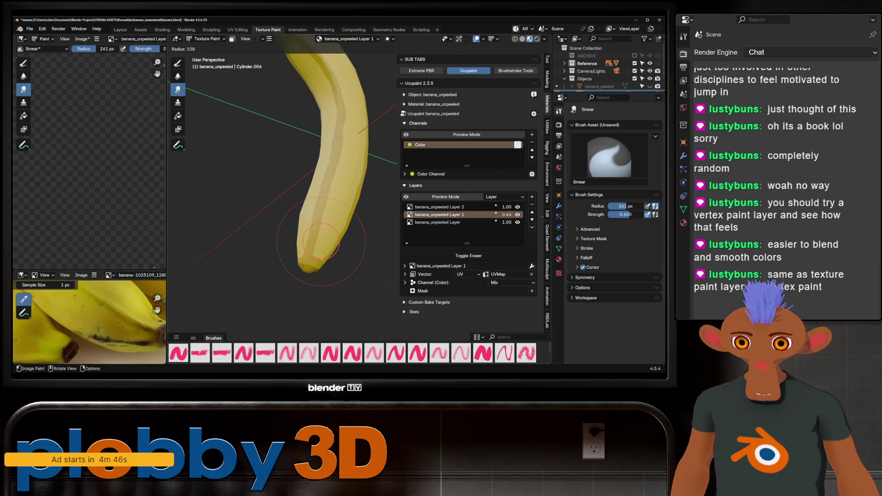
left_click(321, 241)
scroll(315, 230, "up", 3)
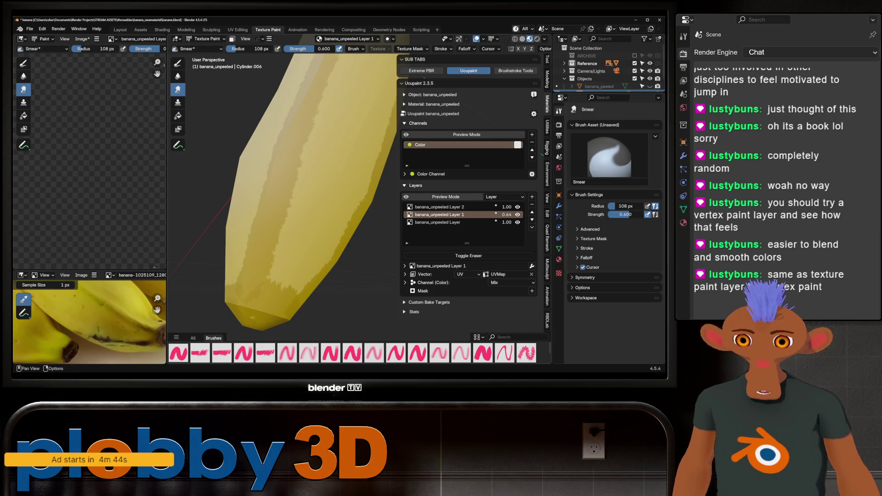
left_click(222, 353)
left_click_drag(294, 197, 237, 232)
key("f")
left_click(245, 276)
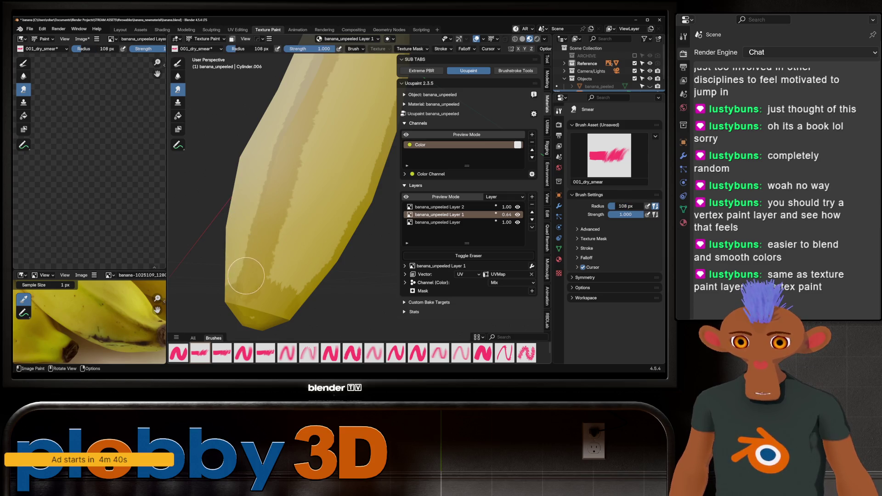
middle_click_drag(255, 270, 246, 254)
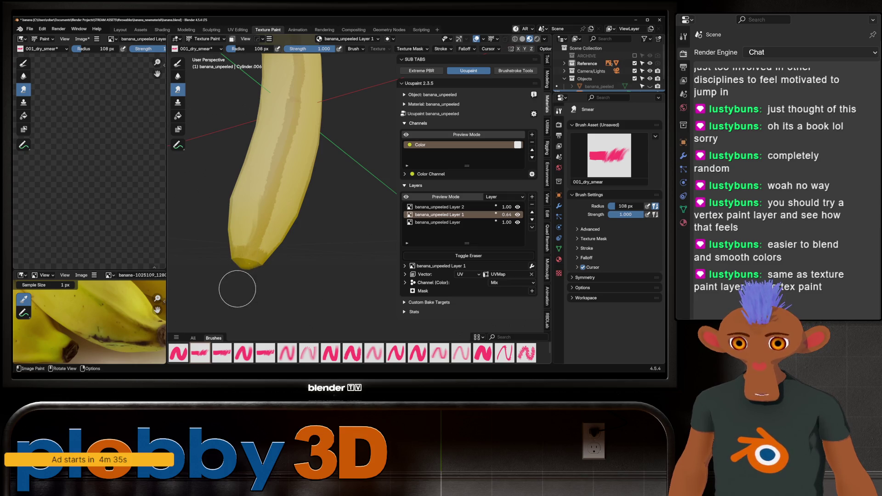
mouse_move(295, 250)
middle_mouse_down()
mouse_move(272, 256)
mouse_move(290, 228)
mouse_move(276, 255)
middle_mouse_up()
mouse_move(272, 299)
middle_mouse_down()
mouse_move(288, 268)
mouse_move(275, 269)
mouse_move(278, 286)
mouse_move(287, 235)
middle_mouse_up()
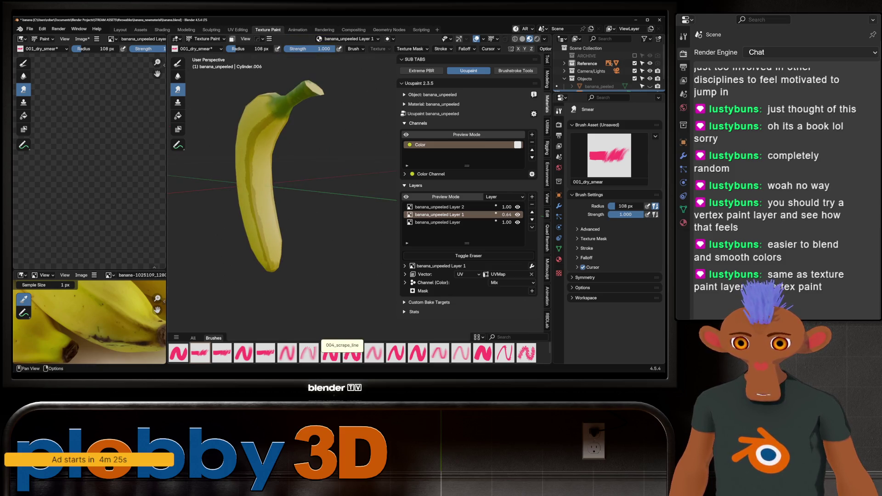
Try the 004_scrape_line and 003_super_smooth_round brushes, then return to 001_dry_smear
left_click(309, 353)
middle_click_drag(289, 289, 272, 261)
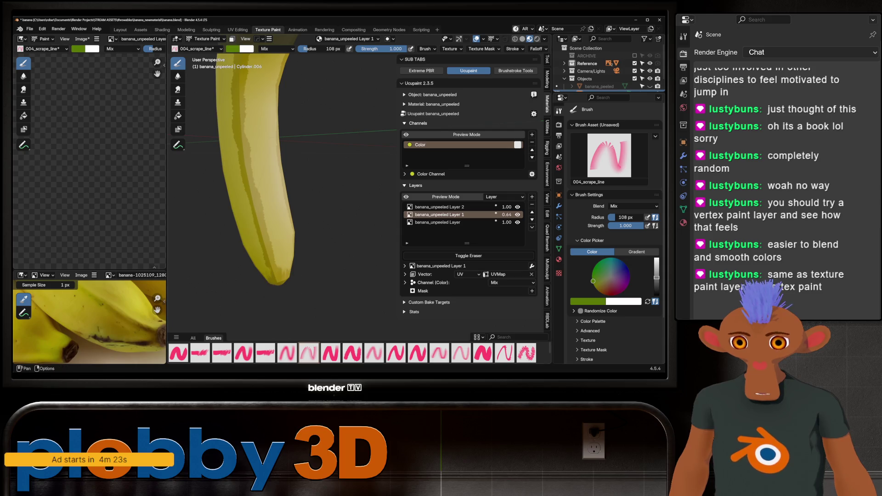
left_click(287, 352)
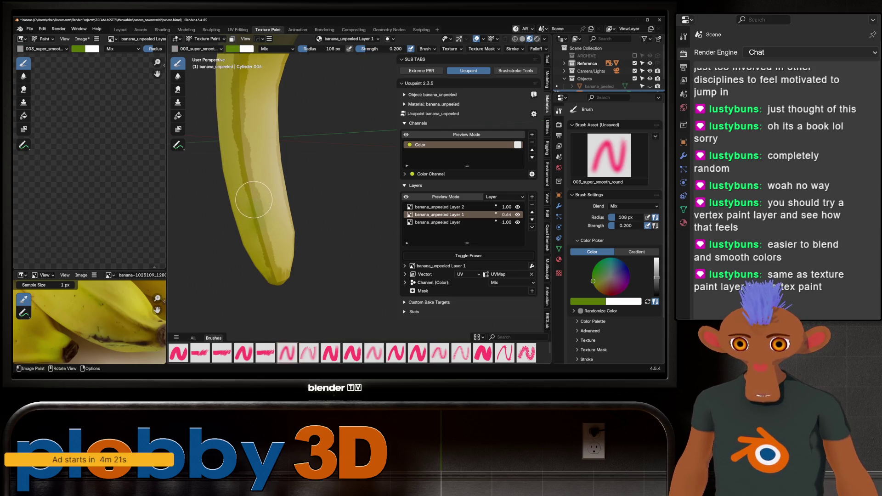
left_click(222, 353)
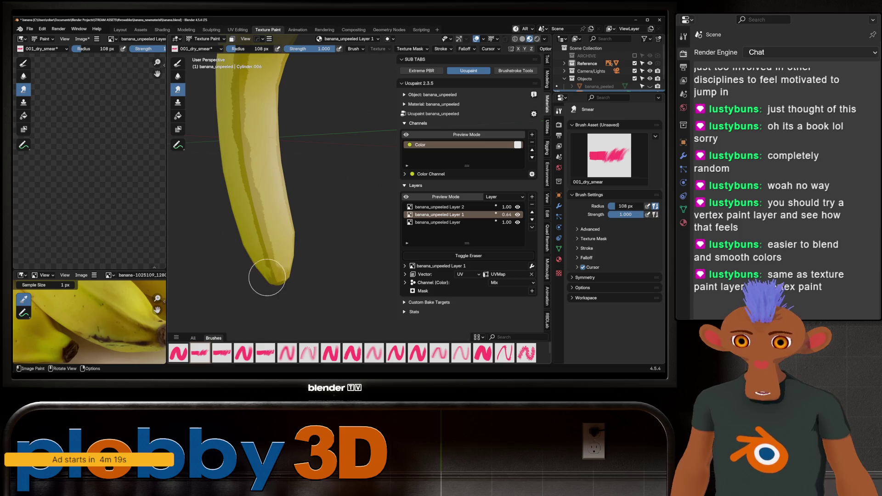
Try 006_gritty_rectangle and the Blur tool, then settle on Smear with the dry smear brush
mouse_move(295, 237)
middle_mouse_down()
mouse_move(255, 255)
mouse_move(236, 187)
mouse_move(325, 148)
middle_mouse_up()
scroll(236, 187, "up", 2)
scroll(266, 177, "down", 4)
scroll(273, 172, "up", 3)
scroll(325, 141, "up", 4)
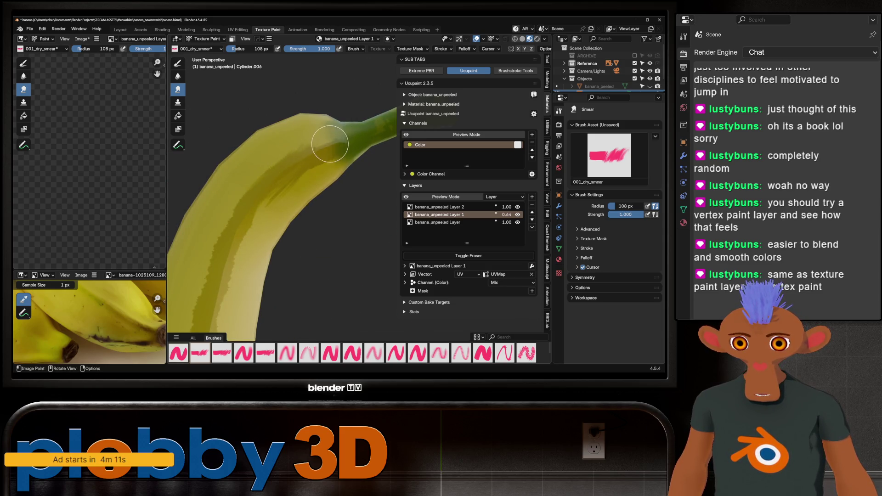
scroll(242, 207, "down", 3)
mouse_move(242, 206)
middle_mouse_down()
mouse_move(286, 160)
mouse_move(304, 175)
middle_mouse_up()
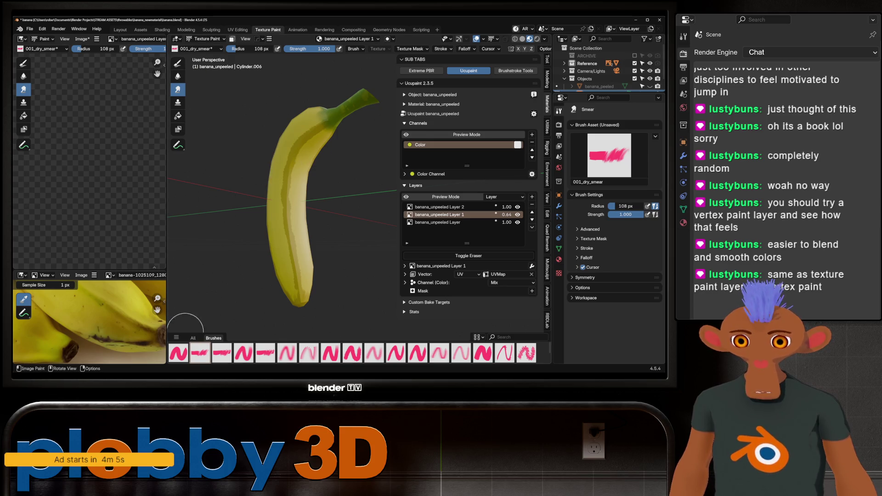
left_click(353, 353)
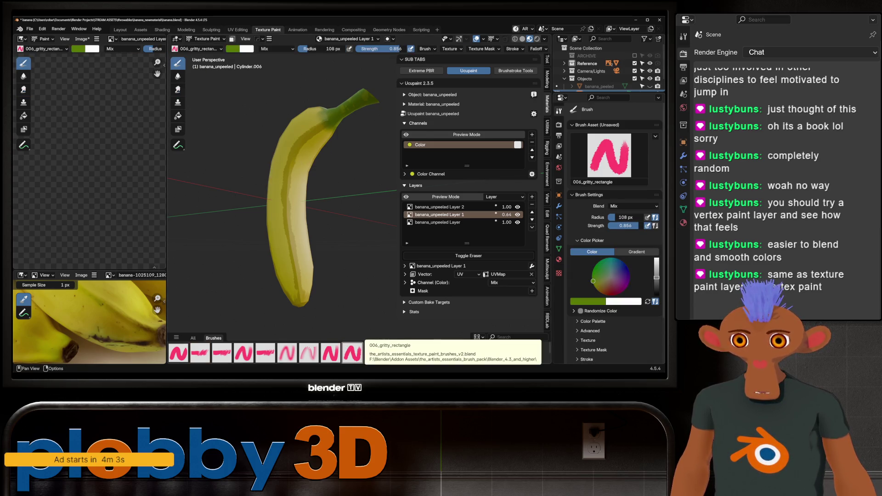
left_click(178, 76)
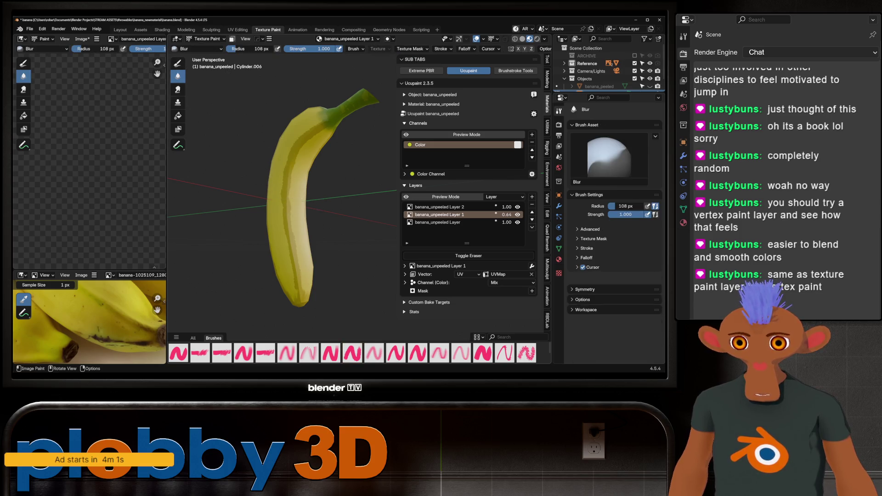
scroll(307, 271, "up", 3)
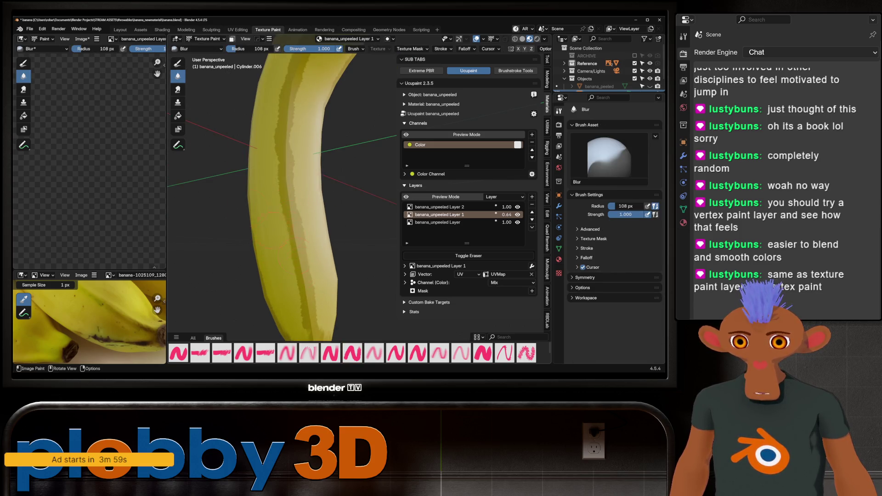
left_click(177, 88)
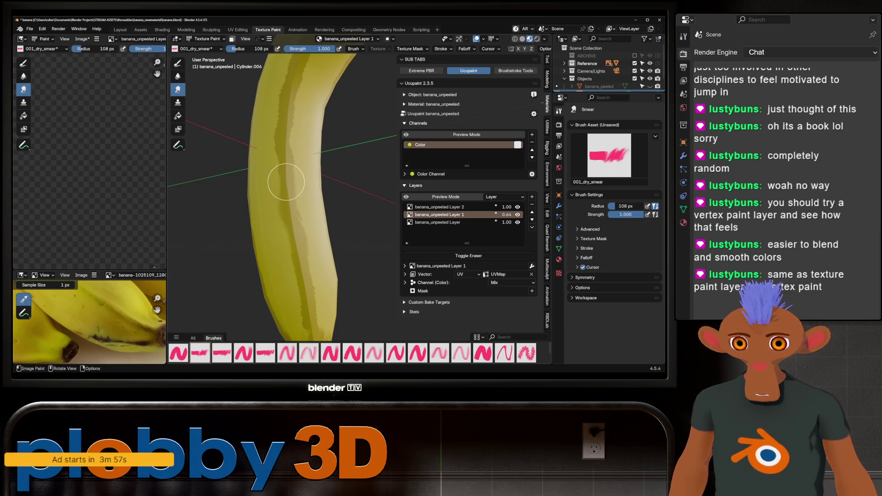
Smear the light stripe across the banana's bend so it blends
middle_click_drag(281, 166, 288, 178)
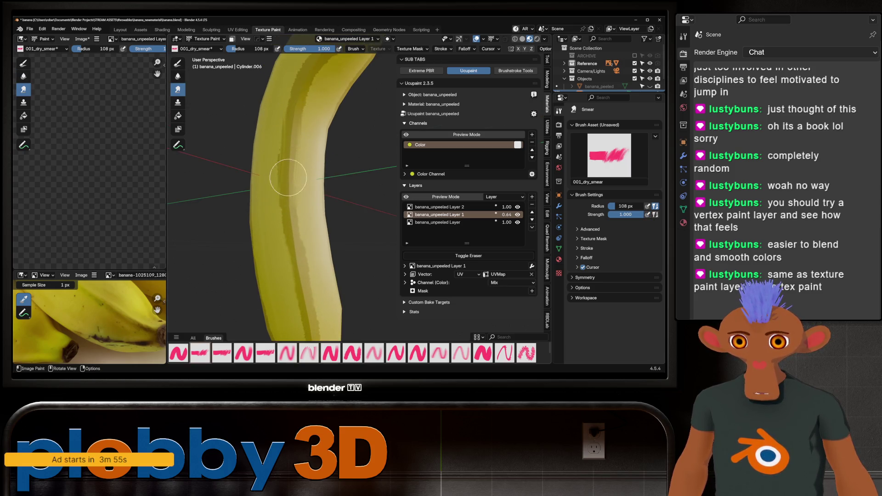
scroll(285, 223, "down", 4)
middle_click_drag(284, 224, 289, 205)
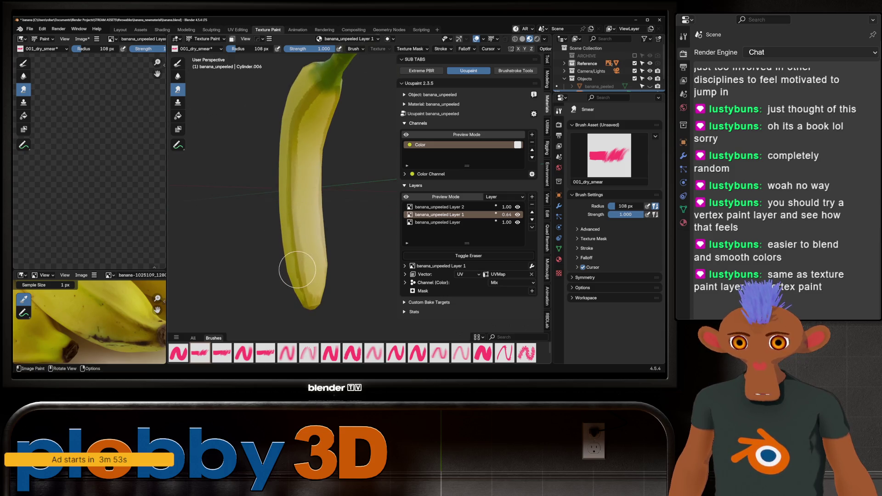
middle_click_drag(315, 279, 319, 164)
scroll(306, 236, "up", 3)
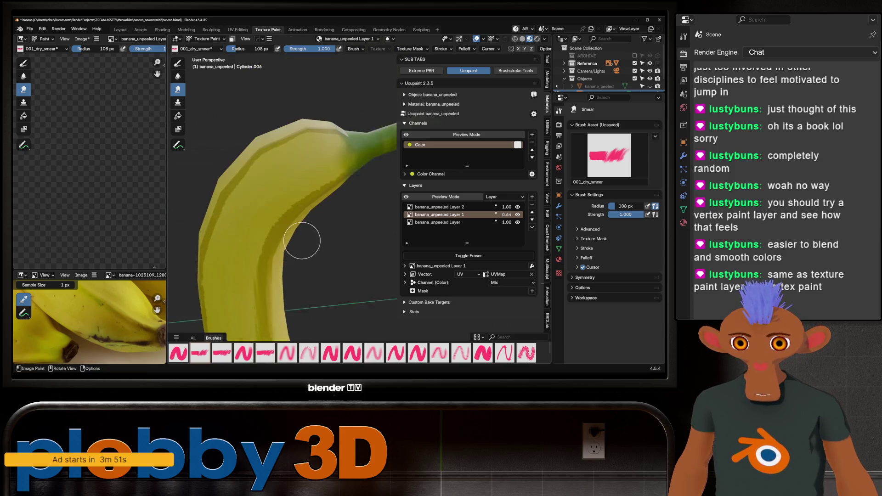
scroll(255, 252, "up", 2)
middle_click_drag(298, 205, 236, 206)
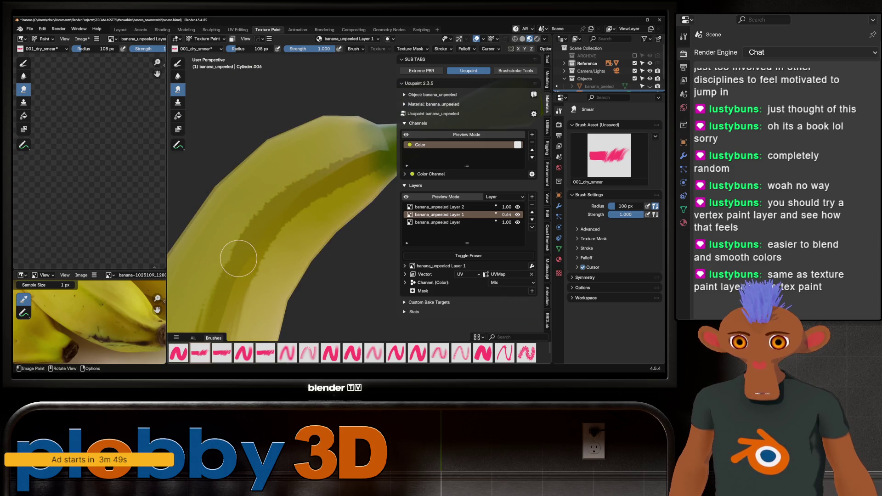
left_click_drag(245, 239, 272, 233)
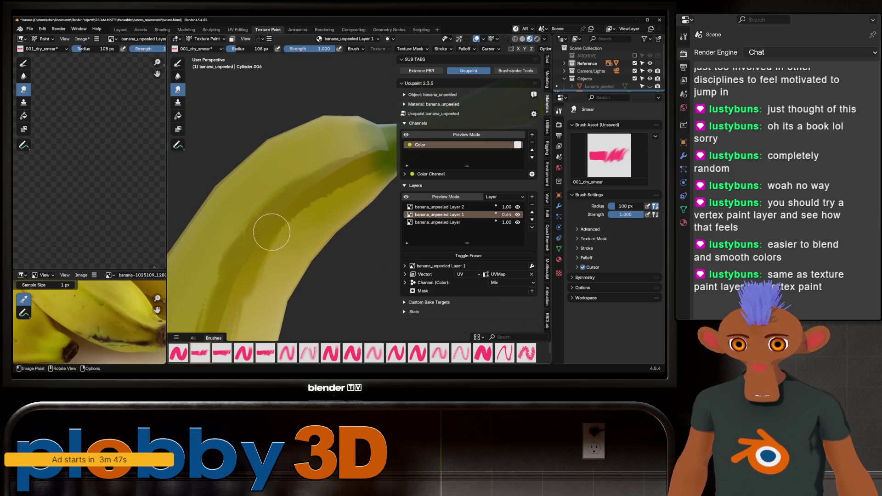
scroll(264, 219, "down", 3)
middle_click_drag(291, 158, 332, 168)
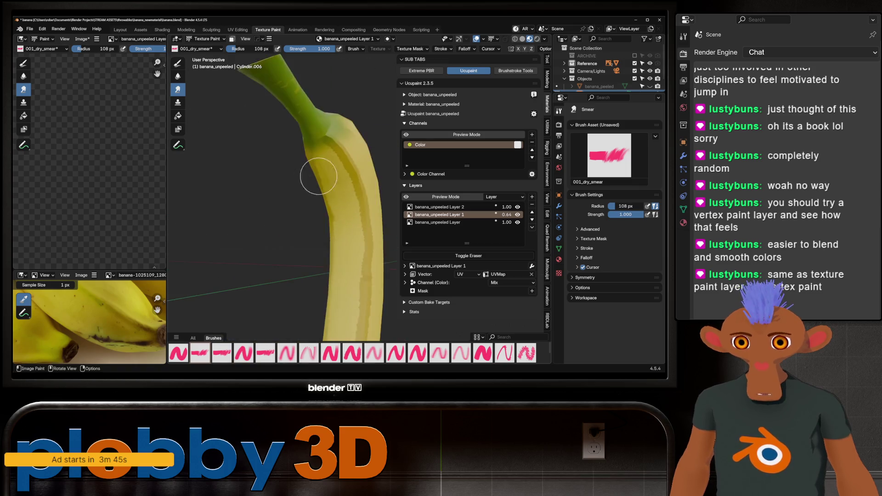
scroll(331, 167, "up", 3)
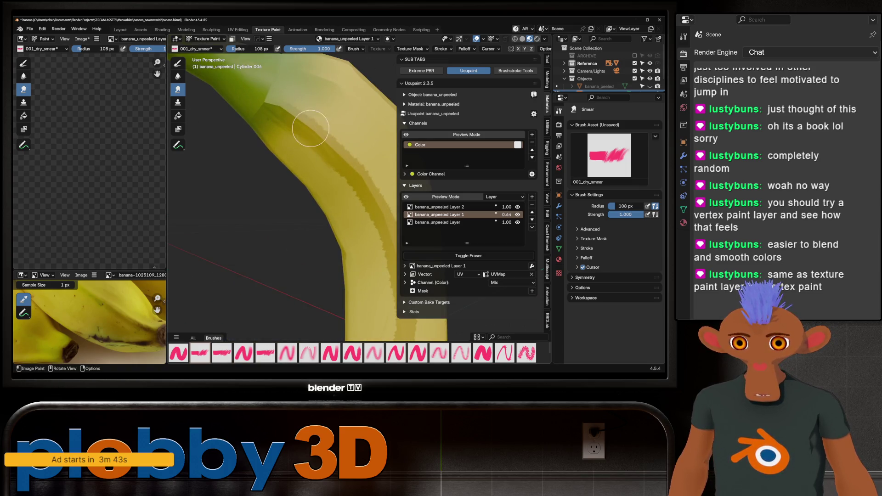
scroll(289, 112, "down", 4)
scroll(342, 224, "up", 2)
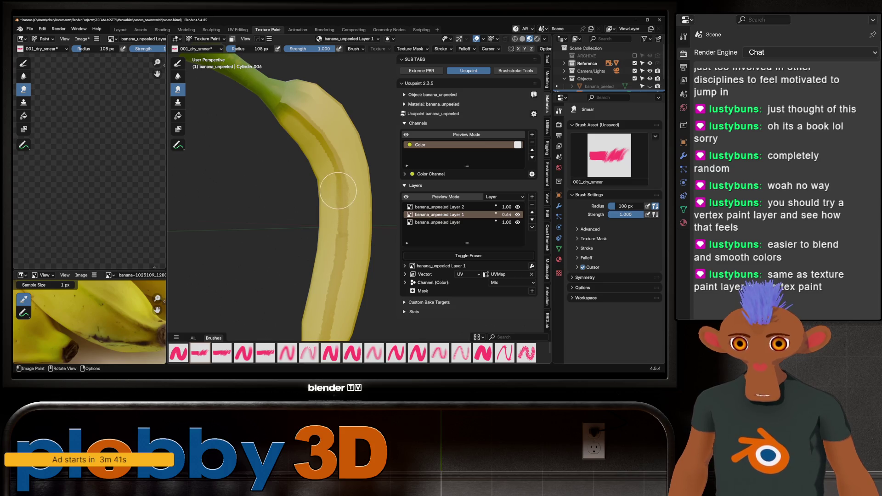
scroll(338, 191, "up", 2)
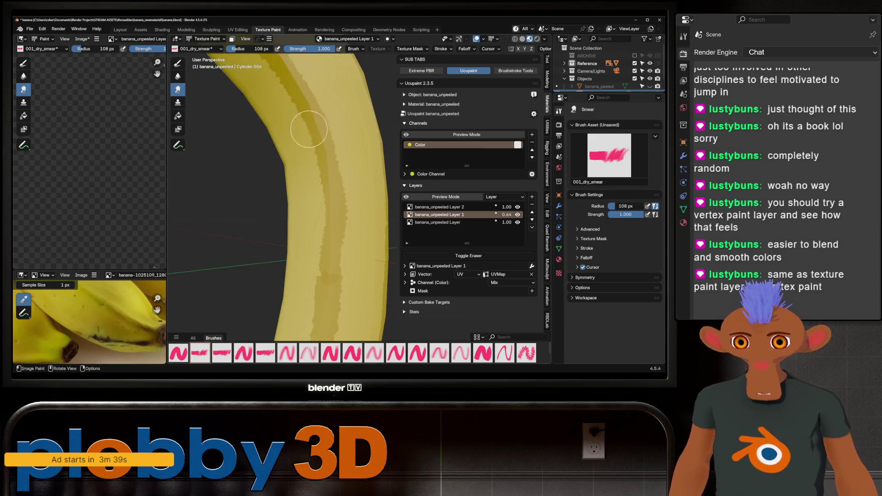
scroll(327, 330, "down", 3)
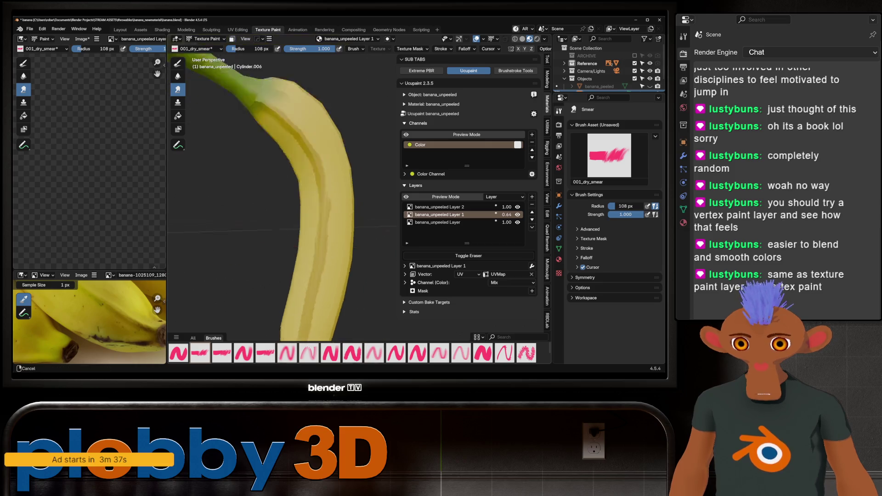
scroll(325, 205, "up", 3)
Blend the light and dark stripes along the rest of the banana from several angles
middle_click_drag(319, 246, 301, 236)
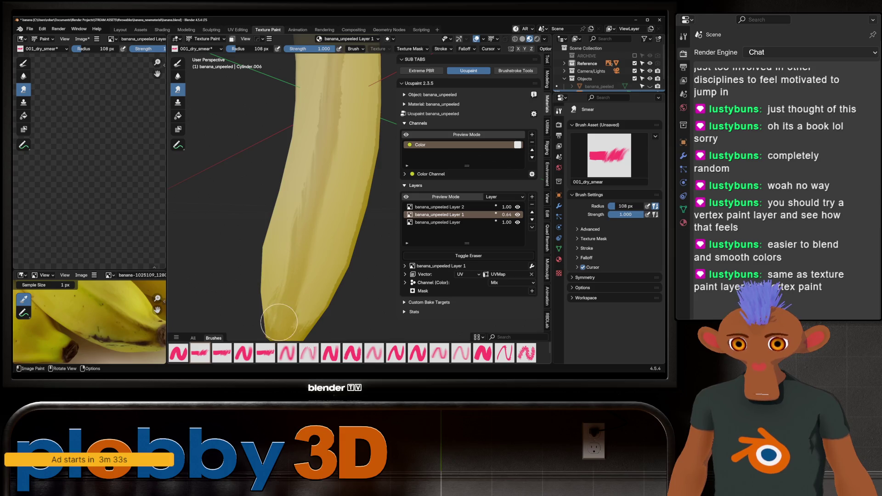
scroll(279, 279, "down", 3)
scroll(335, 183, "up", 3)
scroll(336, 183, "up", 2)
middle_click_drag(335, 183, 319, 235)
scroll(319, 236, "up", 3)
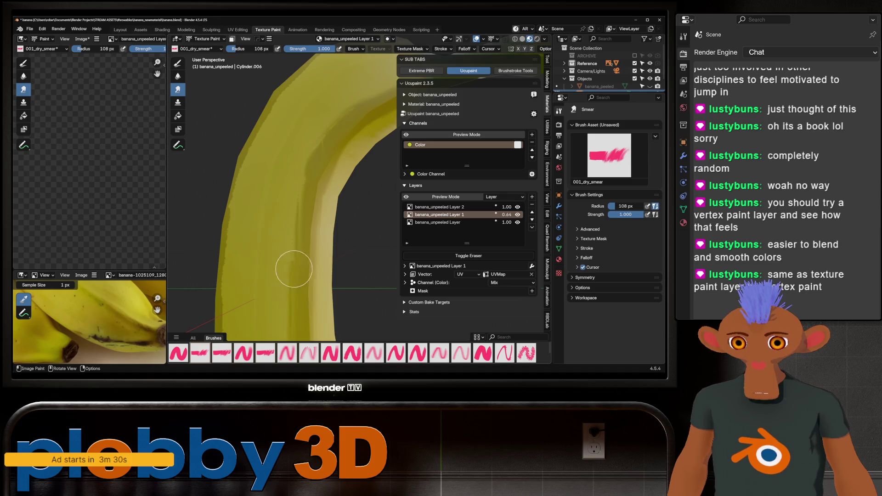
scroll(294, 269, "down", 3)
middle_click_drag(305, 167, 310, 240)
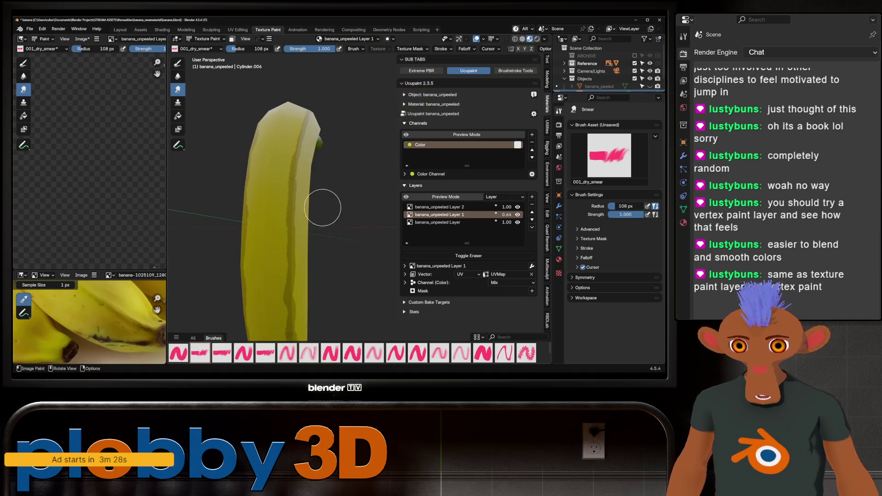
scroll(323, 208, "up", 2)
scroll(306, 246, "up", 2)
middle_click_drag(266, 158, 276, 193)
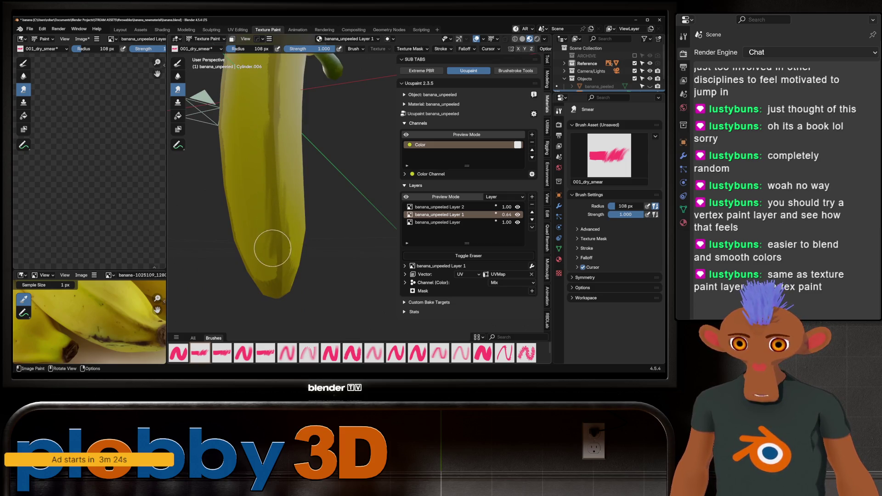
scroll(269, 301, "down", 3)
middle_click_drag(269, 289, 263, 213)
scroll(264, 213, "up", 2)
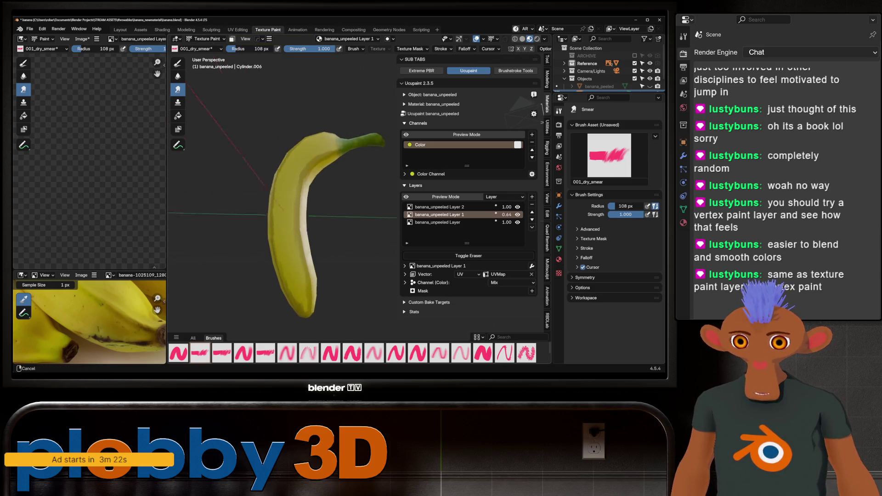
scroll(303, 205, "up", 1)
scroll(303, 205, "up", 2)
middle_click_drag(284, 264, 296, 172)
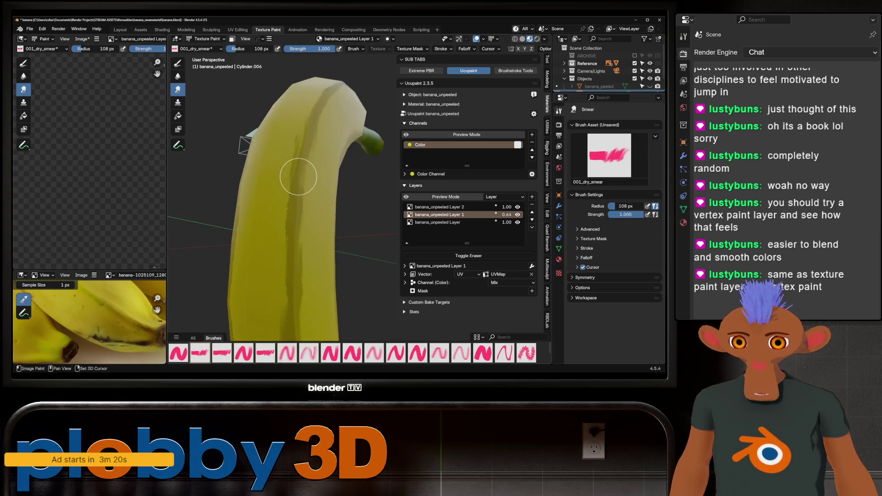
mouse_move(310, 260)
middle_mouse_down()
mouse_move(305, 197)
mouse_move(304, 278)
middle_mouse_up()
scroll(306, 197, "down", 2)
Fade banana_unpeeled Layer 1 down to about 0.49 opacity
mouse_move(343, 167)
middle_mouse_down()
mouse_move(310, 207)
mouse_move(272, 226)
middle_mouse_up()
scroll(310, 206, "down", 2)
scroll(307, 196, "up", 3)
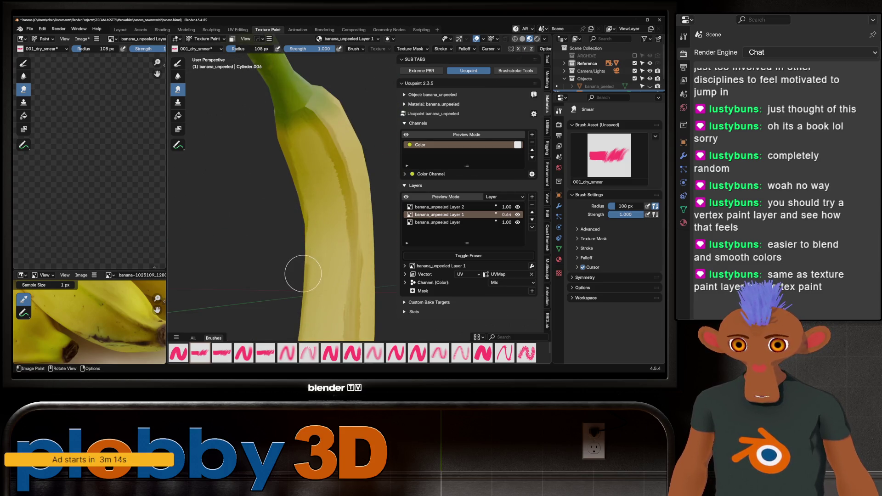
scroll(303, 274, "down", 3)
mouse_move(303, 274)
middle_mouse_down()
mouse_move(285, 206)
mouse_move(297, 220)
middle_mouse_up()
scroll(339, 177, "up", 3)
scroll(321, 224, "down", 3)
scroll(297, 221, "up", 2)
left_click_drag(507, 215, 475, 215)
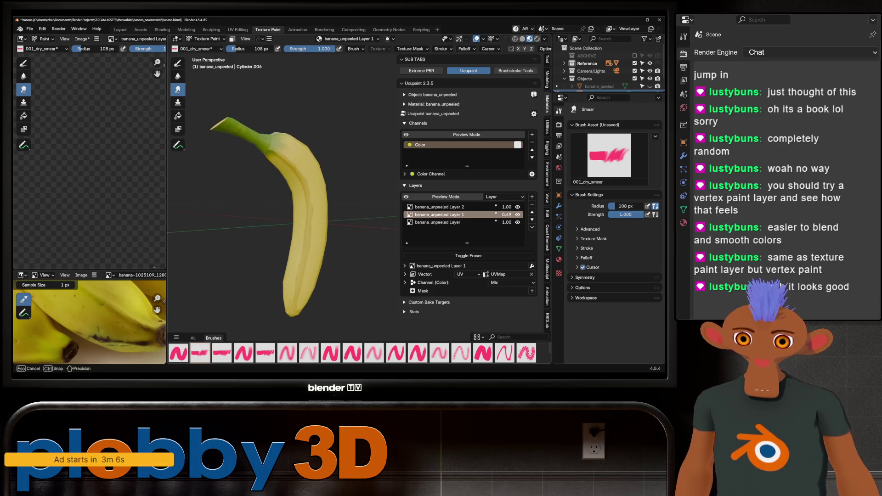
Leave Layer 1 at 0.49 opacity and make banana_unpeeled Layer 2 the painting layer
left_click_drag(507, 214, 507, 214)
scroll(288, 187, "down", 2)
mouse_move(288, 187)
middle_mouse_down()
mouse_move(341, 187)
mouse_move(354, 161)
mouse_move(332, 179)
mouse_move(309, 219)
mouse_move(380, 227)
mouse_move(292, 246)
mouse_move(265, 199)
middle_mouse_up()
scroll(355, 162, "up", 3)
scroll(324, 201, "down", 4)
scroll(323, 200, "up", 1)
scroll(292, 246, "up", 3)
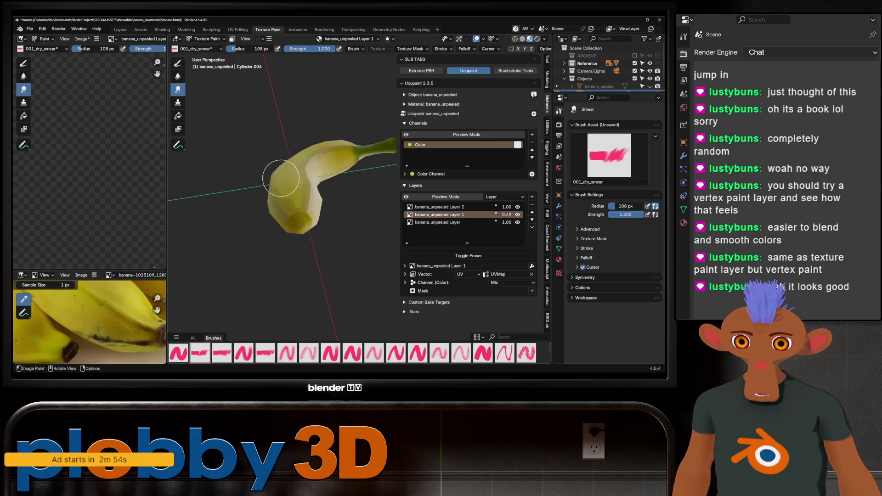
scroll(265, 200, "down", 3)
scroll(264, 200, "up", 5)
middle_click_drag(291, 141, 291, 186)
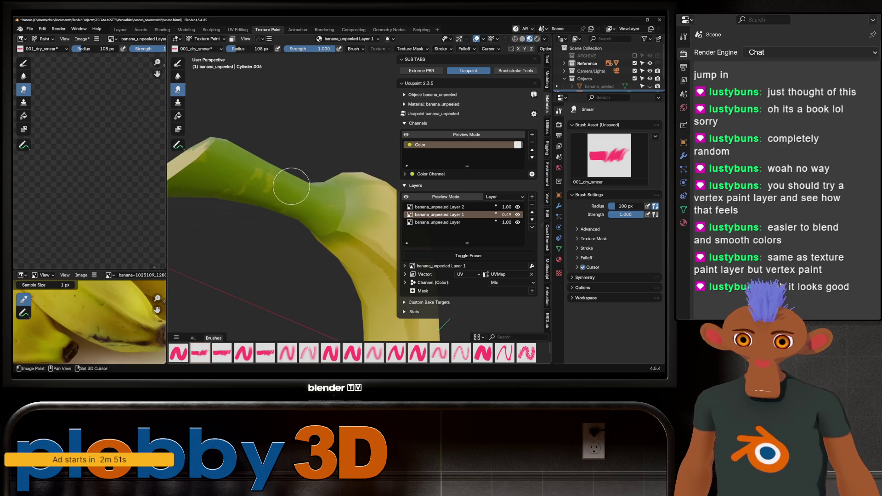
left_click(441, 207)
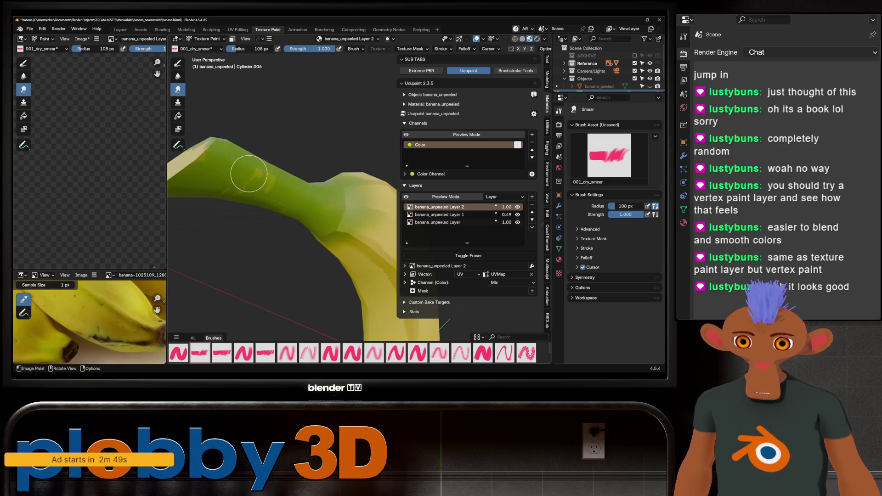
scroll(246, 207, "down", 3)
mouse_move(237, 196)
middle_mouse_down()
mouse_move(246, 207)
mouse_move(191, 183)
mouse_move(233, 197)
middle_mouse_up()
scroll(232, 197, "up", 3)
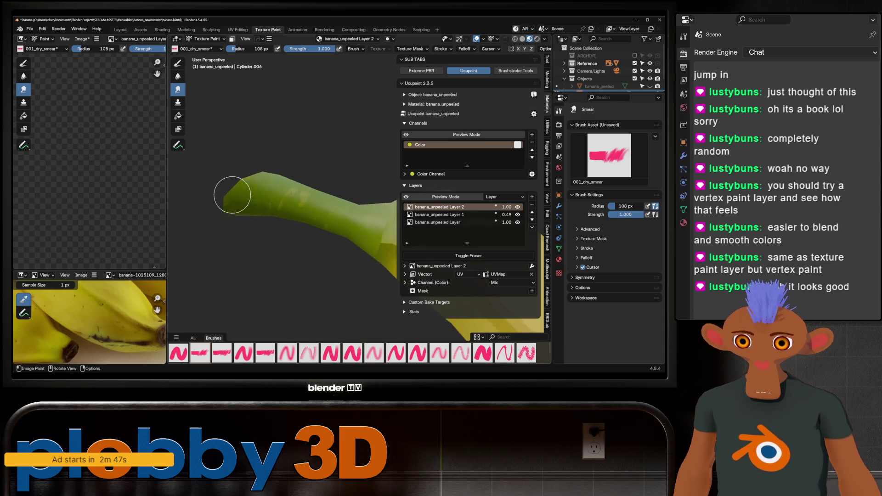
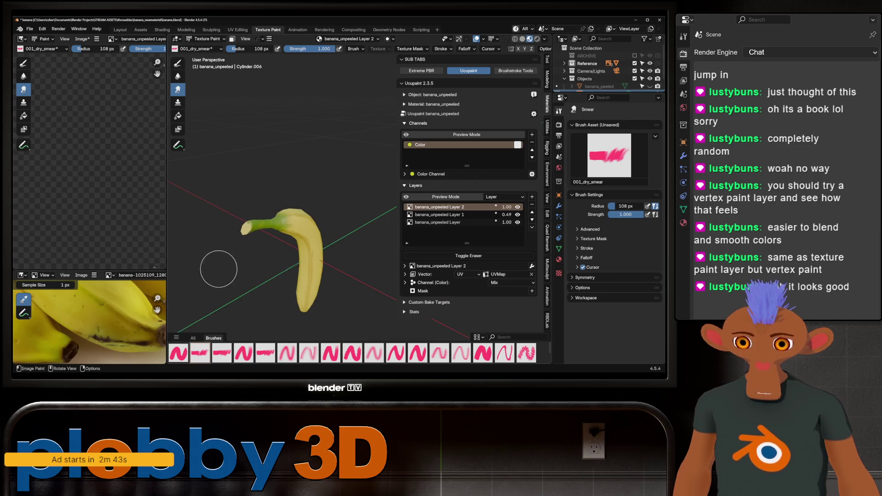
Make banana_unpeeled Layer 1 the active paint layer in the Ucupaint list
middle_click_drag(250, 248, 364, 262)
middle_click_drag(297, 261, 276, 207)
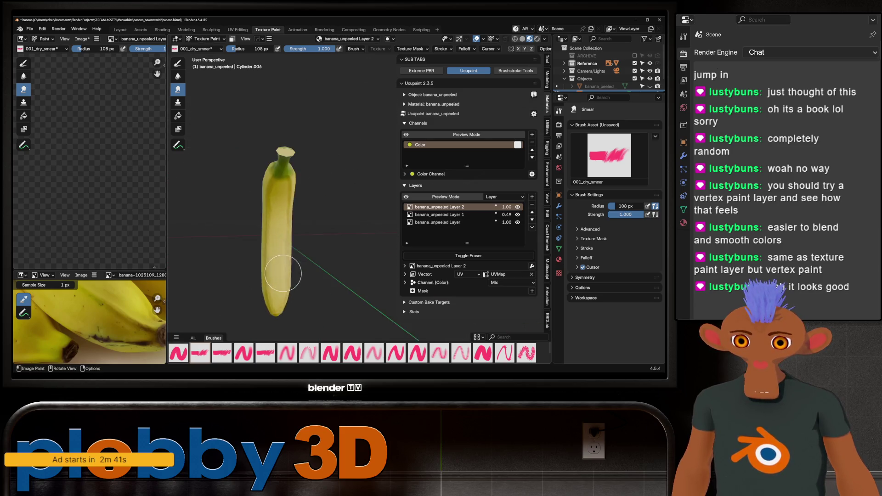
scroll(276, 207, "up", 5)
scroll(276, 206, "down", 2)
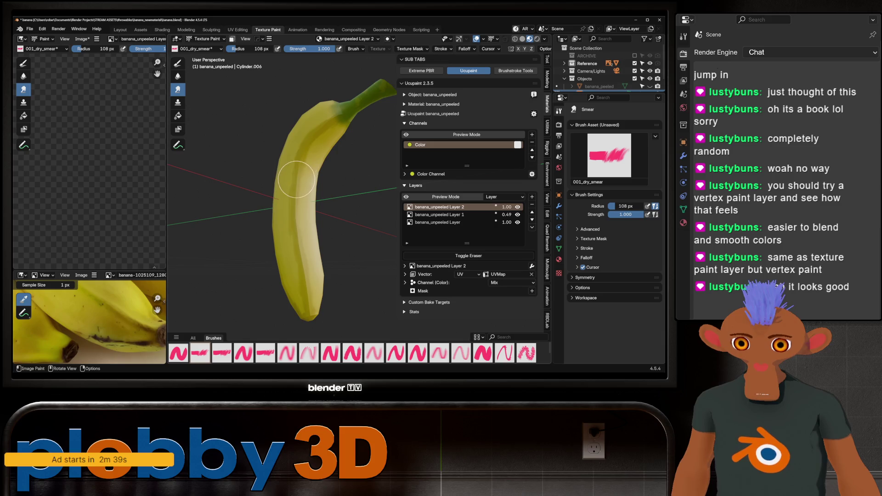
left_click(439, 215)
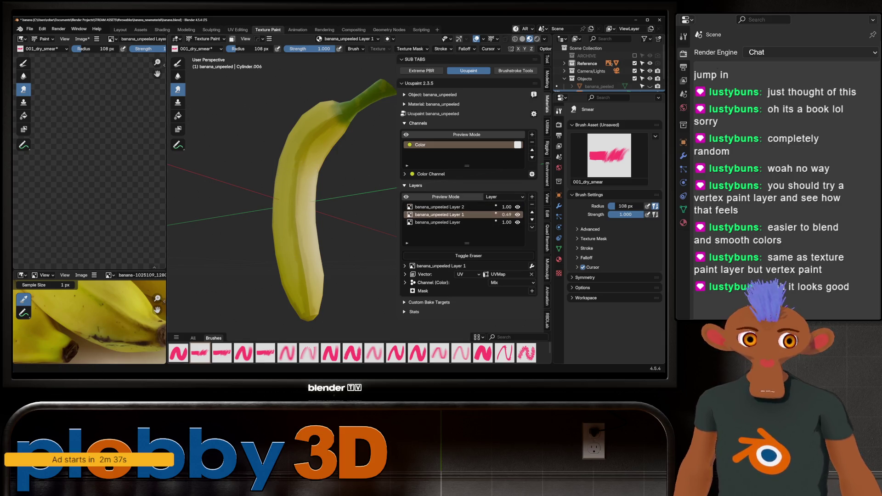
scroll(332, 263, "up", 2)
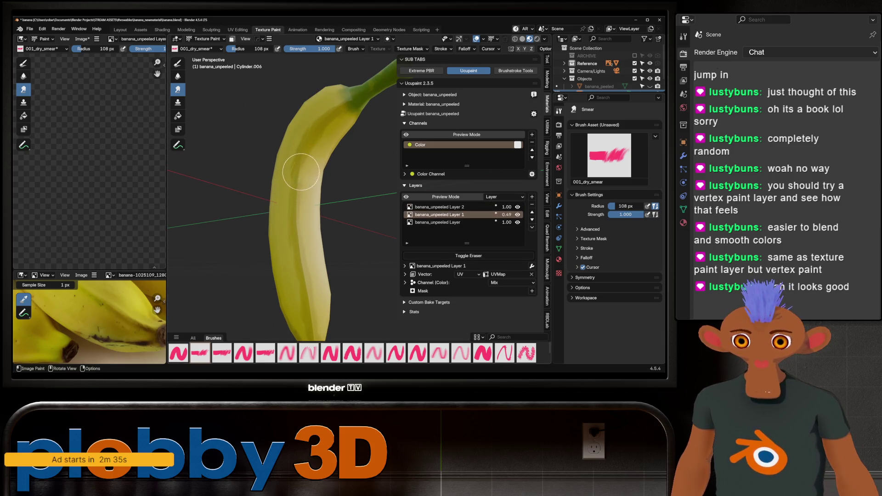
Smear the yellow tones along the banana's ridges with the 001_dry_smear brush from many angles
middle_click_drag(298, 211, 328, 210)
scroll(298, 213, "up", 1)
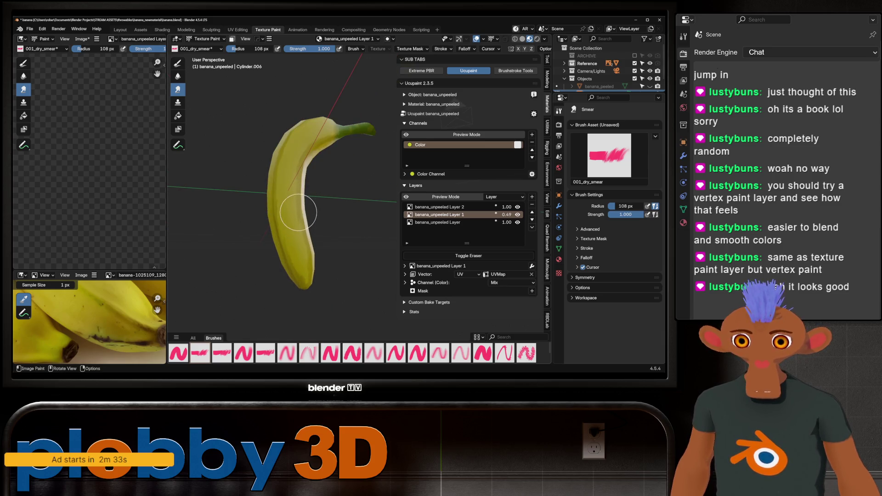
scroll(295, 227, "up", 3)
middle_click_drag(295, 226, 298, 188)
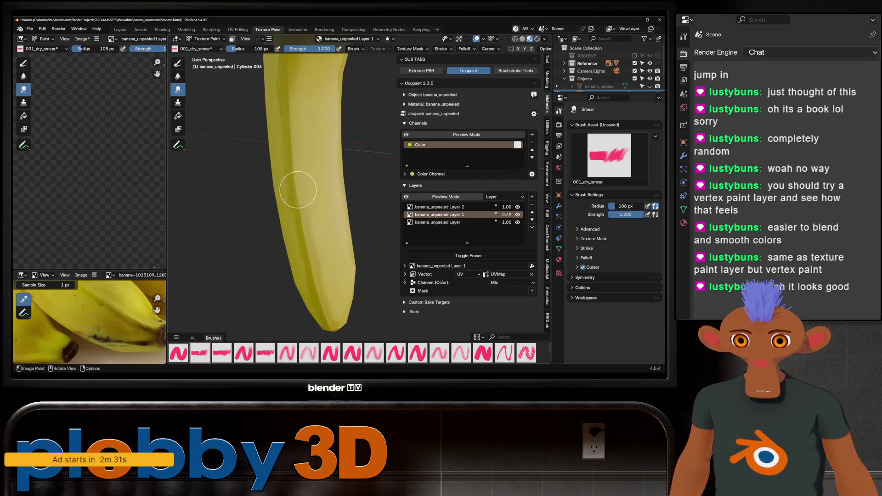
middle_click_drag(335, 325, 321, 187)
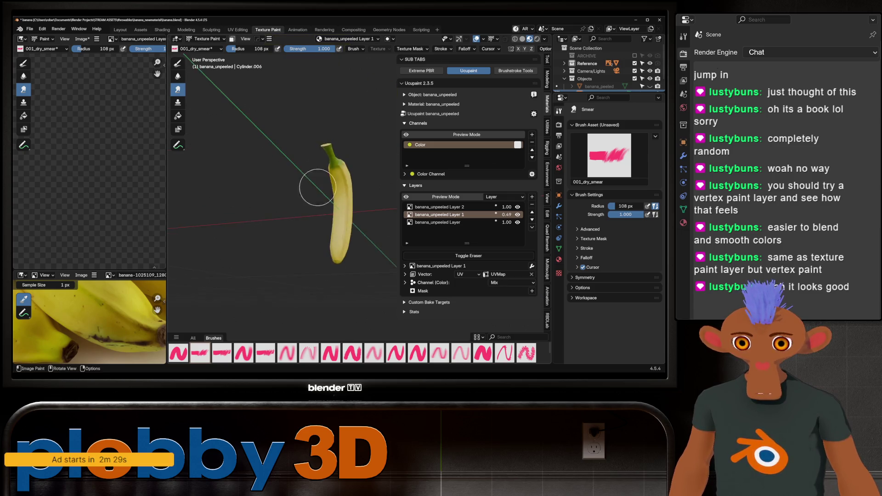
scroll(336, 242, "up", 3)
mouse_move(323, 253)
middle_mouse_down()
mouse_move(319, 166)
mouse_move(334, 69)
middle_mouse_up()
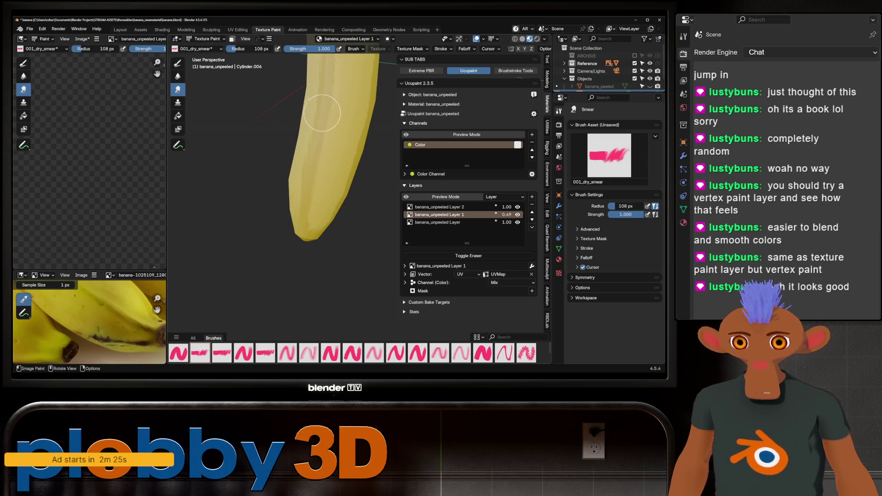
mouse_move(349, 164)
middle_mouse_down()
mouse_move(321, 170)
mouse_move(375, 123)
mouse_move(317, 156)
mouse_move(334, 181)
mouse_move(284, 186)
middle_mouse_up()
scroll(296, 178, "up", 5)
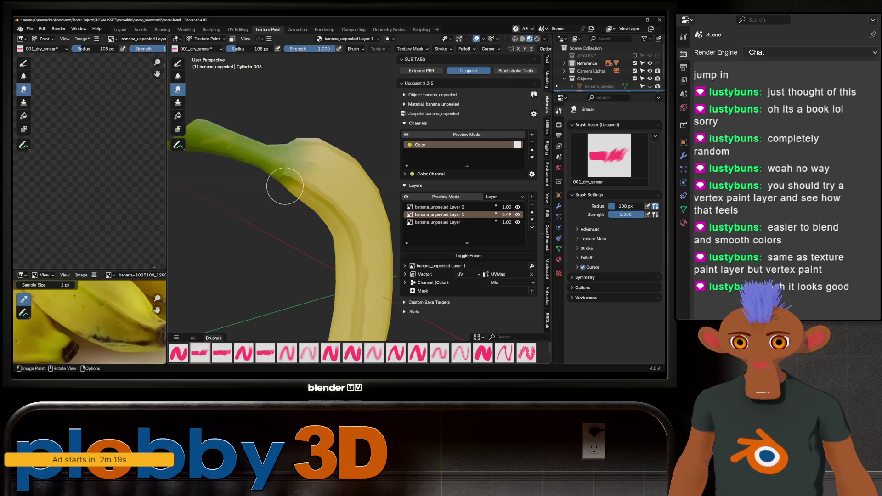
scroll(348, 197, "up", 3)
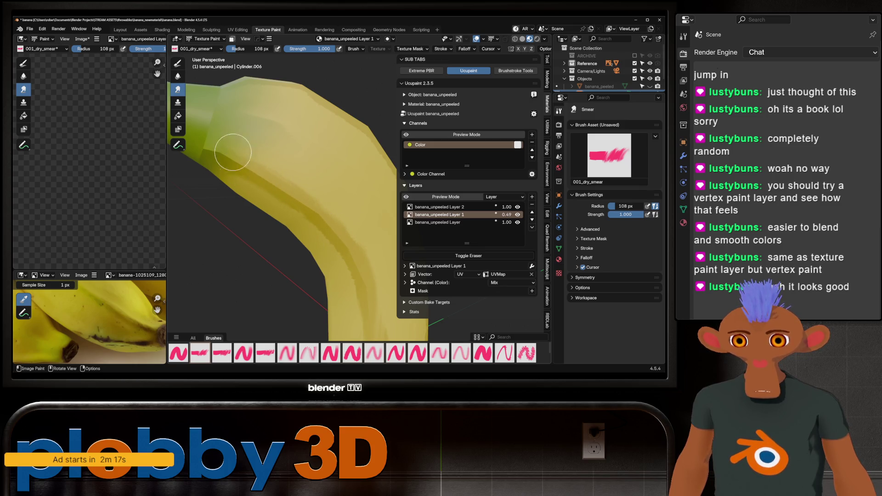
middle_click_drag(232, 150, 290, 180)
scroll(289, 179, "down", 4)
scroll(312, 204, "up", 5)
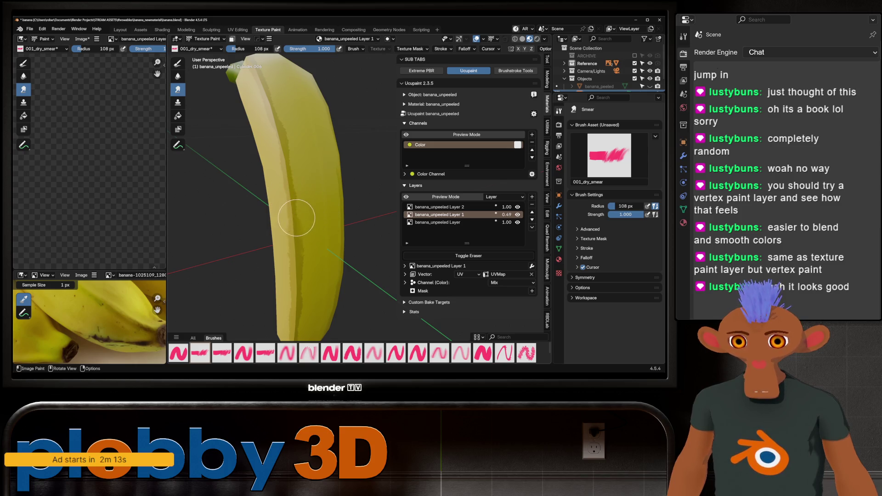
scroll(279, 144, "down", 2)
middle_click_drag(280, 144, 295, 151)
scroll(295, 151, "up", 3)
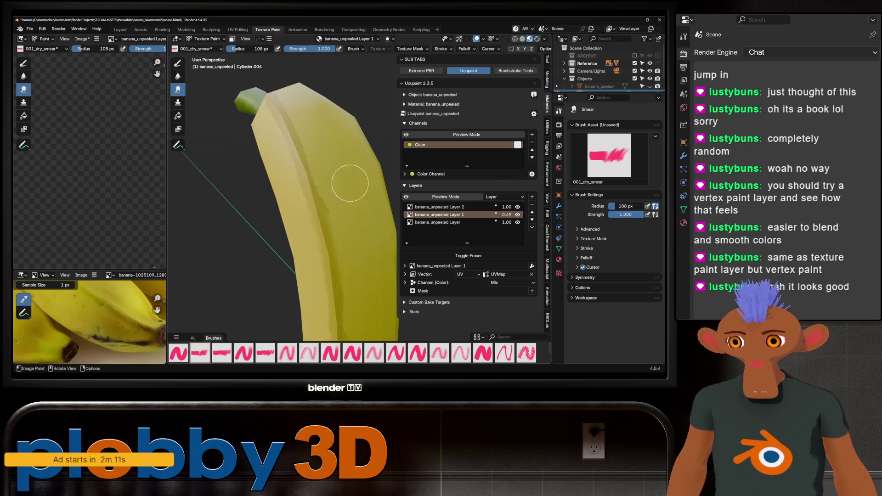
mouse_move(306, 118)
middle_mouse_down()
mouse_move(279, 232)
mouse_move(310, 176)
mouse_move(351, 170)
mouse_move(325, 230)
middle_mouse_up()
scroll(288, 242, "up", 2)
mouse_move(331, 197)
middle_mouse_down()
mouse_move(324, 142)
mouse_move(325, 216)
mouse_move(335, 187)
mouse_move(329, 171)
middle_mouse_up()
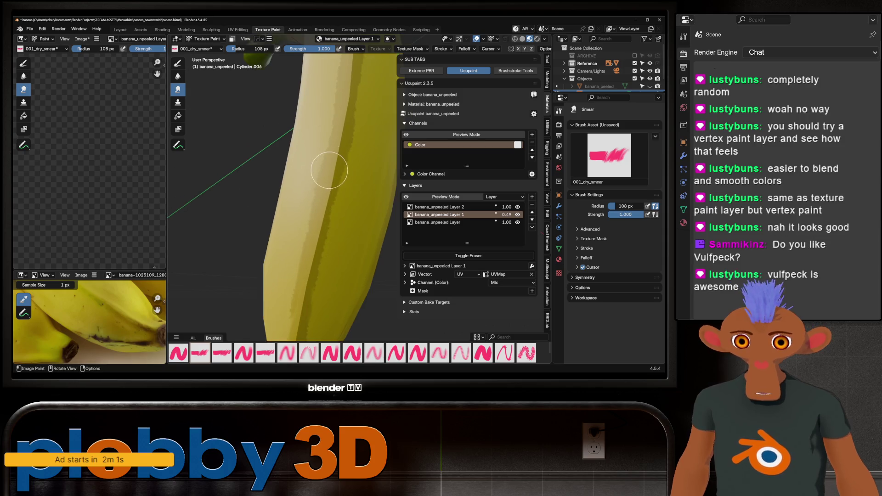
scroll(329, 171, "down", 3)
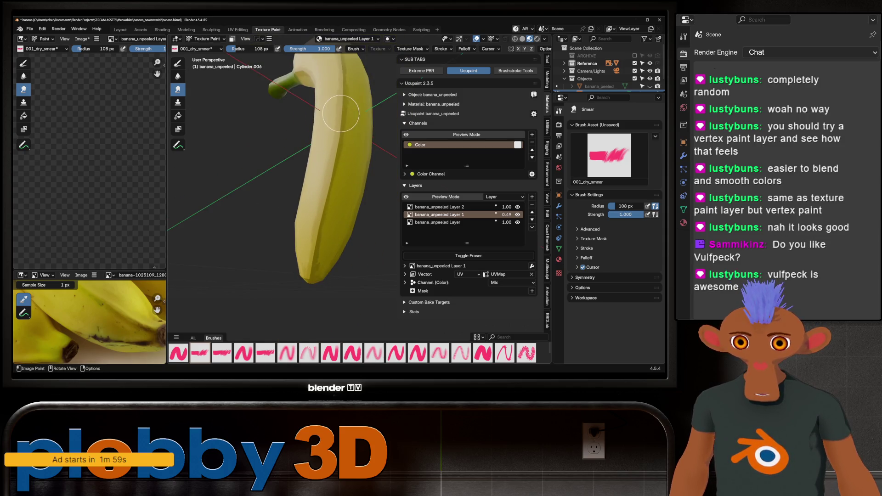
scroll(350, 99, "up", 3)
middle_click_drag(315, 235, 307, 157)
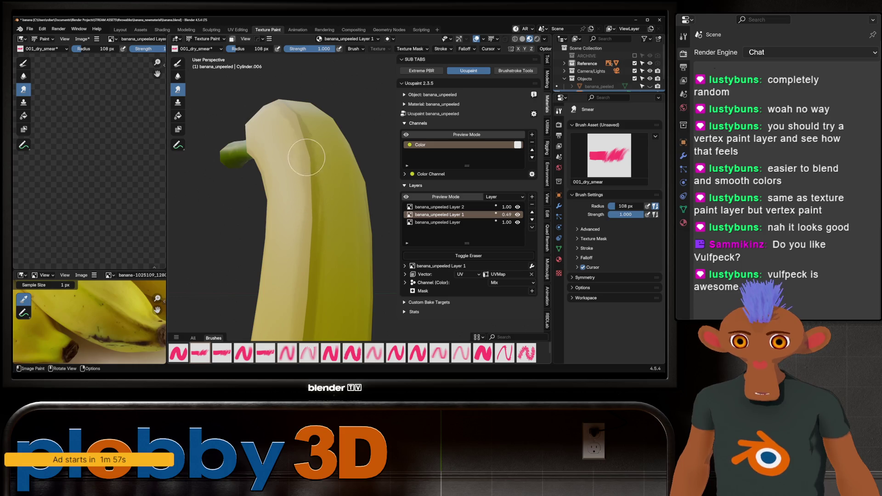
scroll(315, 155, "down", 3)
mouse_move(345, 197)
middle_mouse_down()
mouse_move(359, 247)
mouse_move(351, 250)
middle_mouse_up()
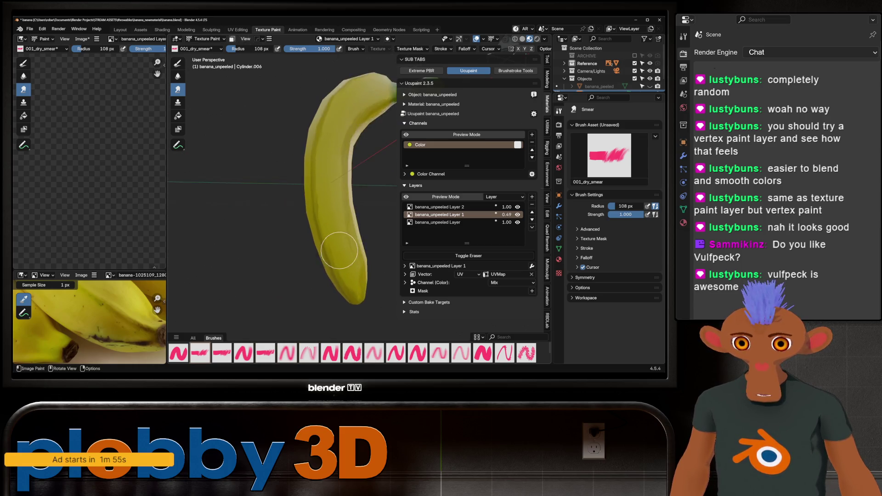
scroll(349, 254, "up", 3)
scroll(331, 199, "down", 3)
mouse_move(325, 191)
middle_mouse_down()
mouse_move(253, 168)
mouse_move(262, 176)
mouse_move(294, 127)
middle_mouse_up()
scroll(293, 126, "up", 3)
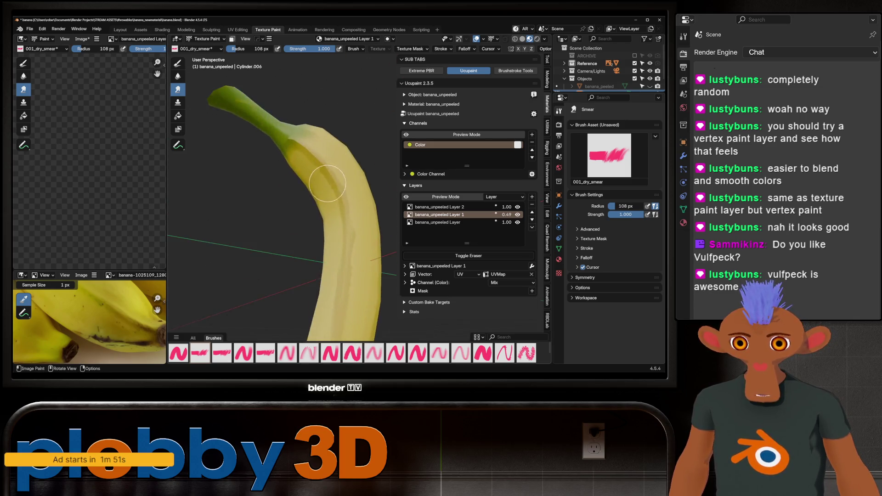
scroll(293, 127, "up", 2)
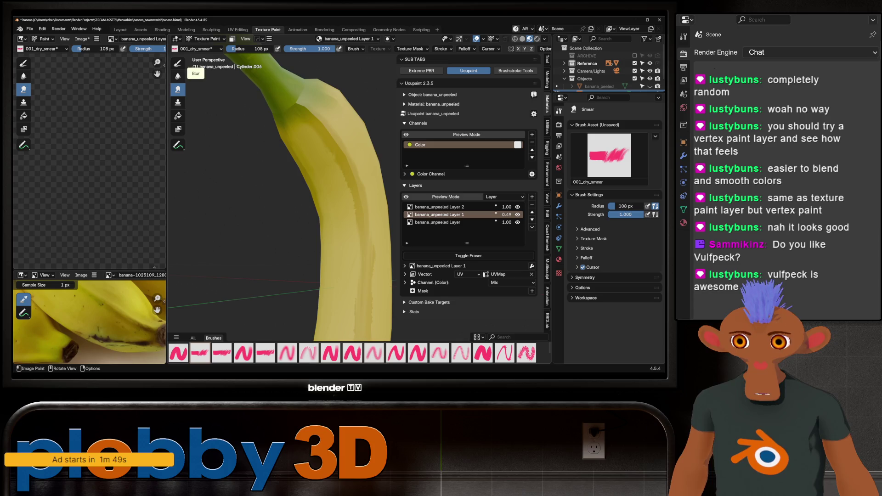
Blur the smeared yellow shading on the banana's faceted sides, then save the file
left_click(178, 76)
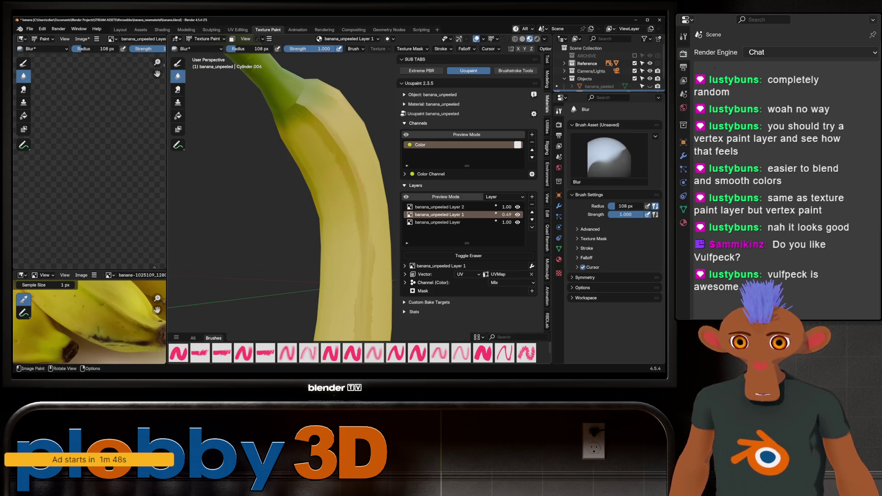
middle_click_drag(315, 134, 305, 182)
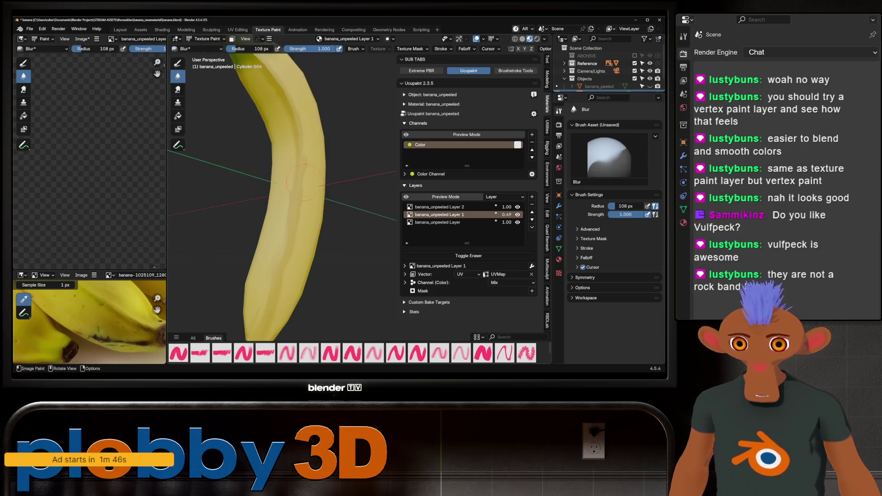
middle_click_drag(299, 137, 330, 286)
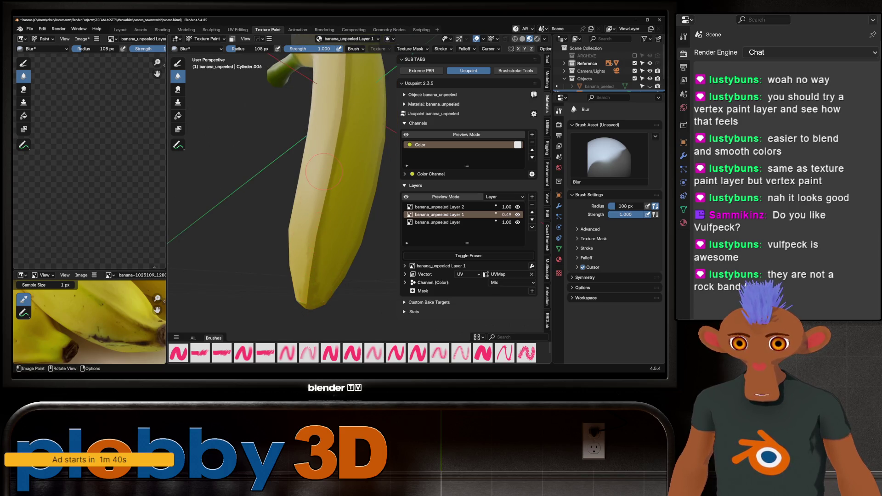
middle_click_drag(313, 302, 316, 263)
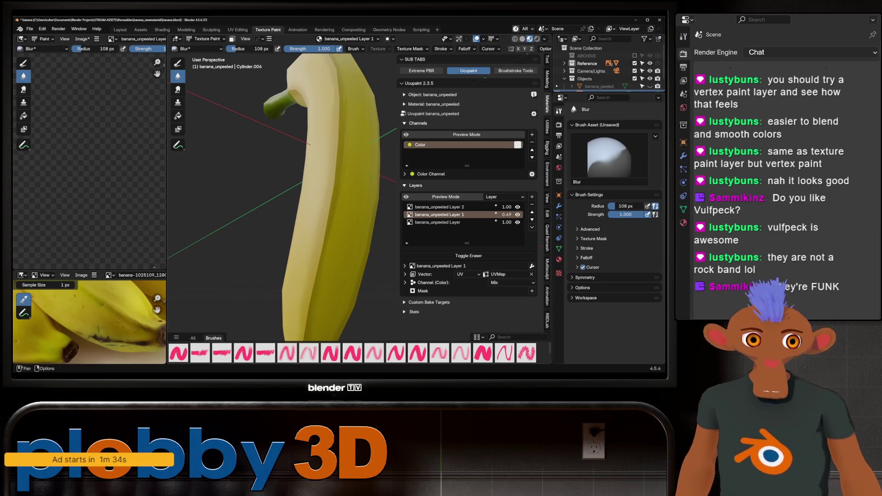
key("ctrl+s")
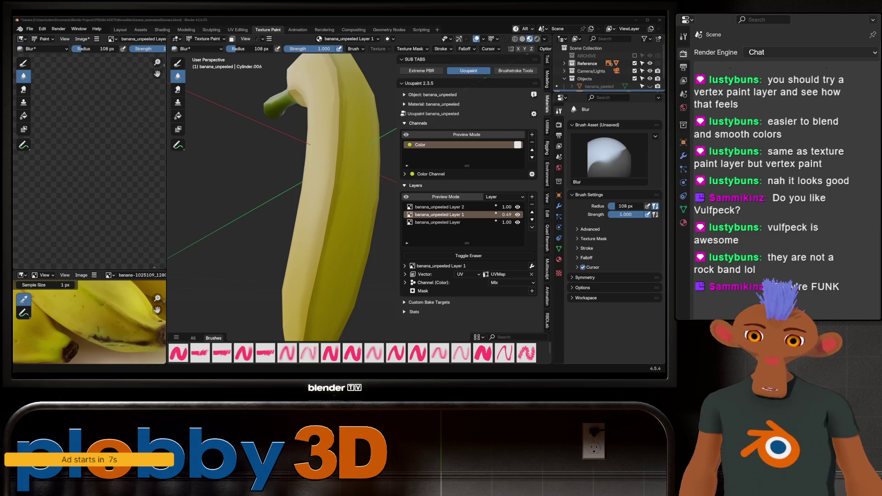
scroll(268, 143, "down", 4)
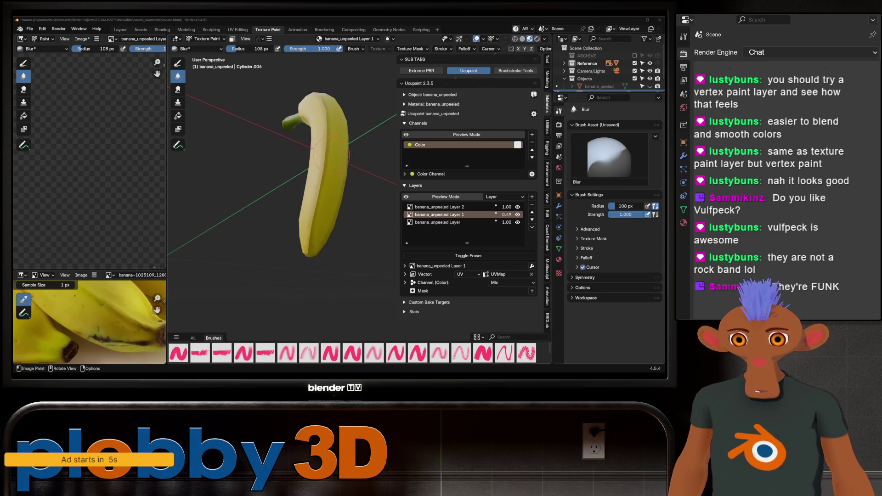
scroll(329, 111, "up", 2)
scroll(330, 112, "up", 3)
Inspect the blurred yellow shading around the banana's stem and both sides
middle_click_drag(329, 112, 314, 140)
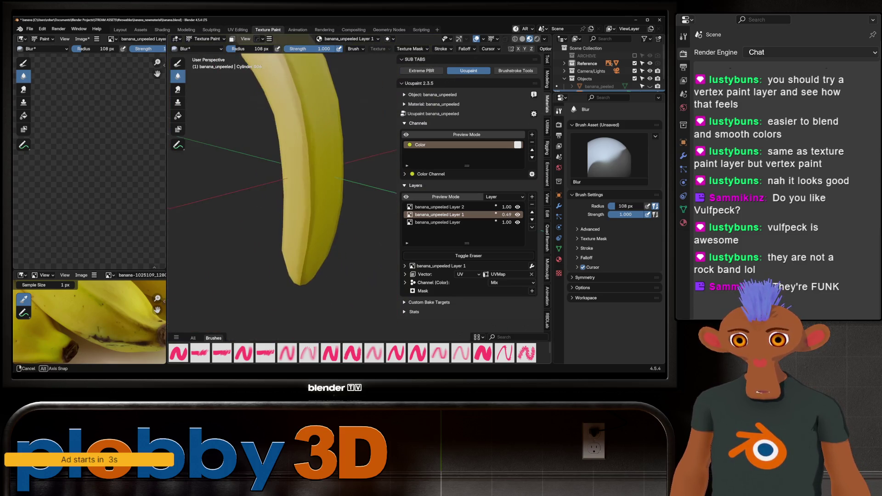
scroll(314, 144, "down", 3)
scroll(365, 94, "up", 4)
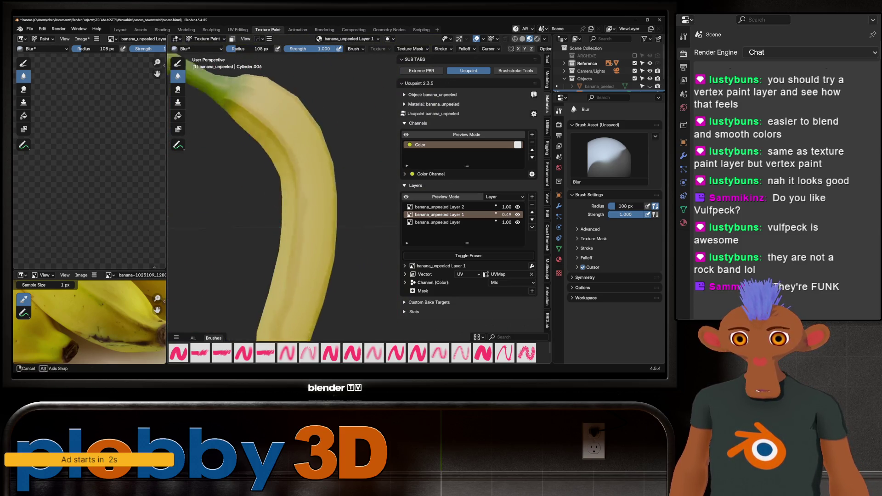
middle_click_drag(365, 95, 276, 138)
scroll(283, 207, "down", 2)
middle_click_drag(283, 207, 220, 269)
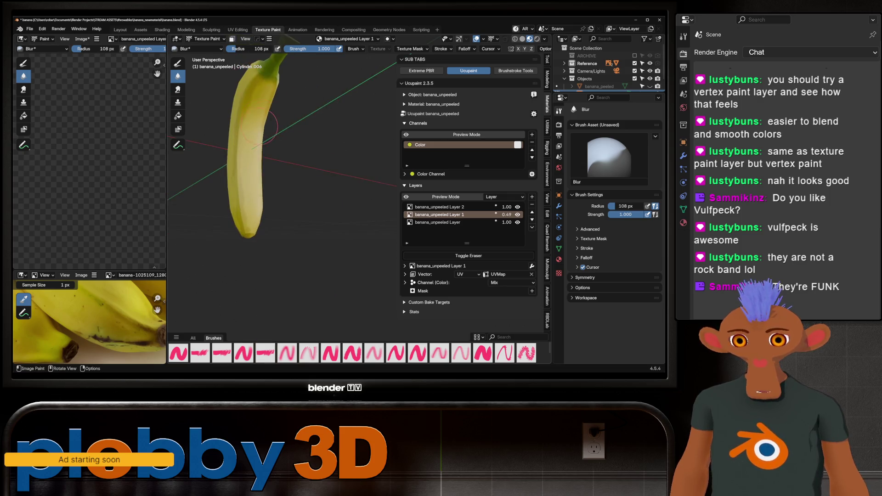
scroll(222, 202, "down", 3)
middle_click_drag(222, 202, 361, 133)
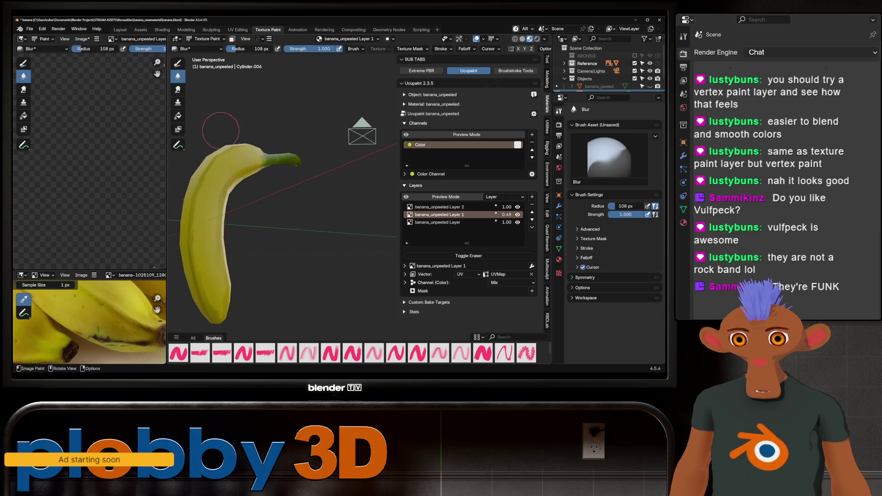
scroll(360, 134, "up", 3)
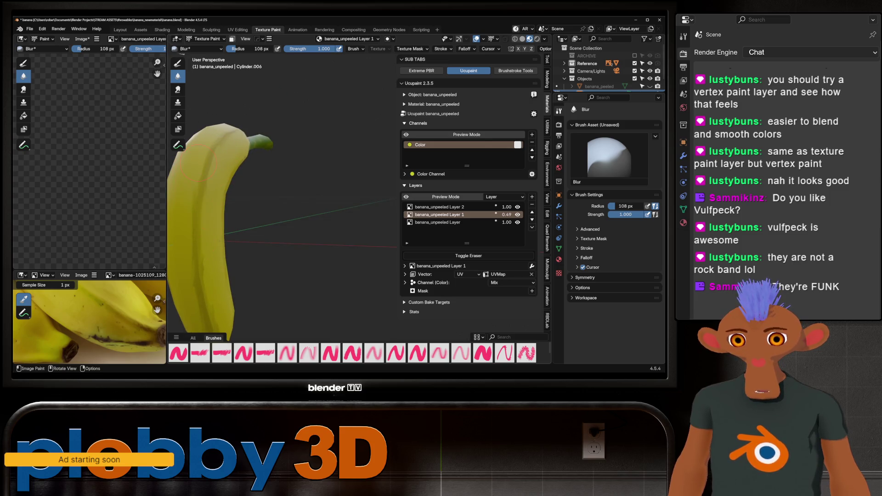
scroll(199, 165, "down", 2)
middle_click_drag(199, 165, 306, 187)
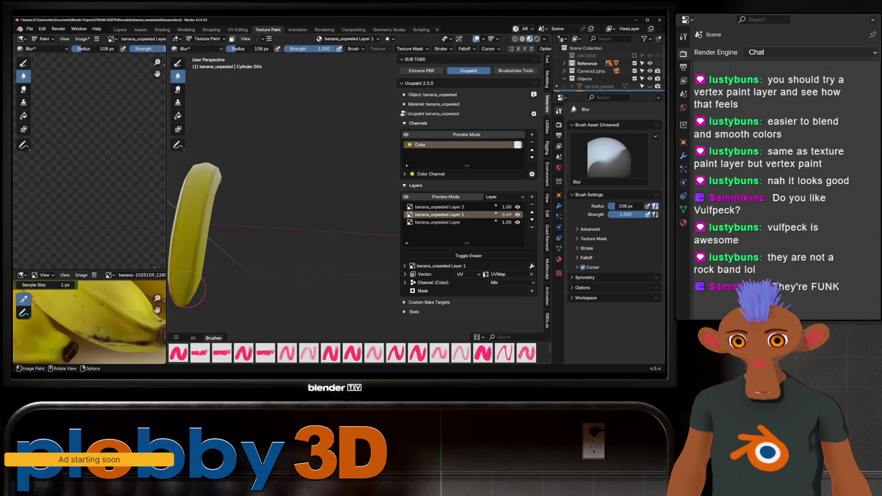
mouse_move(193, 242)
middle_mouse_down()
mouse_move(207, 269)
mouse_move(200, 276)
mouse_move(293, 215)
middle_mouse_up()
scroll(207, 269, "up", 3)
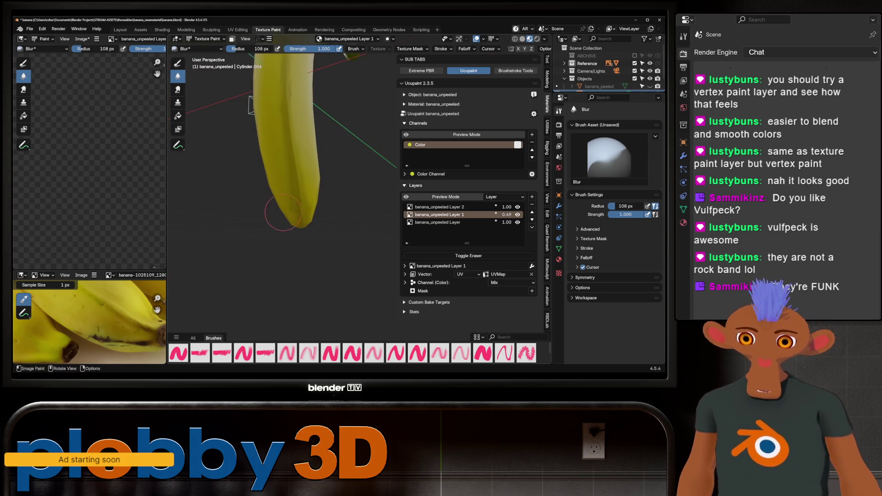
scroll(289, 260, "down", 4)
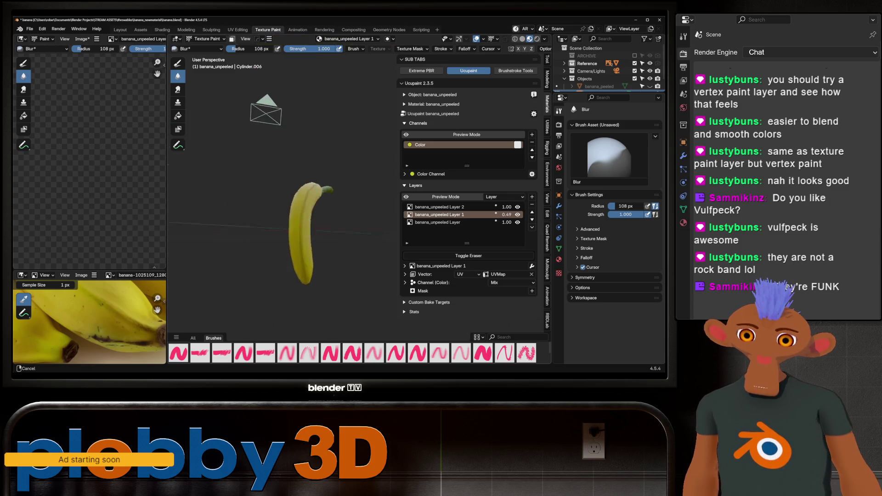
middle_click_drag(289, 260, 331, 235)
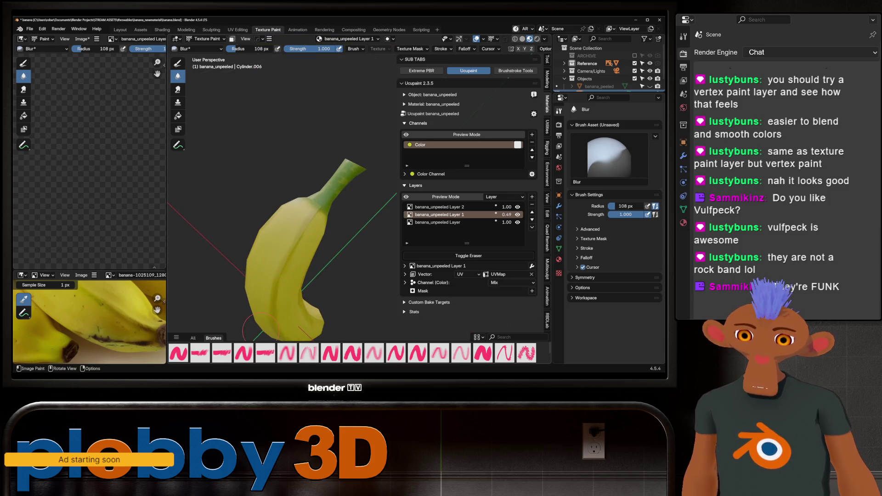
middle_click_drag(261, 327, 375, 207)
scroll(374, 206, "up", 3)
scroll(383, 226, "up", 2)
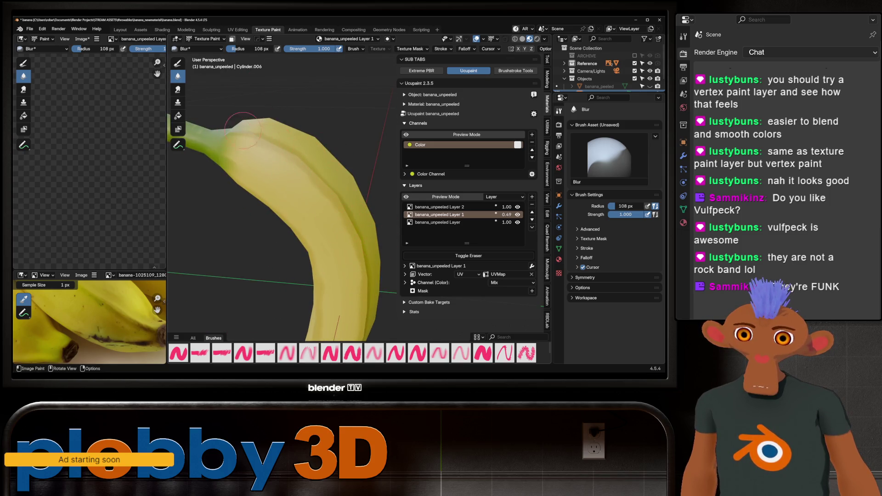
Check the whole banana and its lower end, then bring up the Add New Channel choices
middle_click_drag(243, 128, 296, 119)
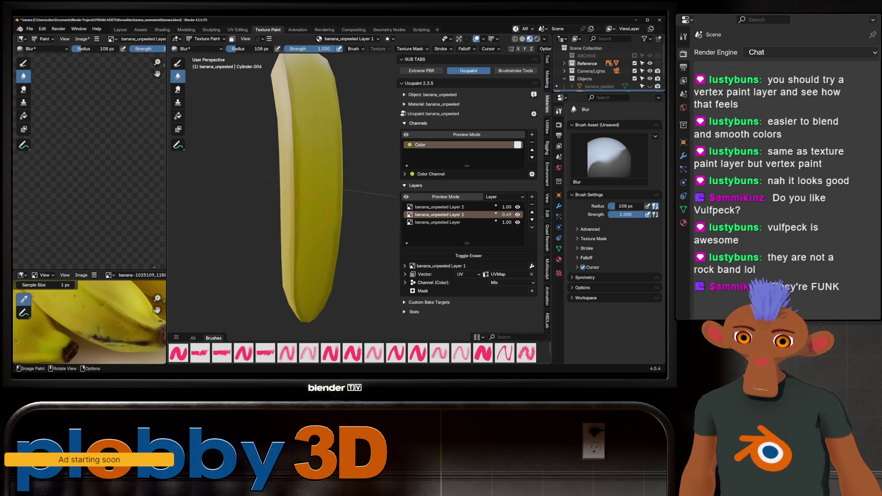
scroll(314, 227, "down", 3)
mouse_move(298, 301)
middle_mouse_down()
mouse_move(315, 227)
mouse_move(315, 207)
mouse_move(299, 207)
middle_mouse_up()
scroll(315, 227, "up", 2)
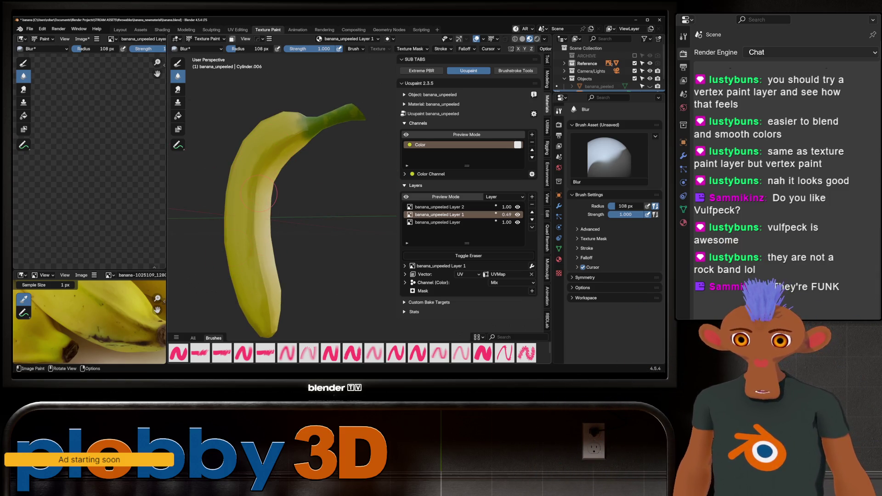
scroll(249, 236, "down", 3)
mouse_move(247, 168)
middle_mouse_down()
mouse_move(256, 178)
mouse_move(326, 134)
mouse_move(334, 221)
middle_mouse_up()
scroll(275, 207, "down", 3)
scroll(325, 134, "up", 3)
middle_click_drag(276, 124, 290, 132)
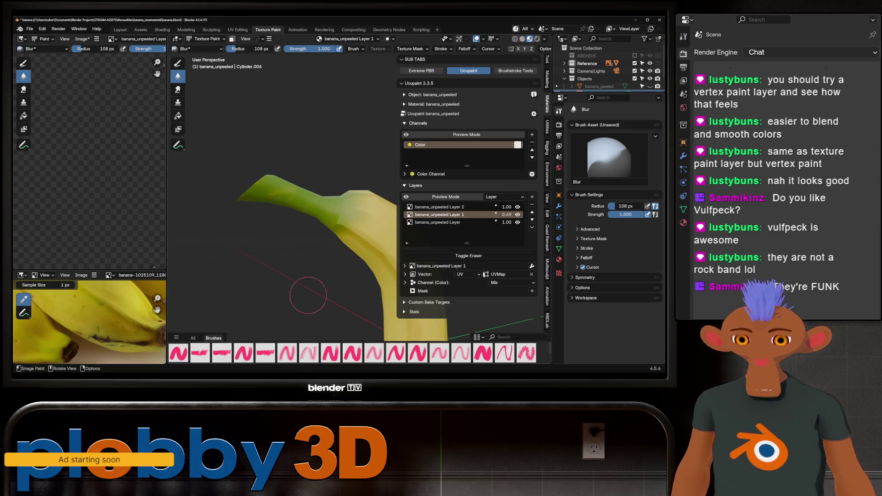
scroll(305, 291, "down", 3)
mouse_move(305, 292)
middle_mouse_down()
mouse_move(280, 225)
mouse_move(285, 254)
middle_mouse_up()
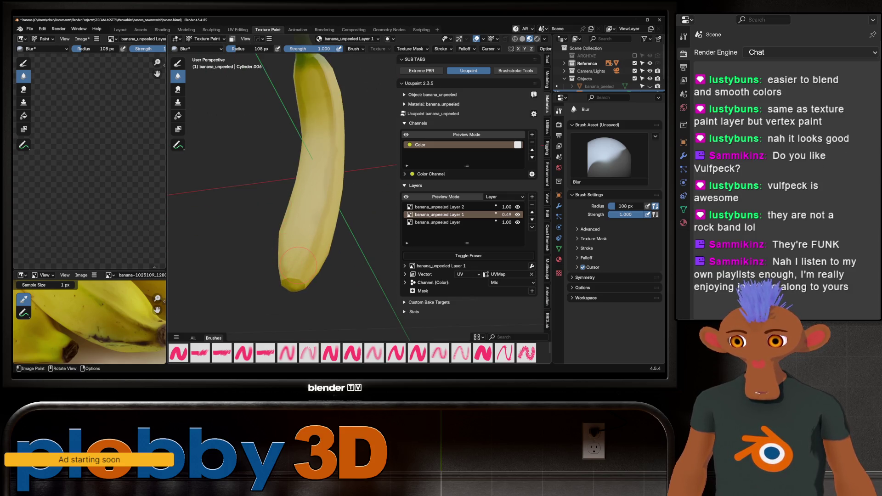
middle_click_drag(302, 273, 304, 272)
scroll(304, 272, "up", 4)
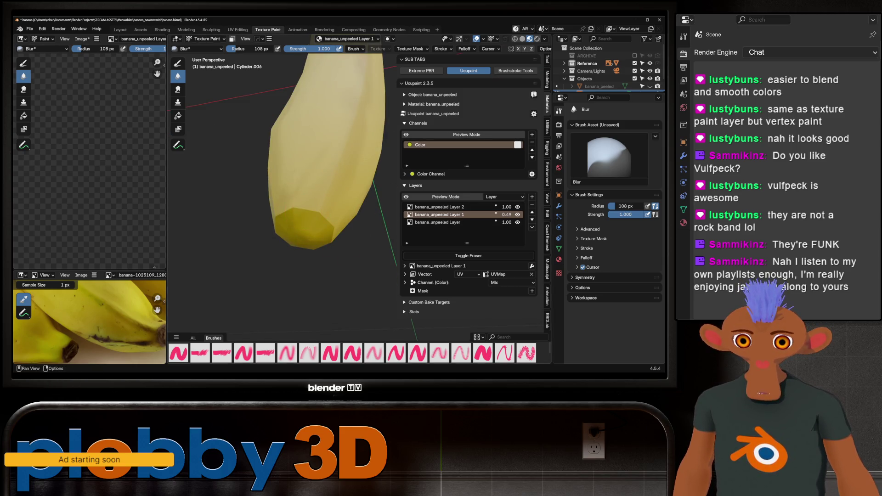
scroll(117, 299, "down", 2)
scroll(118, 298, "up", 4)
scroll(117, 310, "down", 1)
scroll(117, 310, "down", 2)
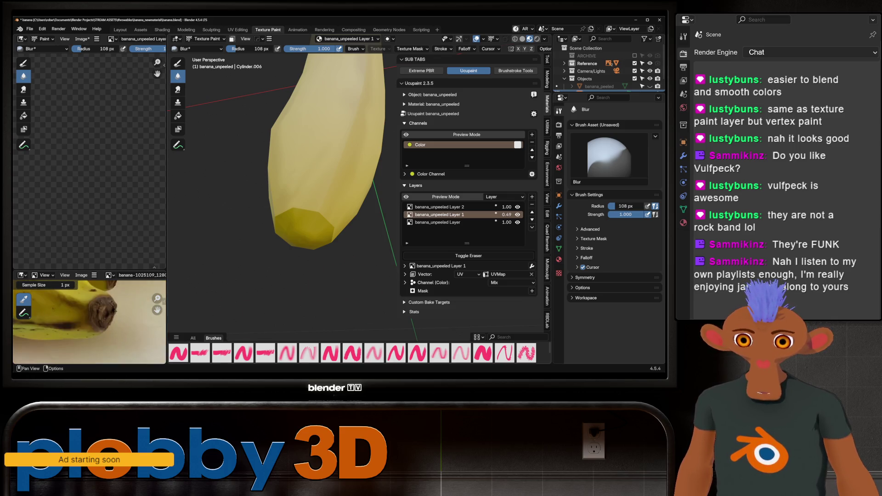
left_click(532, 134)
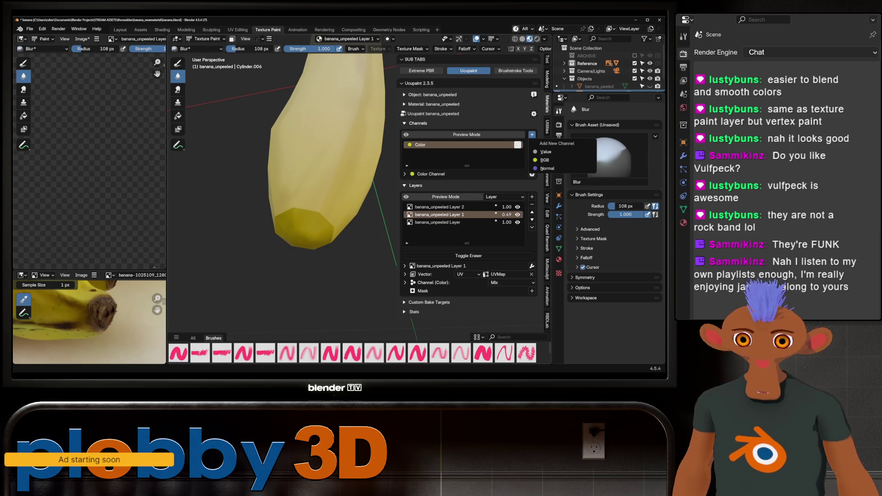
Add a new image layer and smear dark colour into the green stem
left_click(532, 197)
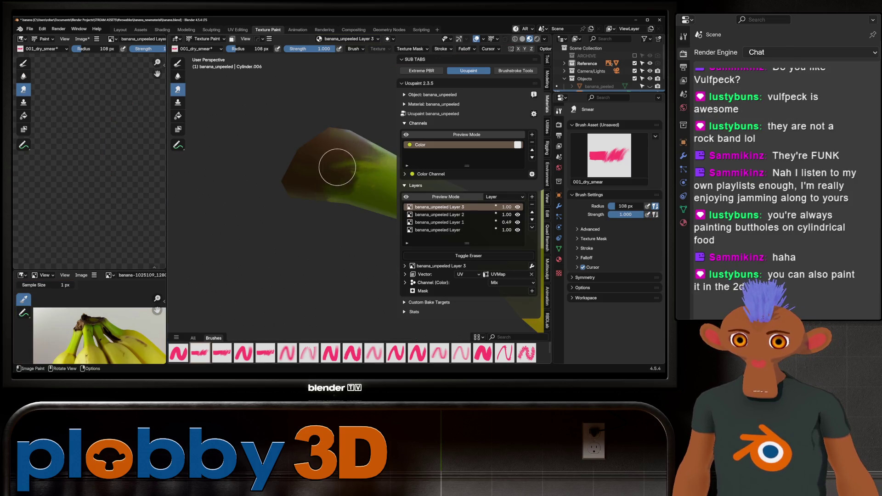
middle_click_drag(344, 198, 361, 190)
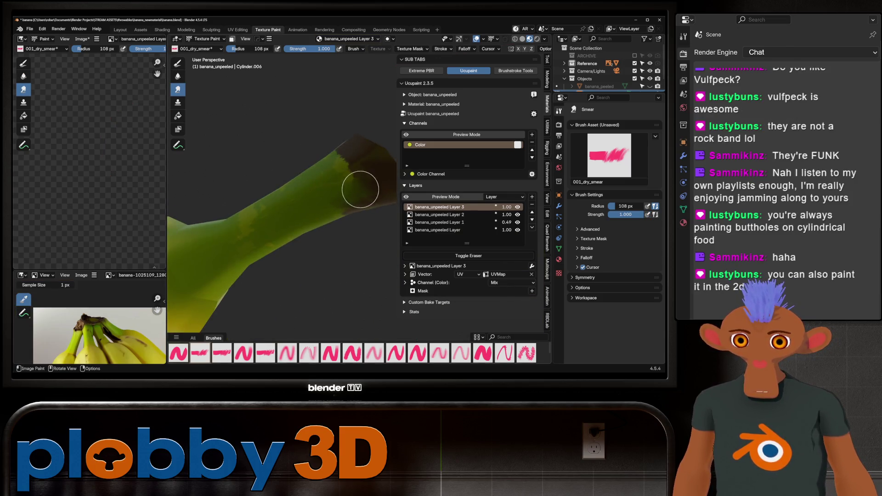
left_click_drag(360, 190, 370, 166)
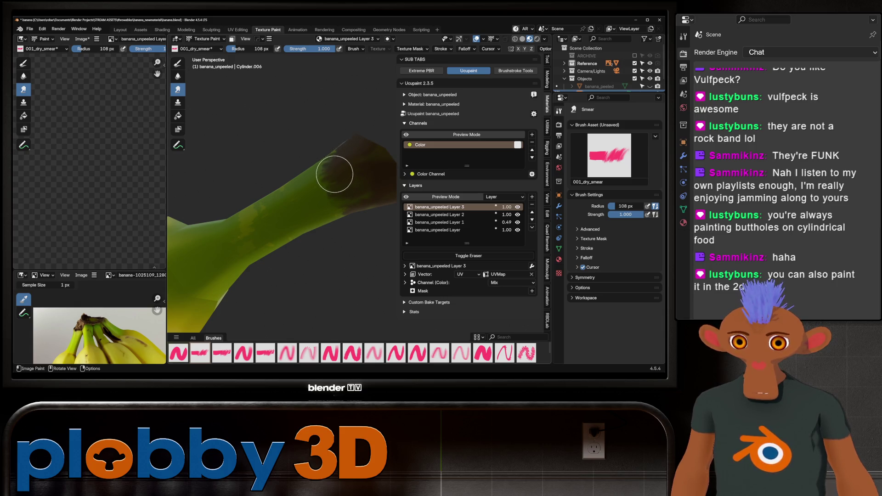
middle_click_drag(306, 147, 368, 164)
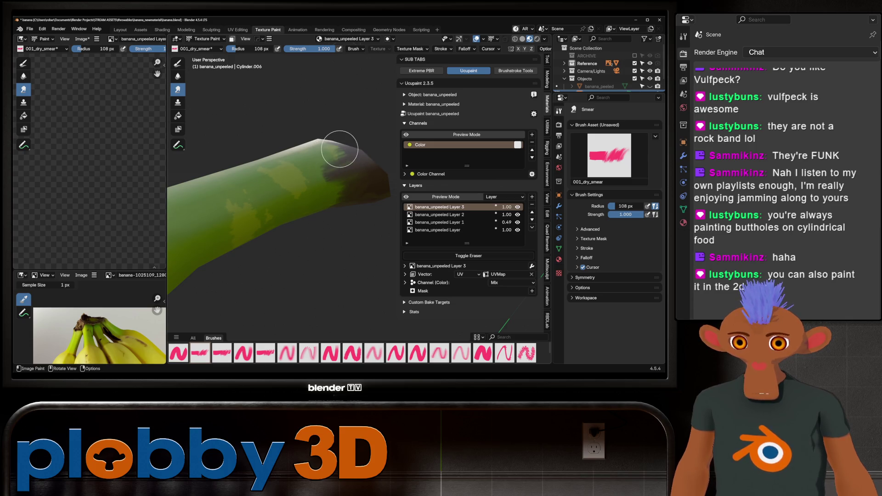
middle_click_drag(357, 159, 363, 157)
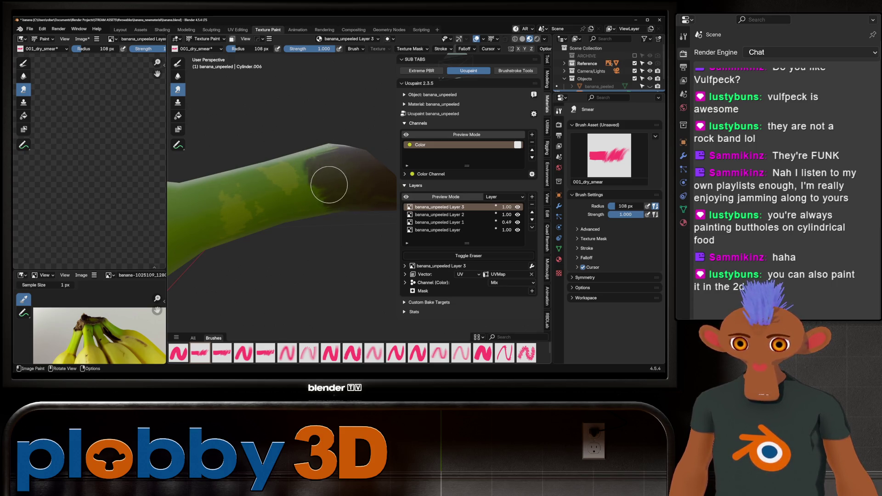
Smear darker brown over the cut stem end and green patch, then switch to blurring
middle_click_drag(329, 185, 311, 149)
left_click_drag(308, 176, 289, 140)
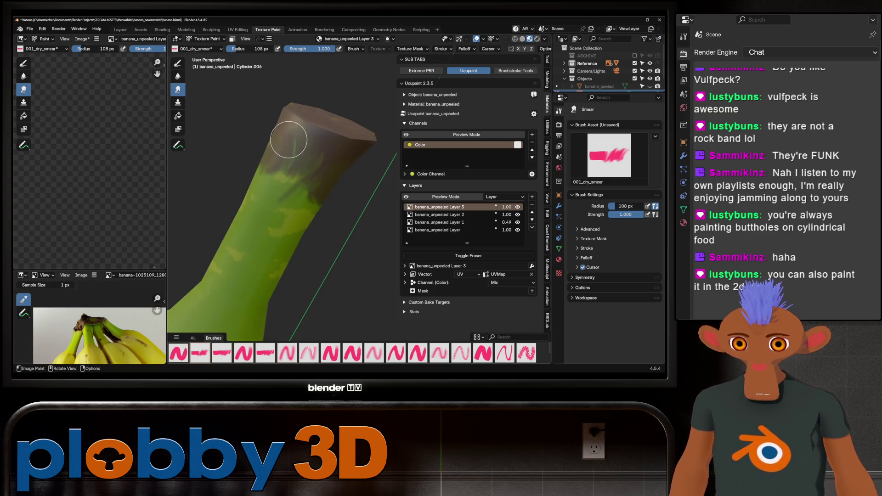
middle_click_drag(288, 140, 324, 134)
middle_click_drag(337, 192, 243, 205)
left_click_drag(243, 204, 271, 218)
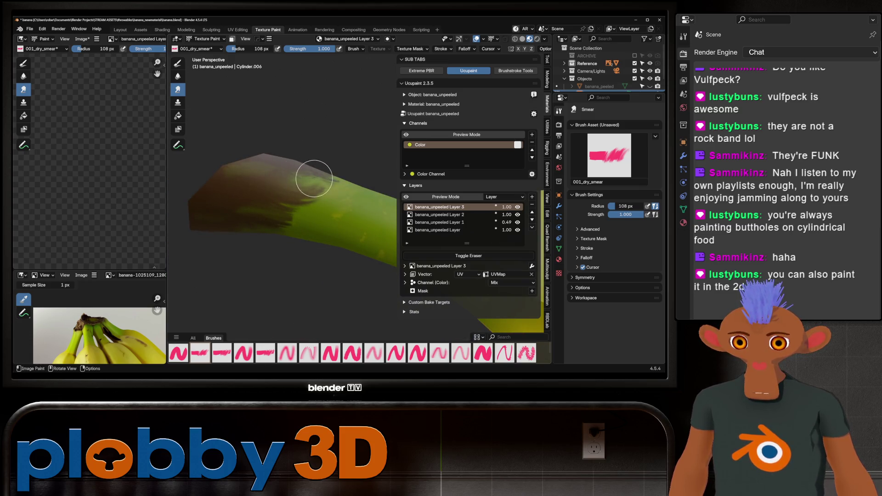
mouse_move(278, 196)
middle_mouse_down()
mouse_move(315, 187)
mouse_move(322, 197)
mouse_move(335, 187)
mouse_move(276, 182)
mouse_move(321, 187)
mouse_move(358, 207)
middle_mouse_up()
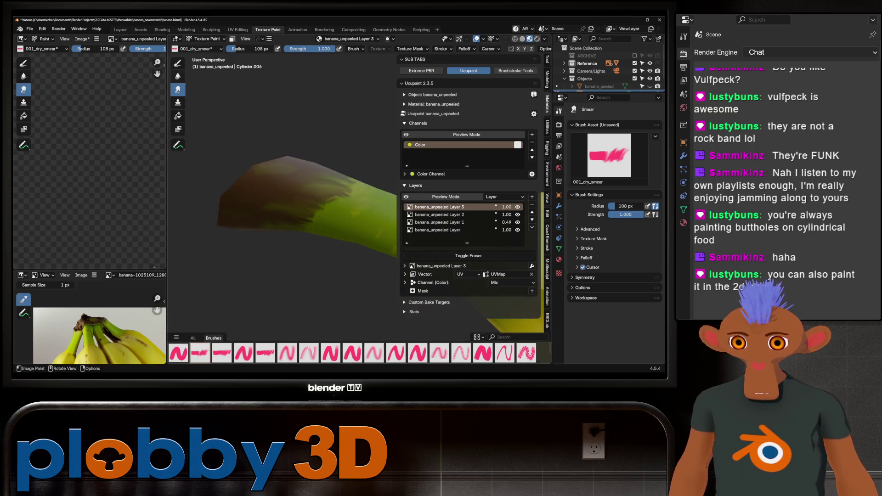
key("s")
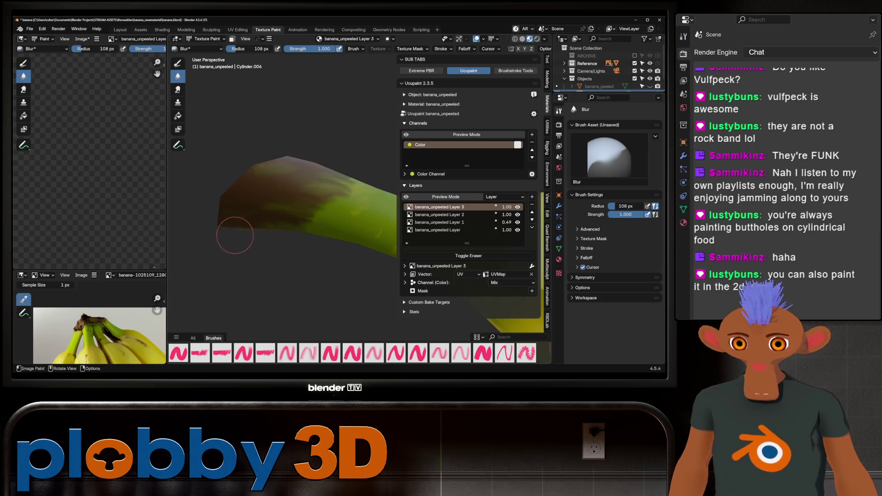
Bring the upright banana's dark tip into view
mouse_move(312, 228)
middle_mouse_down()
mouse_move(315, 197)
mouse_move(274, 191)
middle_mouse_up()
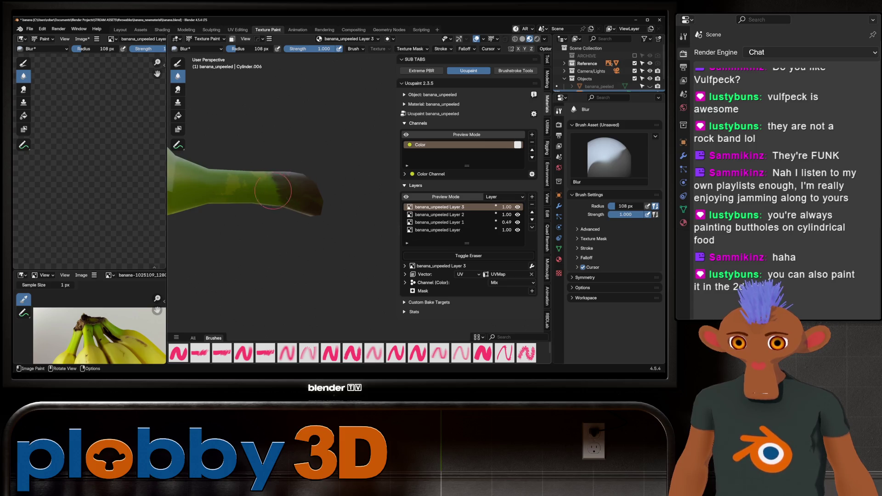
mouse_move(241, 167)
middle_mouse_down()
mouse_move(350, 251)
mouse_move(341, 216)
middle_mouse_up()
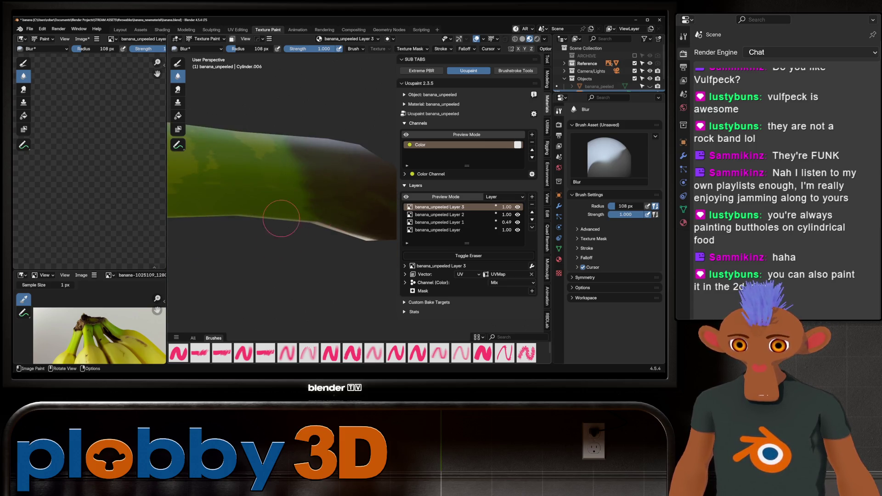
mouse_move(308, 135)
middle_mouse_down()
mouse_move(300, 223)
mouse_move(293, 200)
middle_mouse_up()
middle_click_drag(269, 166, 307, 179)
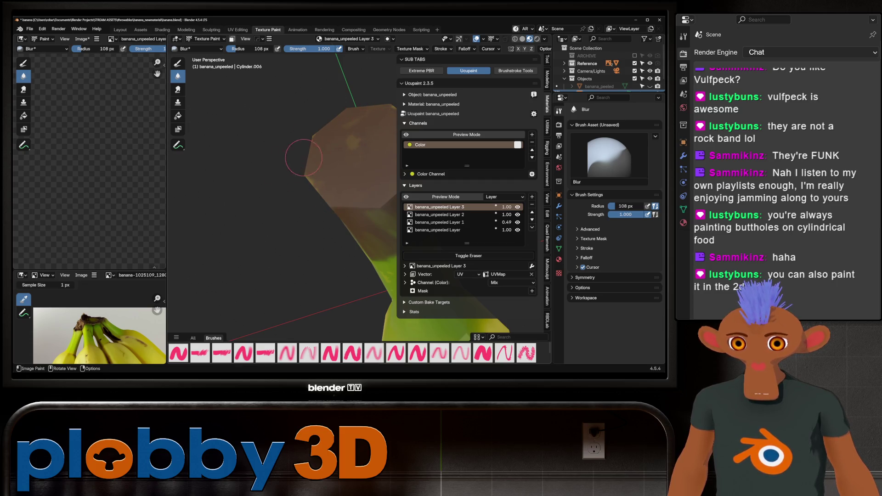
scroll(304, 157, "down", 3)
scroll(324, 145, "up", 3)
mouse_move(324, 144)
middle_mouse_down()
mouse_move(345, 128)
mouse_move(310, 123)
mouse_move(342, 154)
mouse_move(310, 181)
mouse_move(294, 179)
mouse_move(301, 154)
mouse_move(326, 219)
mouse_move(276, 225)
middle_mouse_up()
scroll(325, 181, "up", 3)
scroll(311, 181, "up", 2)
Streak the dark brown tip paint with the dry smear brush
left_click(179, 89)
scroll(326, 220, "down", 3)
mouse_move(276, 226)
left_mouse_down()
mouse_move(306, 231)
mouse_move(289, 231)
mouse_move(297, 224)
mouse_move(287, 209)
mouse_move(265, 213)
left_mouse_up()
middle_click_drag(263, 217, 316, 250)
Lower the smear brush strength to 0.627 and spread the dark paint across the tip
middle_click_drag(329, 213, 347, 161, "ctrl")
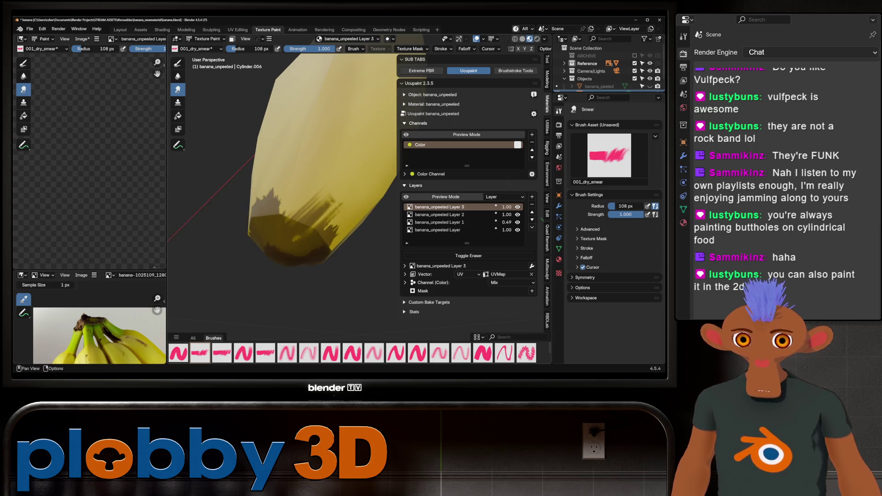
key("shift+f")
key("Escape")
middle_click_drag(318, 186, 302, 211)
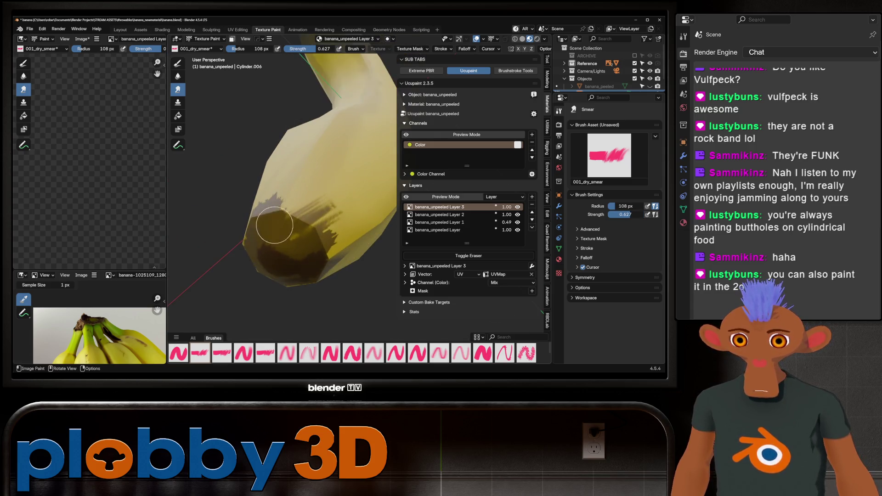
mouse_move(282, 218)
left_mouse_down()
mouse_move(361, 230)
mouse_move(298, 251)
left_mouse_up()
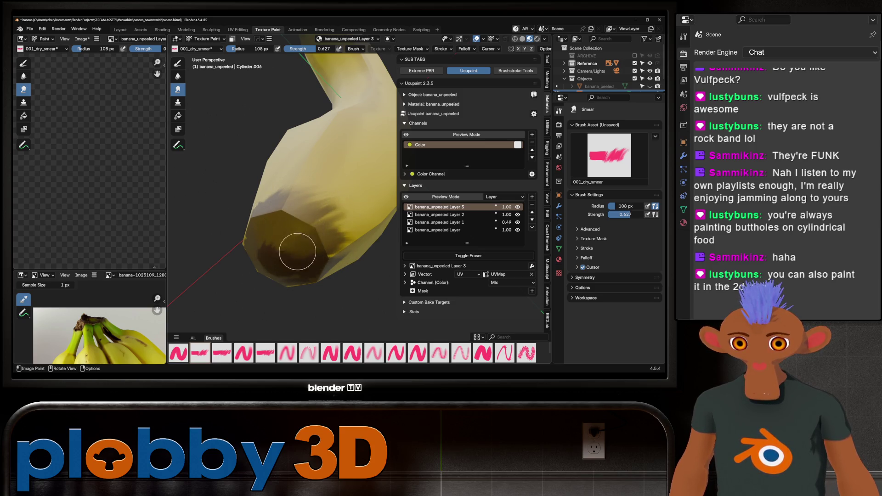
middle_click_drag(297, 252, 262, 251)
Streak the dark tip paint upward into the yellow in a wider band
mouse_move(215, 193)
left_mouse_down()
mouse_move(244, 207)
mouse_move(263, 173)
mouse_move(278, 204)
mouse_move(315, 203)
left_mouse_up()
middle_click_drag(315, 203, 320, 195)
mouse_move(320, 195)
left_mouse_down()
mouse_move(301, 197)
mouse_move(282, 167)
mouse_move(337, 196)
mouse_move(350, 173)
mouse_move(305, 181)
mouse_move(319, 168)
left_mouse_up()
mouse_move(318, 168)
middle_mouse_down()
mouse_move(275, 179)
mouse_move(309, 173)
middle_mouse_up()
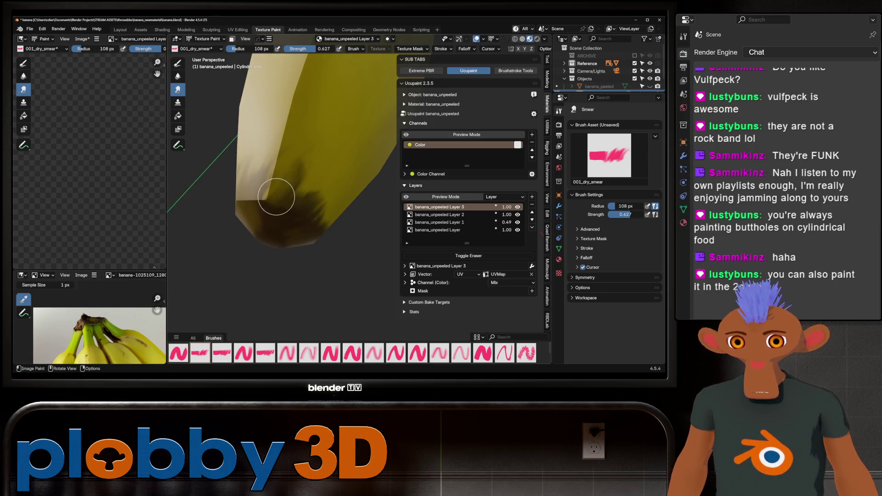
mouse_move(266, 188)
left_mouse_down()
mouse_move(236, 223)
mouse_move(292, 184)
left_mouse_up()
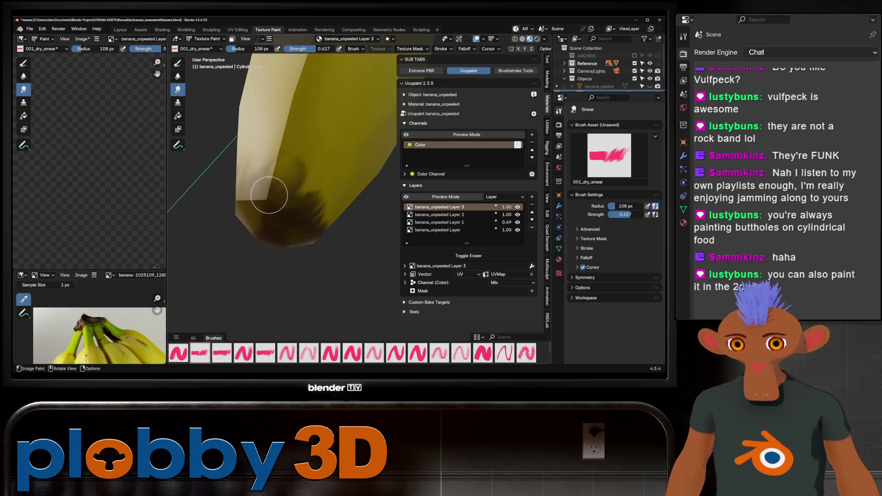
middle_click_drag(290, 206, 282, 219)
Add a few more dark smear streaks on the tip and return to the blur brush
left_click_drag(281, 192, 298, 243)
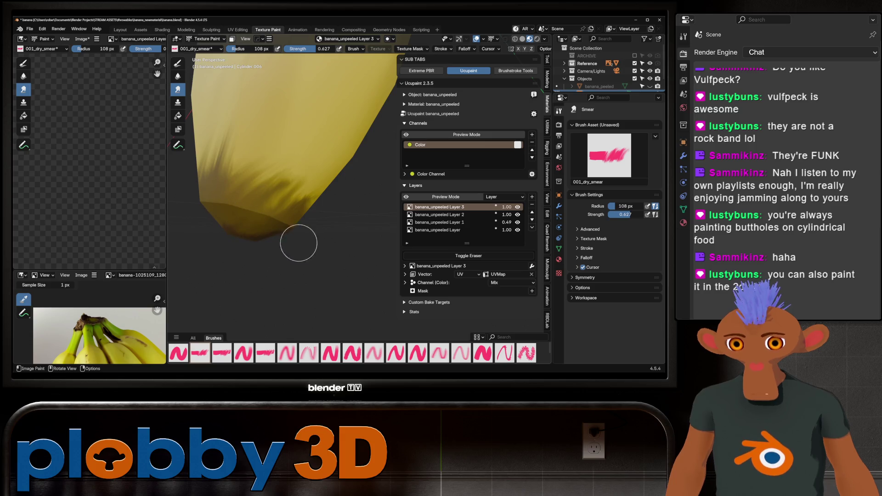
mouse_move(253, 204)
middle_mouse_down()
mouse_move(286, 193)
mouse_move(270, 203)
mouse_move(281, 208)
middle_mouse_up()
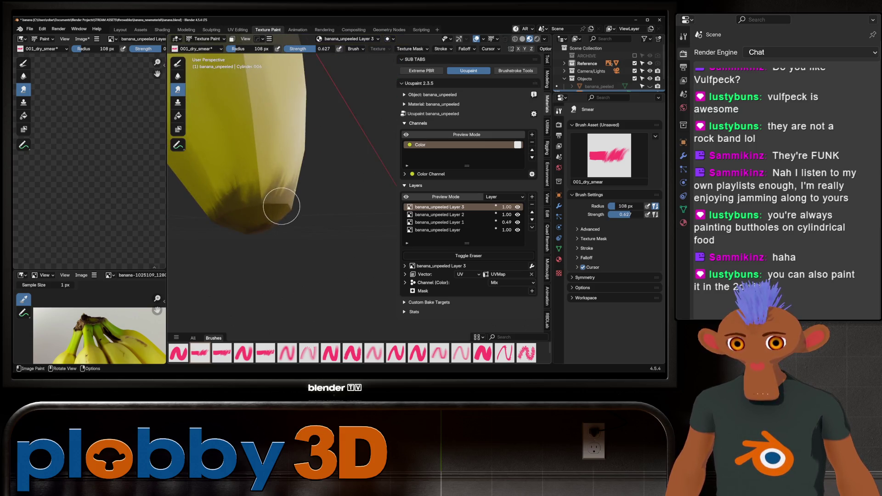
mouse_move(223, 205)
middle_mouse_down()
mouse_move(227, 190)
mouse_move(303, 196)
mouse_move(241, 134)
middle_mouse_up()
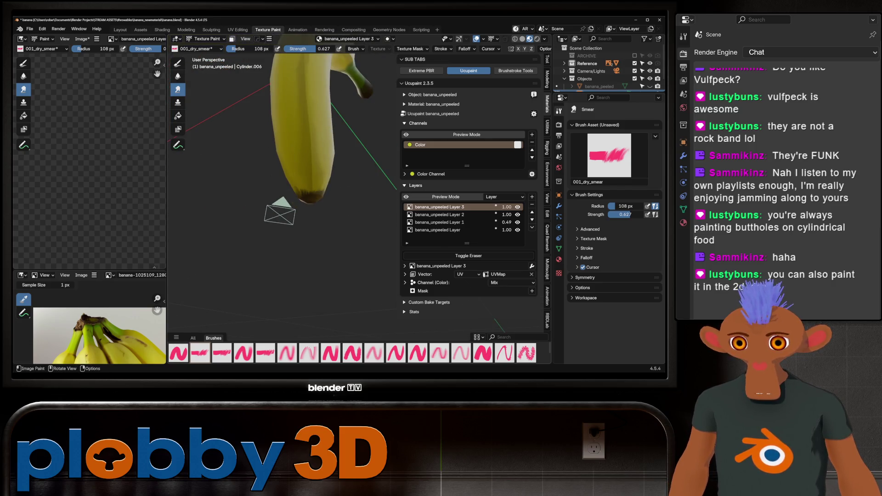
key("2")
middle_click_drag(292, 207, 340, 196)
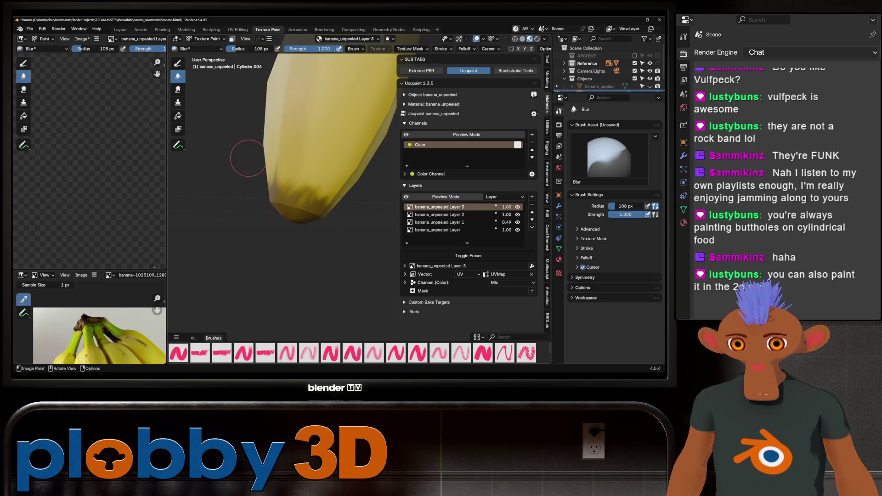
scroll(249, 157, "up", 2)
mouse_move(290, 206)
middle_mouse_down()
mouse_move(260, 225)
mouse_move(261, 190)
middle_mouse_up()
scroll(227, 212, "down", 3)
scroll(260, 190, "up", 3)
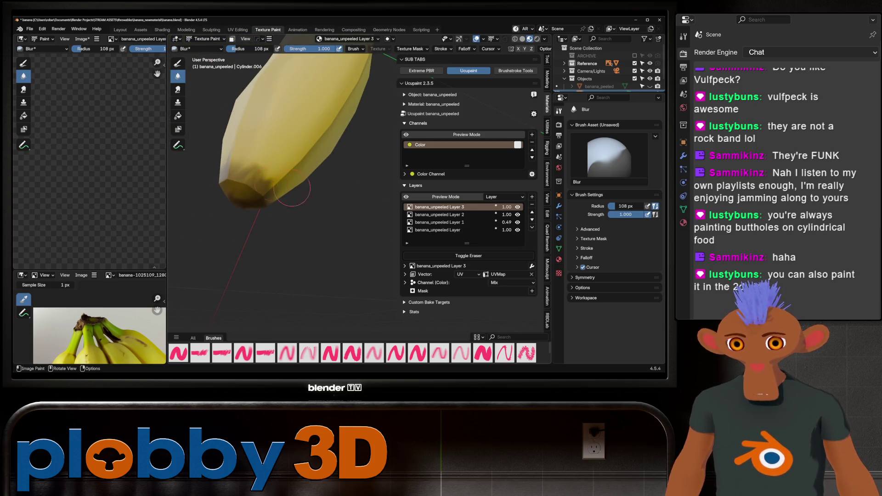
scroll(183, 203, "down", 3)
middle_click_drag(207, 200, 309, 161)
scroll(345, 180, "down", 3)
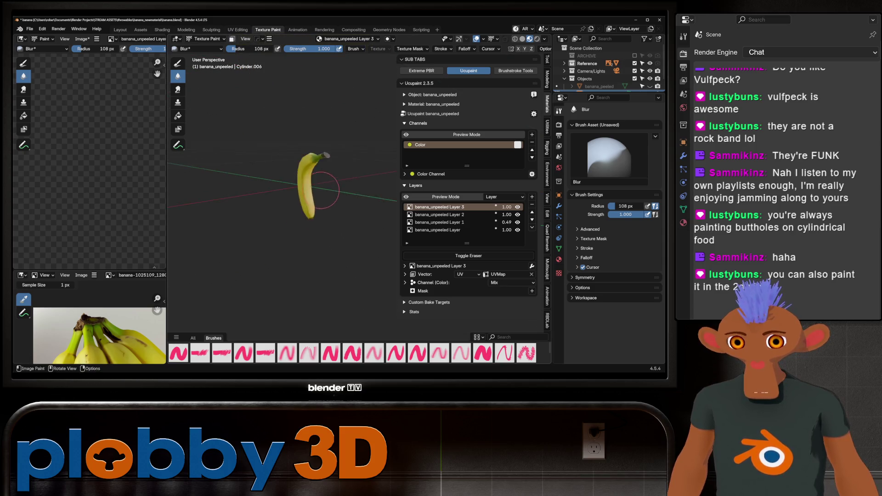
scroll(354, 178, "up", 3)
middle_click_drag(354, 178, 318, 190)
scroll(339, 184, "up", 3)
left_click_drag(507, 207, 507, 207)
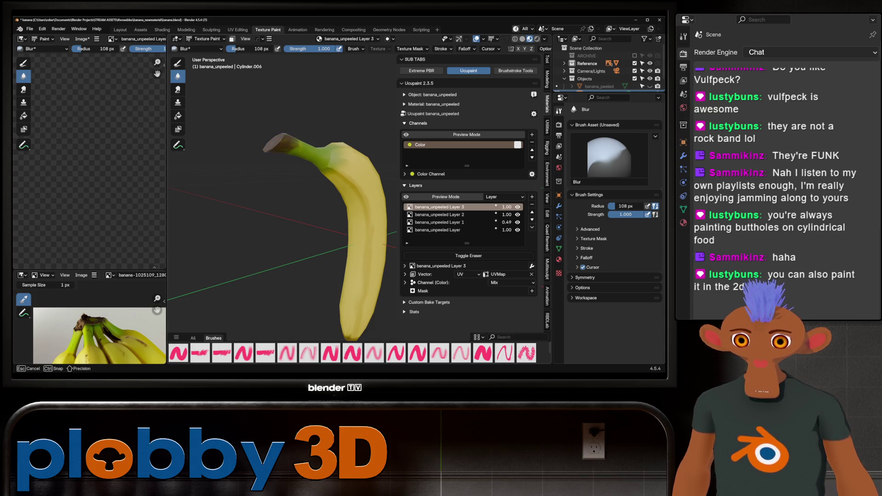
left_click_drag(508, 207, 507, 208)
scroll(310, 221, "down", 4)
mouse_move(310, 221)
middle_mouse_down()
mouse_move(324, 215)
mouse_move(333, 179)
middle_mouse_up()
scroll(325, 207, "up", 4)
scroll(334, 179, "up", 2)
scroll(333, 180, "up", 2)
left_click(439, 222)
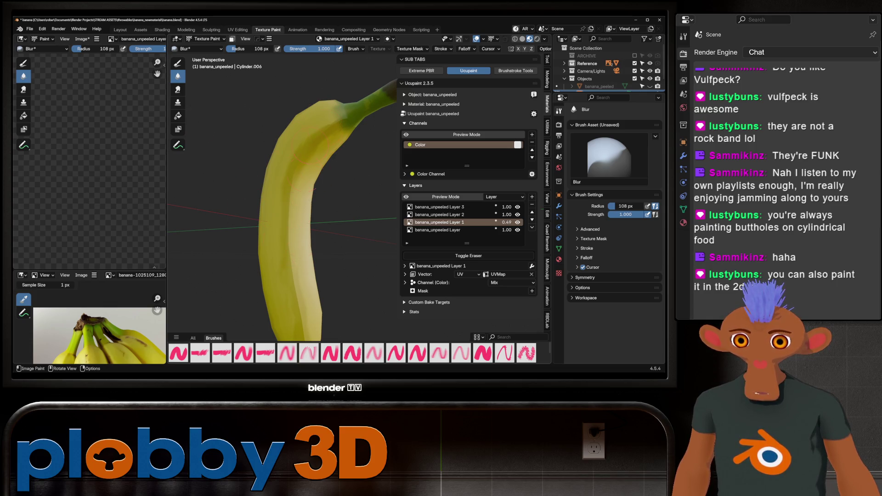
Close the view in on the banana's green stem junction for blurring on Layer 1
middle_click_drag(296, 204, 277, 258)
mouse_move(303, 139)
middle_mouse_down()
mouse_move(312, 187)
mouse_move(341, 137)
middle_mouse_up()
scroll(290, 120, "down", 3)
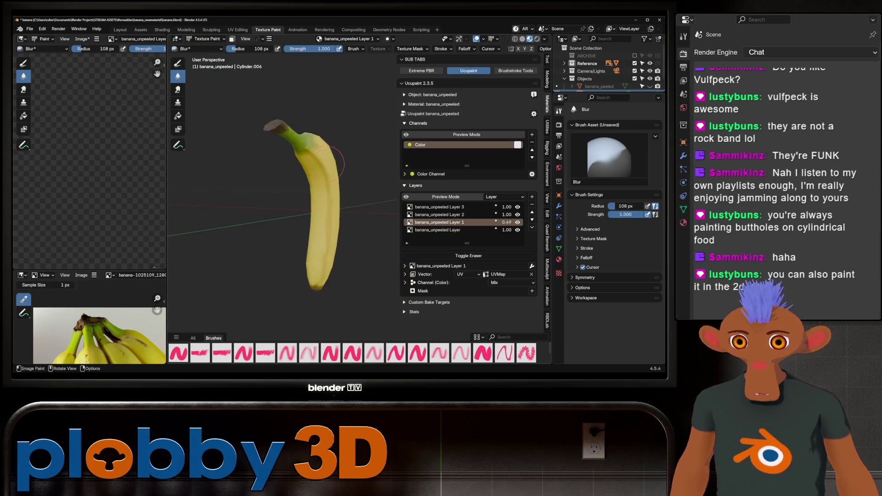
scroll(309, 163, "up", 2)
mouse_move(320, 214)
middle_mouse_down()
mouse_move(306, 254)
mouse_move(315, 236)
mouse_move(303, 228)
mouse_move(289, 242)
mouse_move(290, 214)
mouse_move(285, 221)
middle_mouse_up()
scroll(353, 255, "down", 3)
scroll(317, 238, "up", 2)
scroll(285, 219, "down", 3)
scroll(290, 214, "up", 4)
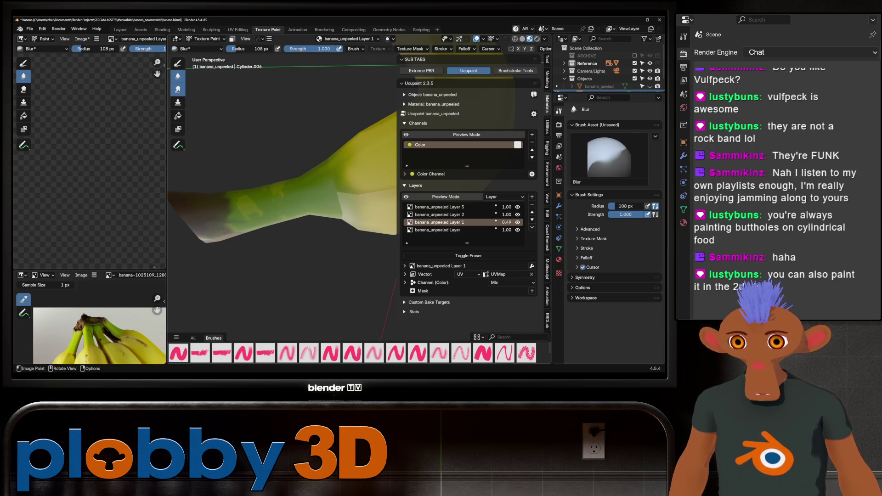
Make banana_unpeeled Layer 2 the paint target with the blur brush aimed at the stem
left_click(23, 89)
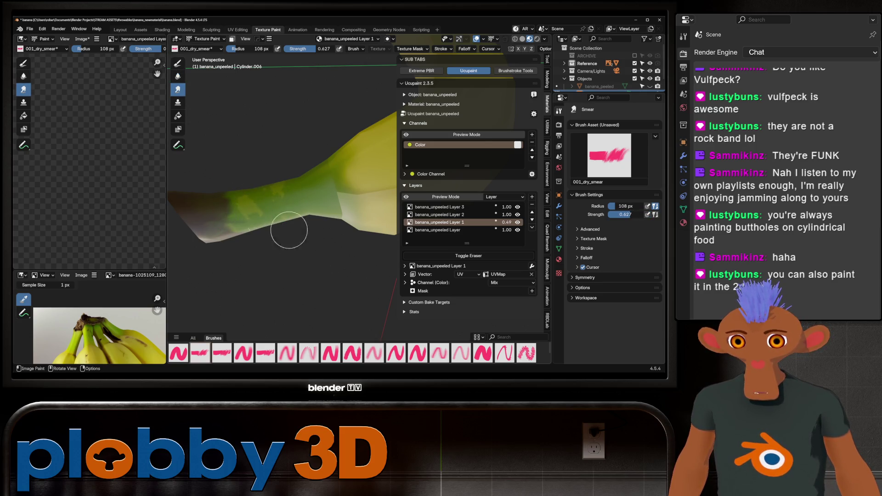
key("shift")
left_click(439, 215)
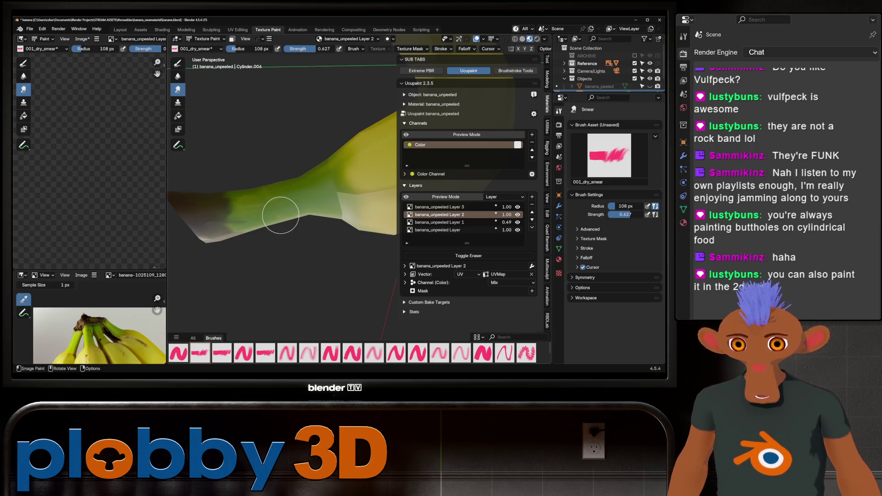
left_click(178, 76)
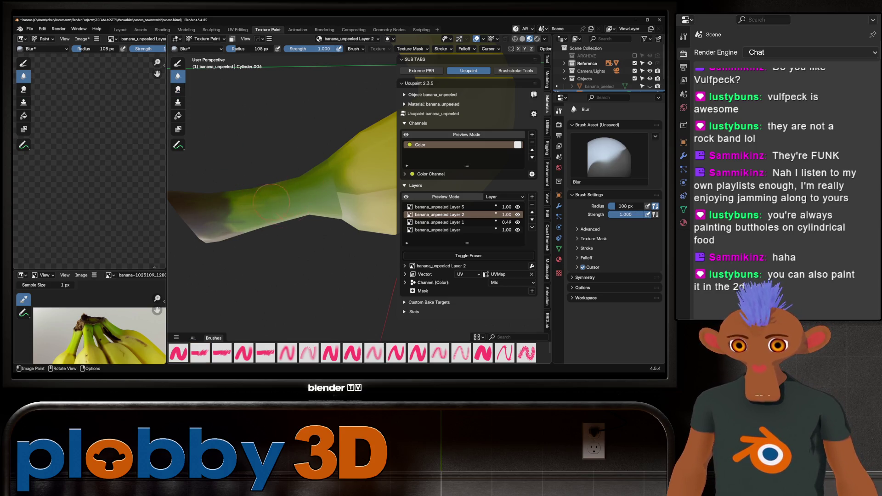
mouse_move(297, 214)
middle_mouse_down()
mouse_move(262, 178)
mouse_move(295, 245)
middle_mouse_up()
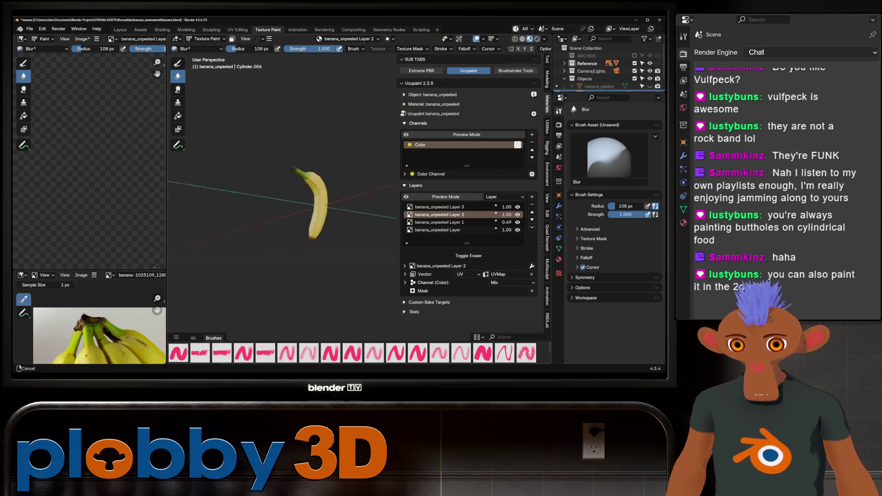
scroll(299, 215, "up", 5)
mouse_move(299, 215)
middle_mouse_down()
mouse_move(216, 203)
mouse_move(296, 155)
middle_mouse_up()
scroll(214, 184, "down", 5)
scroll(295, 155, "up", 6)
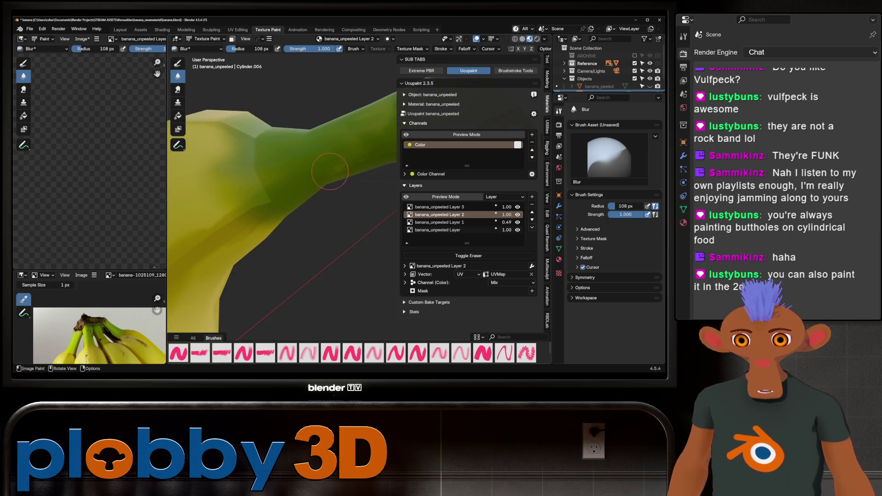
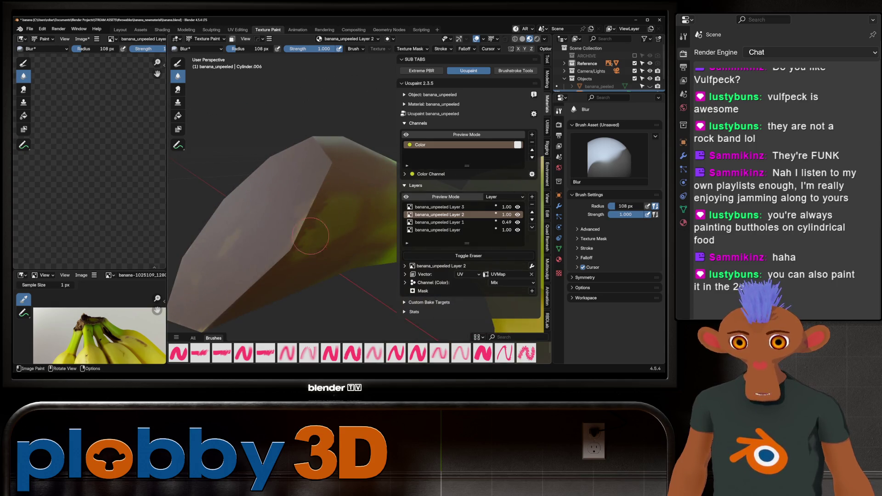
Make banana_unpeeled Layer 3 the active paint layer with the 001_dry_smear brush, whole banana in view
key("shift")
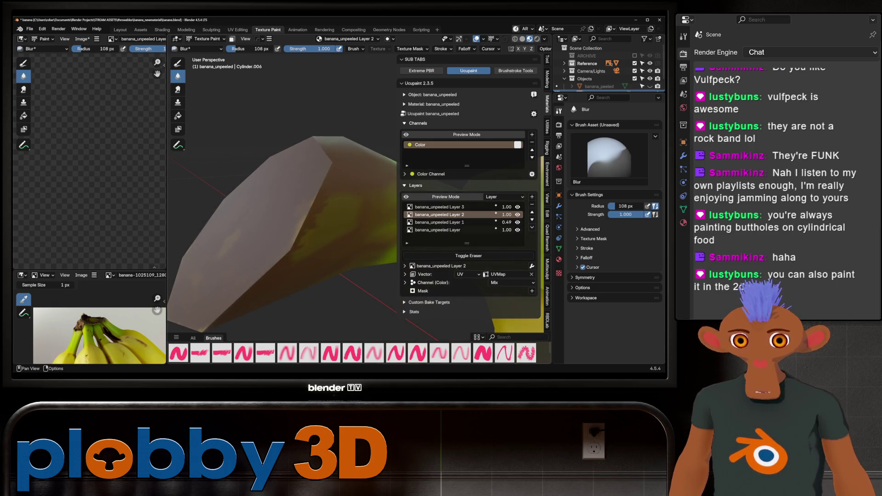
left_click(439, 206)
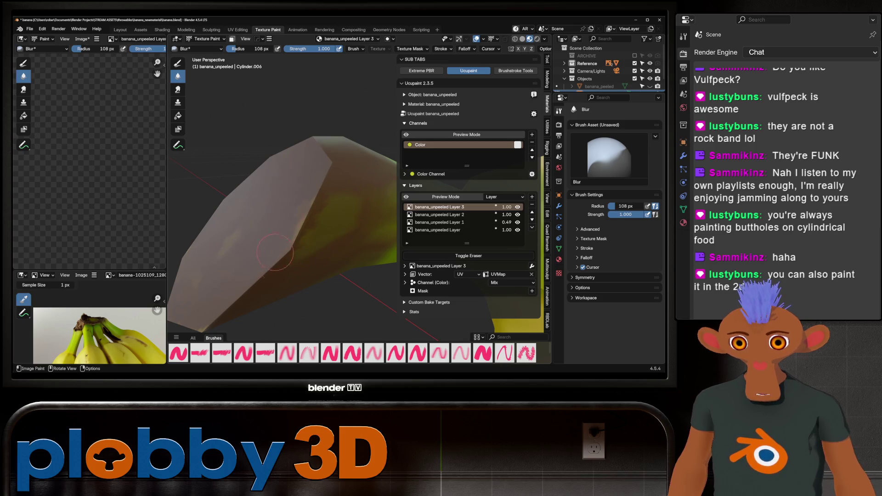
left_click(178, 89)
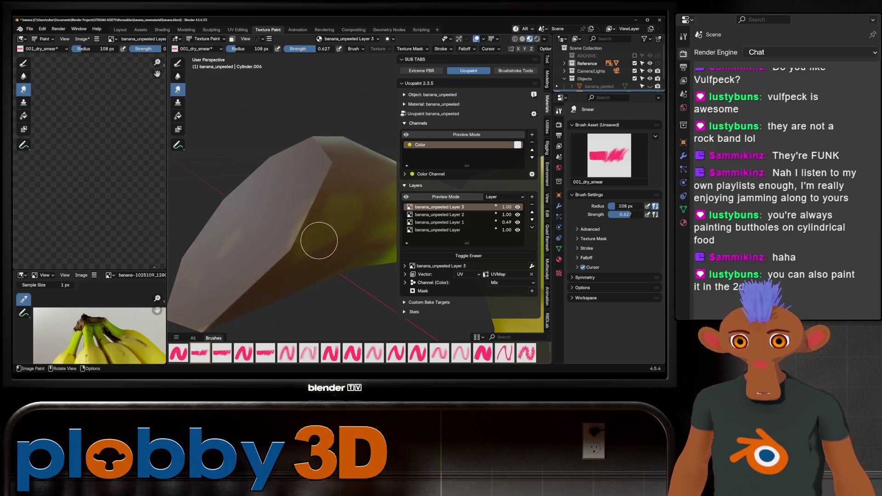
left_click_drag(399, 255, 332, 255)
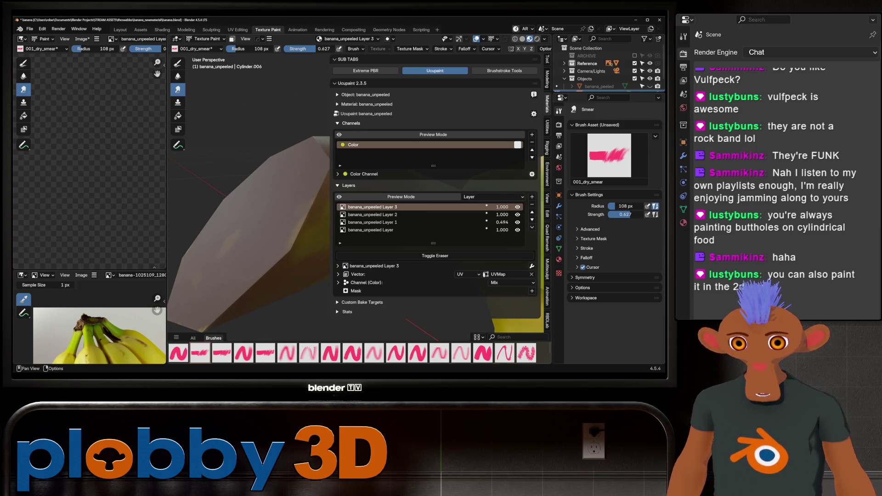
left_click_drag(333, 255, 477, 254)
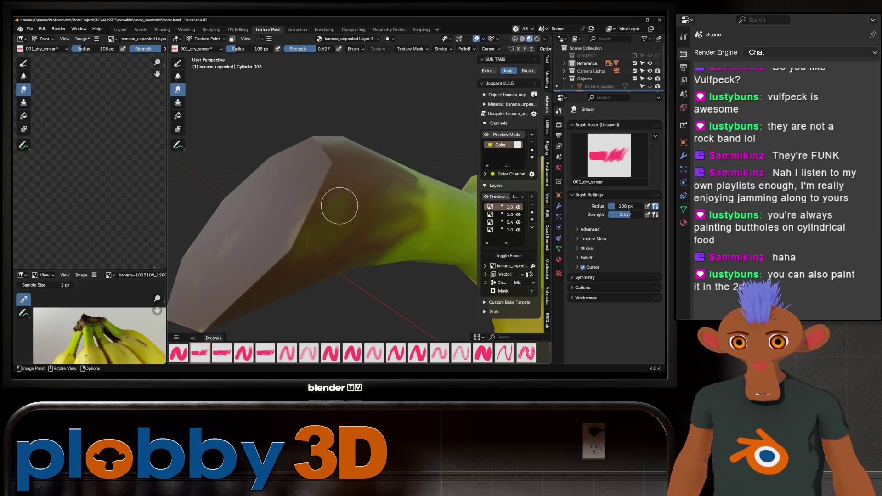
scroll(341, 214, "up", 3)
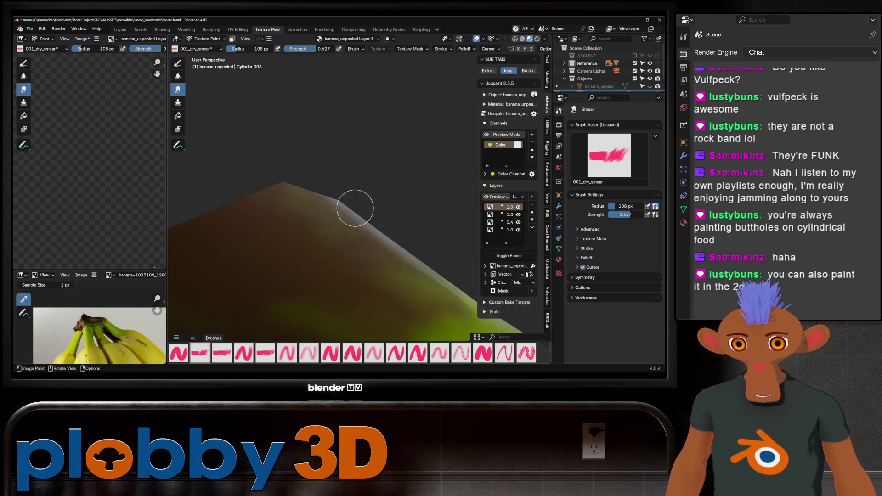
scroll(414, 197, "down", 5)
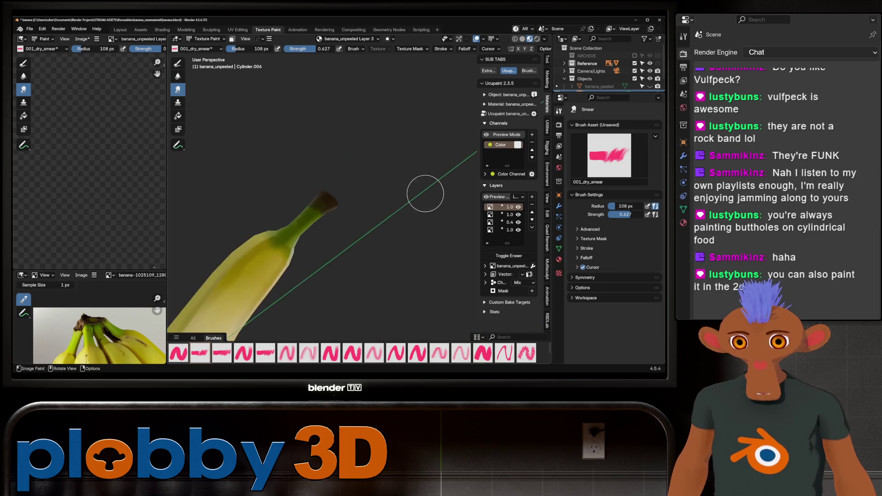
mouse_move(425, 195)
middle_mouse_down()
mouse_move(354, 247)
mouse_move(325, 167)
mouse_move(385, 213)
mouse_move(388, 236)
mouse_move(288, 128)
mouse_move(287, 103)
mouse_move(279, 114)
middle_mouse_up()
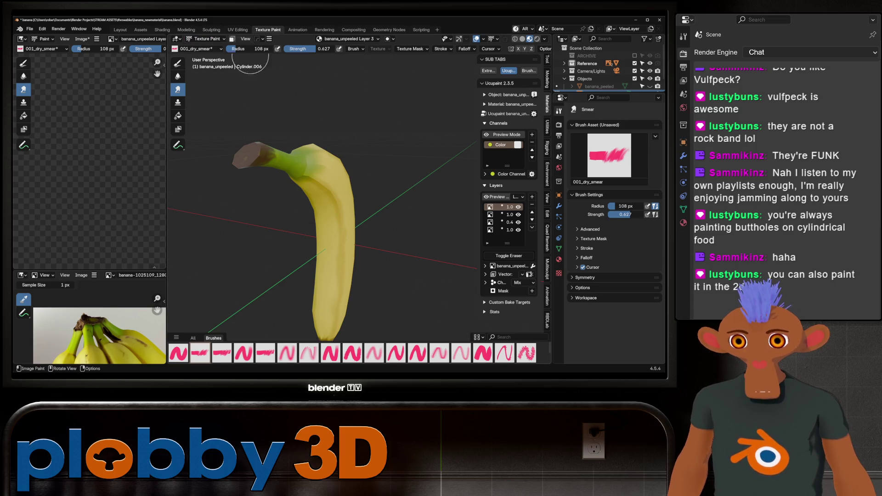
Keep the painted image's name unchanged and save banana.blend
left_click(141, 38)
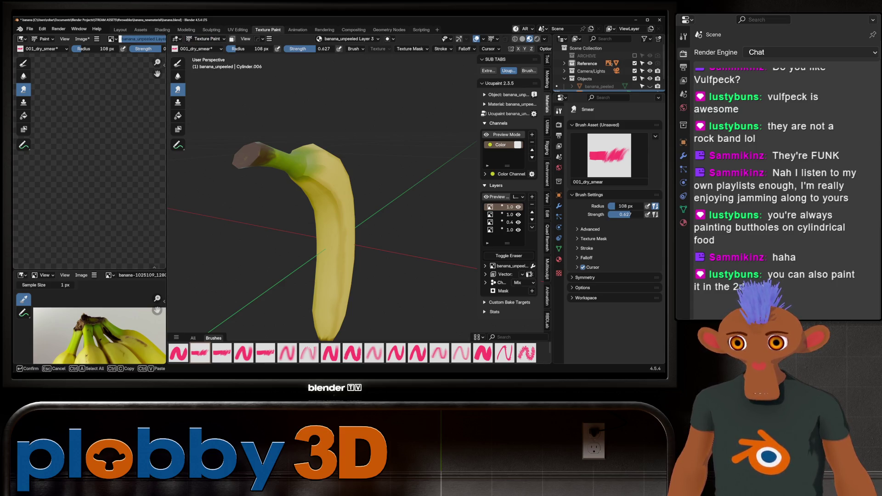
key("Return")
scroll(111, 99, "down", 2)
scroll(83, 124, "down", 2)
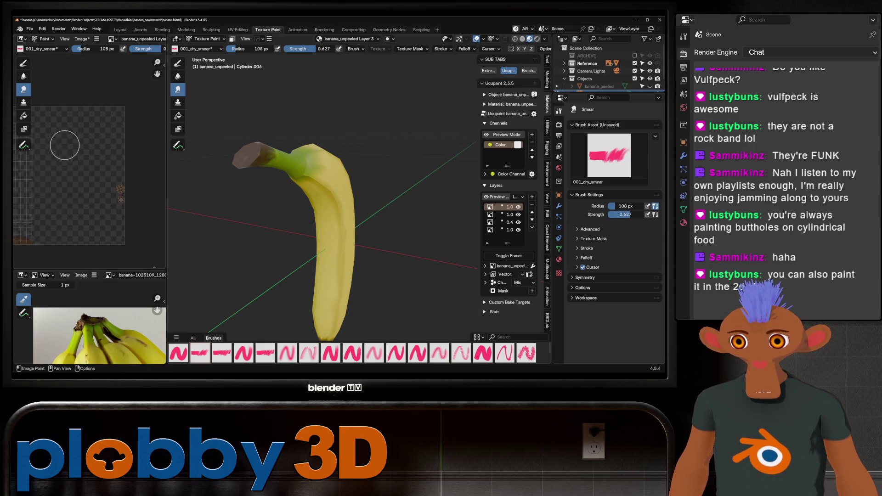
middle_click_drag(79, 173, 75, 203)
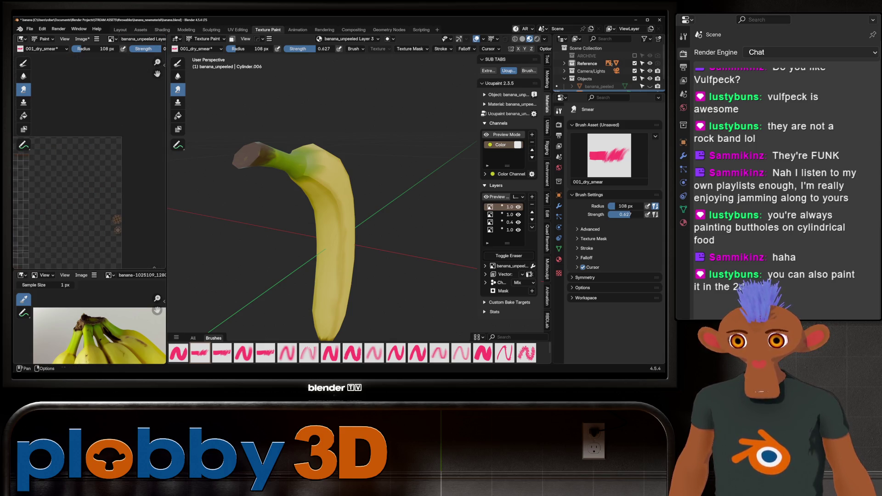
scroll(89, 39, "down", 3)
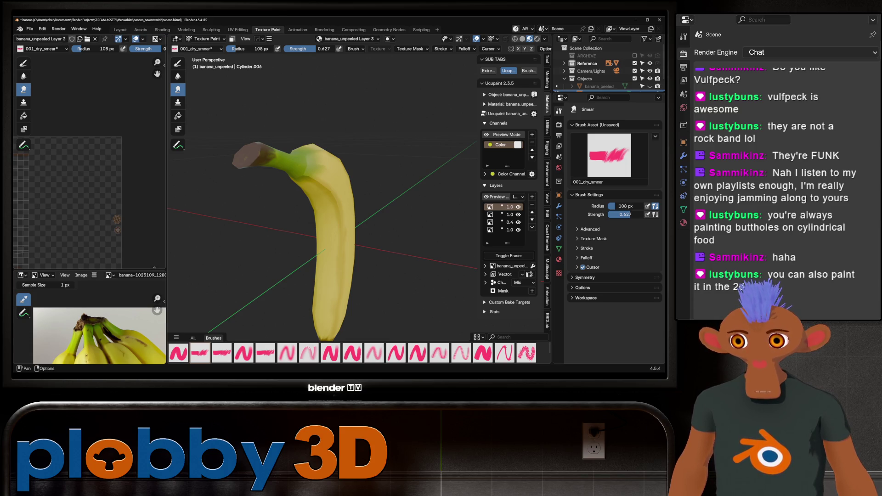
key("ctrl+s")
scroll(57, 38, "down", 1)
Pack all external images into the blend file via File > External Data and save
left_click(41, 29)
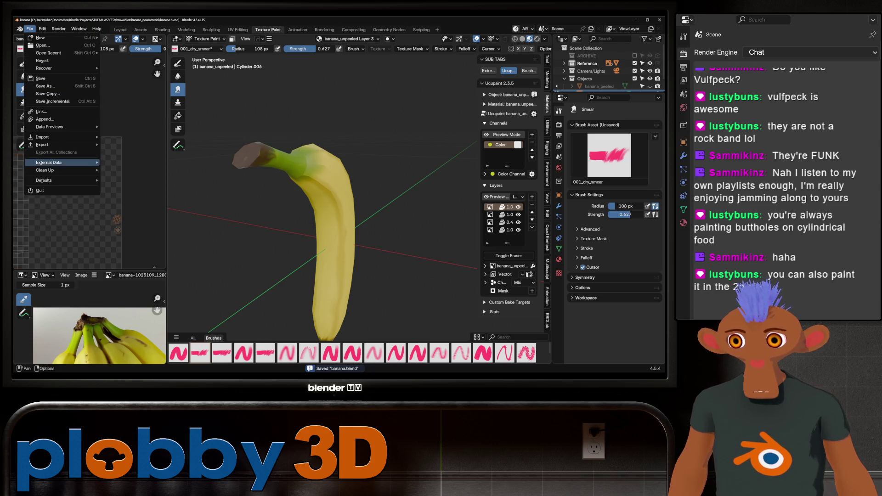
left_click(29, 29)
mouse_move(49, 162)
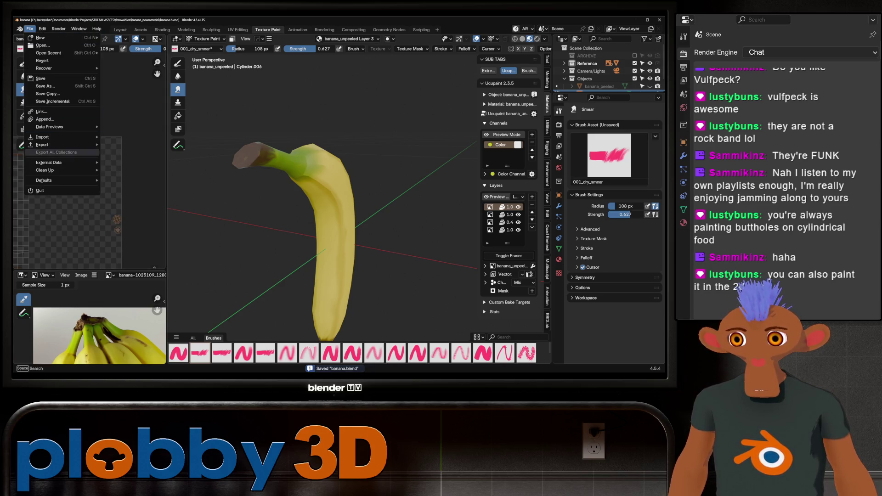
left_click(138, 170)
key("ctrl+s")
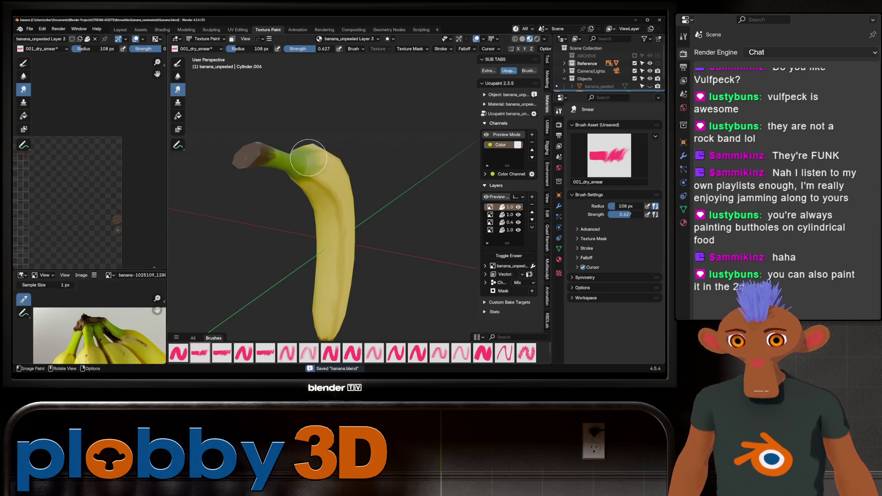
Check the banana's material nodes in Shading, then return to Texture Paint
left_click(162, 29)
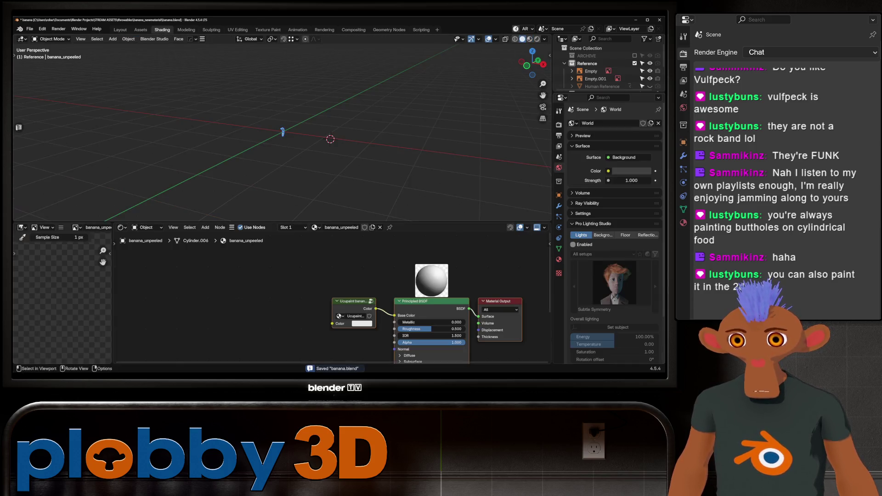
scroll(143, 254, "up", 2)
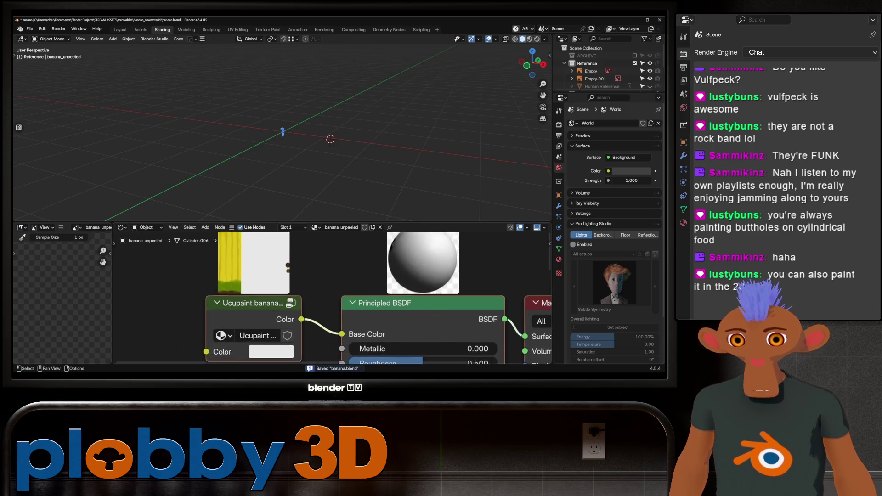
key("KP_Decimal")
scroll(283, 131, "up", 3)
scroll(283, 131, "down", 3)
scroll(283, 131, "up", 4)
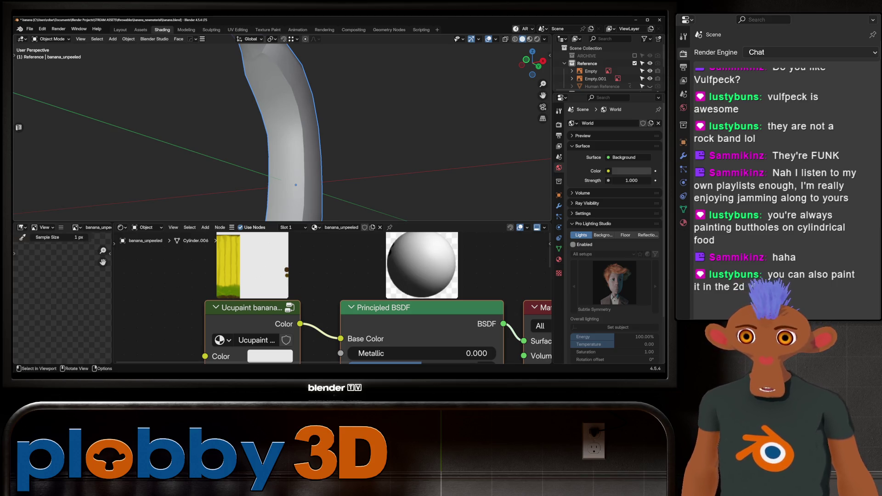
left_click(267, 30)
mouse_move(354, 213)
middle_mouse_down()
mouse_move(372, 207)
mouse_move(286, 220)
middle_mouse_up()
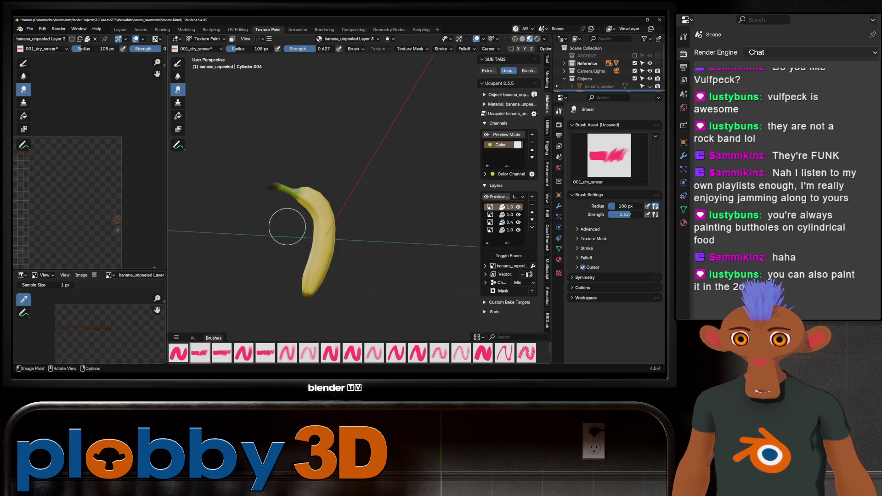
scroll(329, 218, "up", 3)
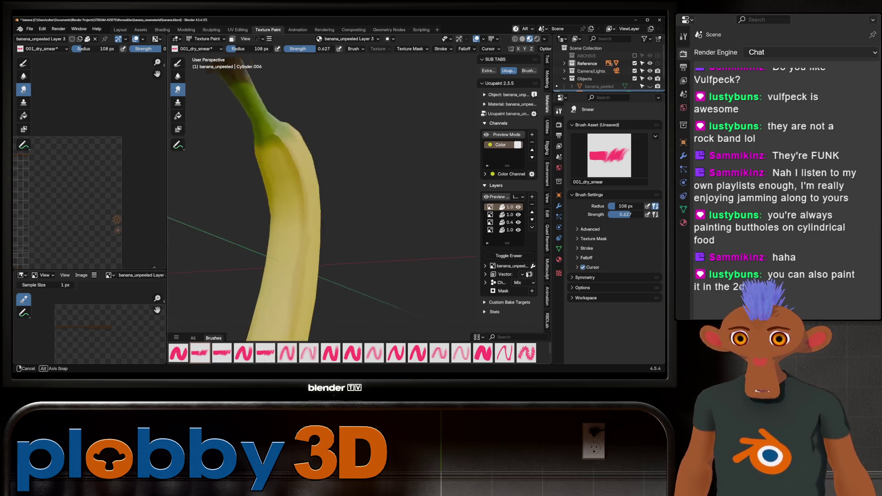
scroll(290, 165, "down", 4)
Smear the dark green on the banana stem with a stroke to soften it
middle_click_drag(276, 154, 282, 135)
scroll(297, 145, "up", 5)
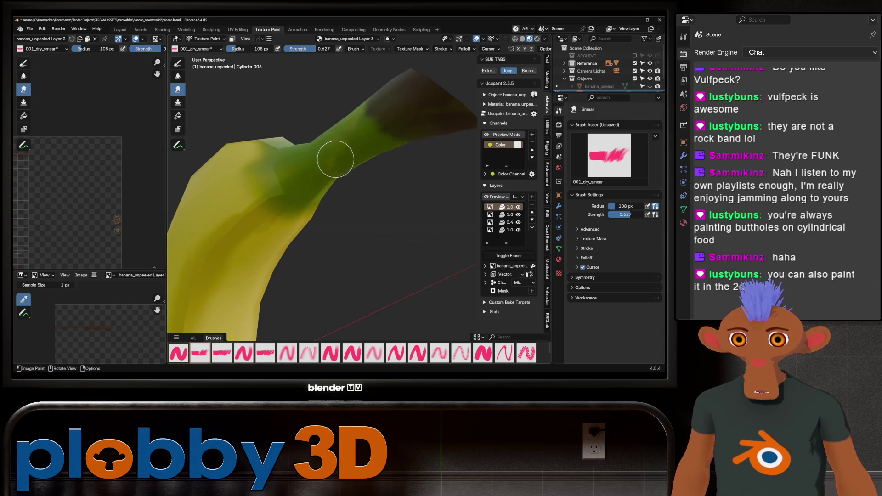
left_click_drag(320, 169, 267, 146)
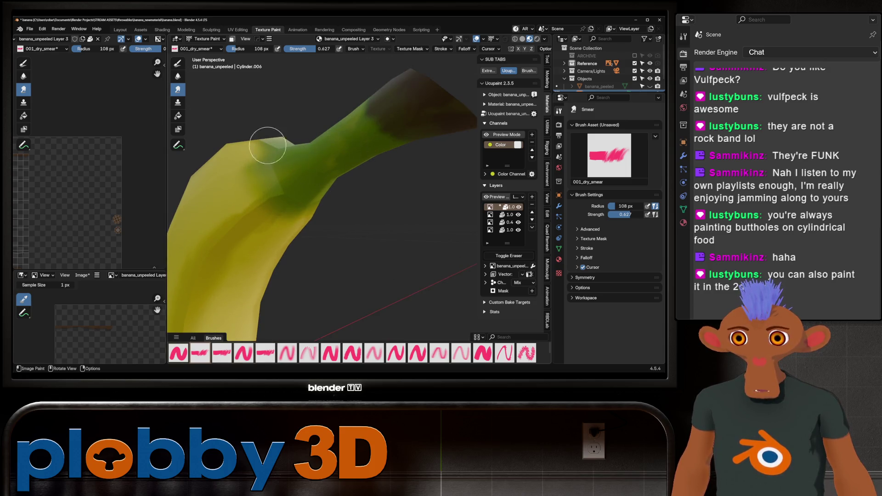
key("shift")
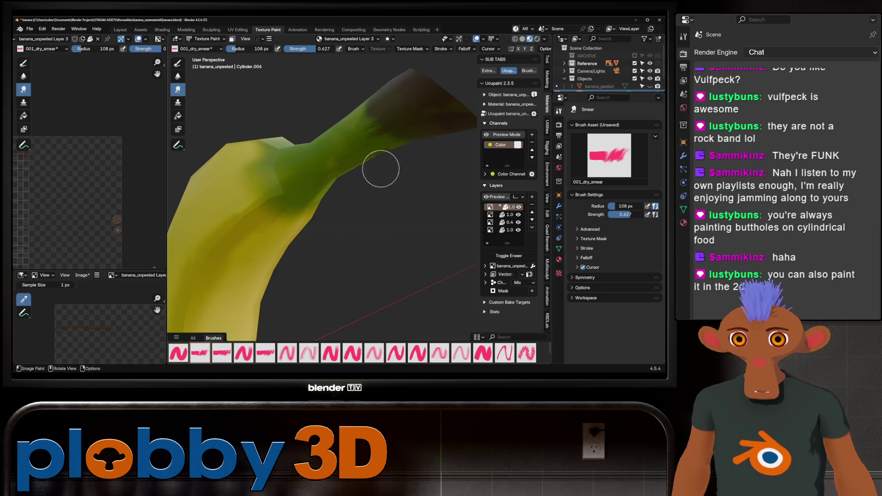
key("shift")
middle_click_drag(332, 170, 331, 169, "shift")
key("shift")
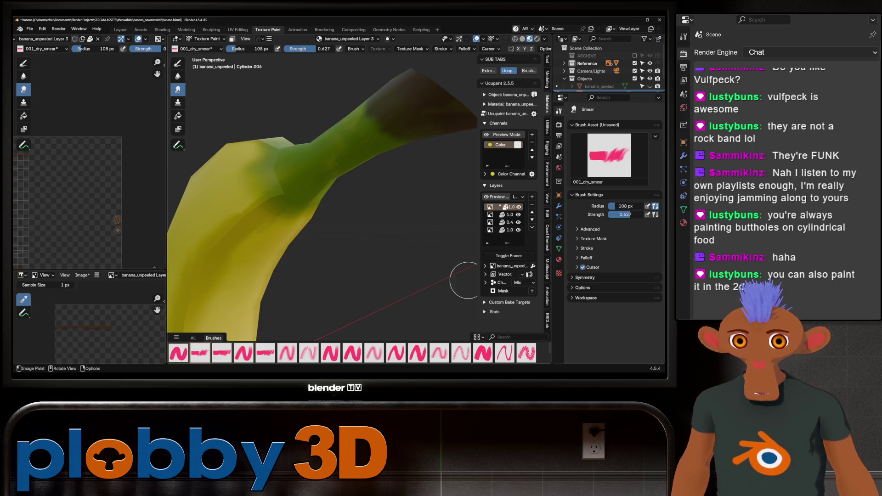
Make banana_unpeeled Layer 2 the active paint layer
left_click(513, 230)
key("shift")
left_click(513, 214)
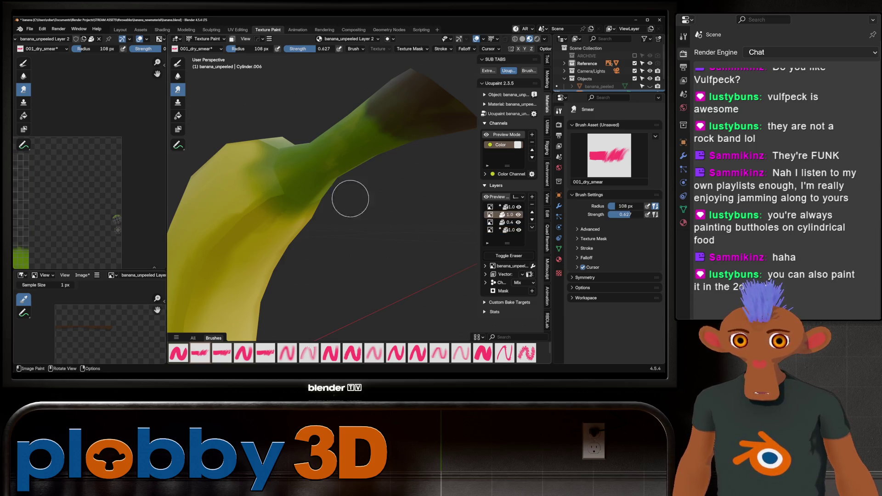
mouse_move(331, 151)
middle_mouse_down()
mouse_move(301, 148)
mouse_move(373, 152)
middle_mouse_up()
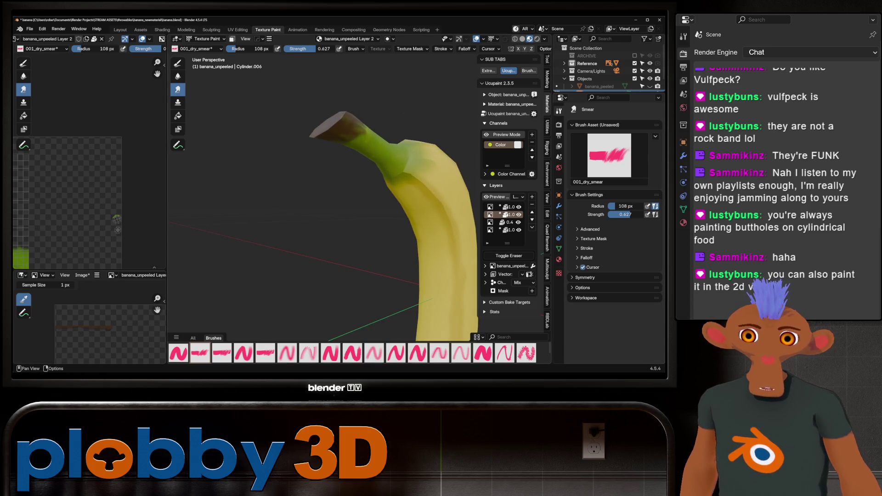
left_click(533, 113)
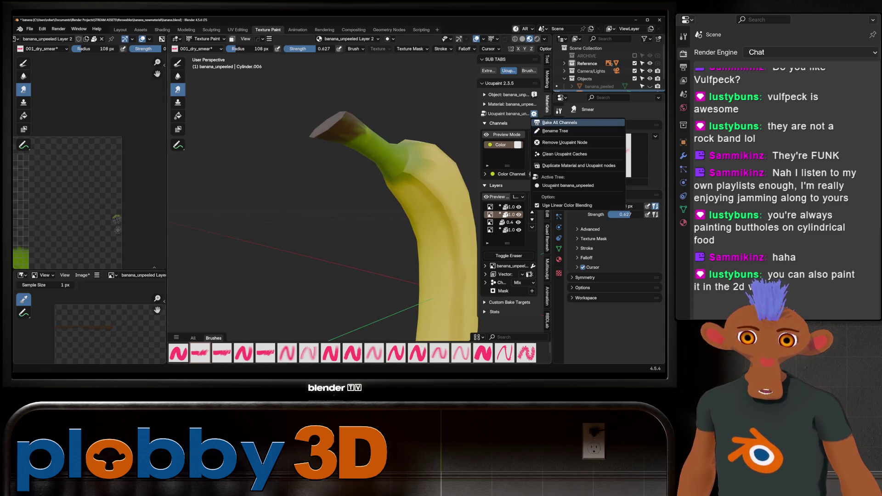
Bake all Ucupaint channels to an image and inspect the result on the banana
left_click(572, 121)
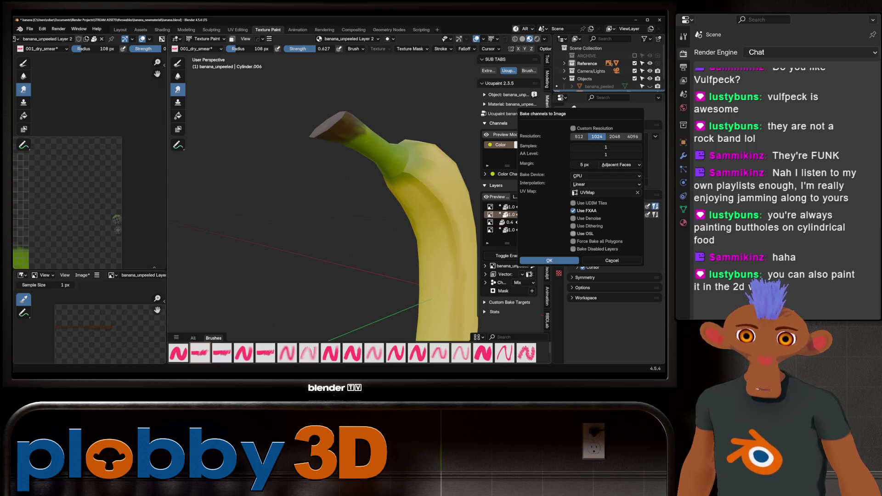
left_click(550, 260)
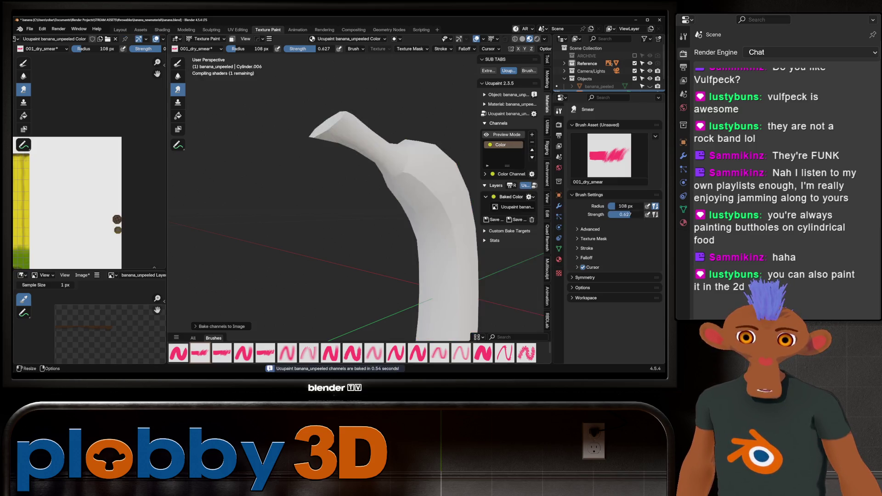
scroll(324, 229, "down", 4)
middle_click_drag(324, 229, 297, 221)
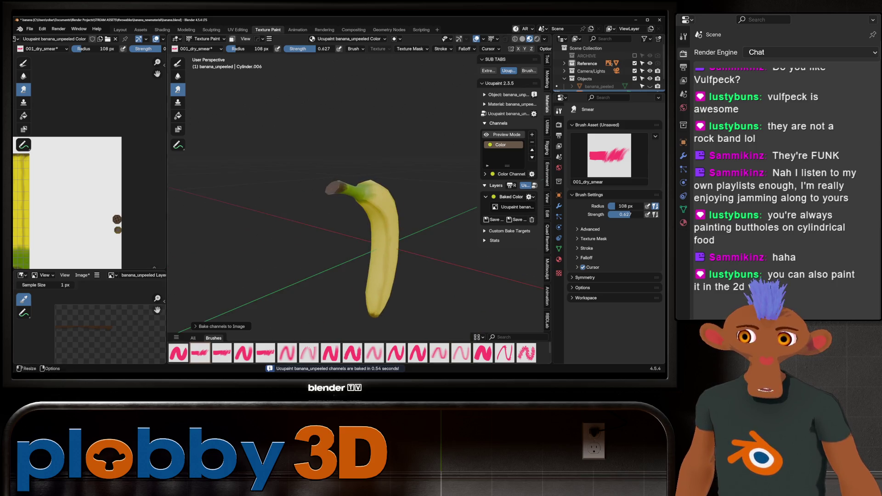
scroll(92, 204, "down", 4)
scroll(90, 205, "up", 1)
scroll(91, 203, "up", 2)
scroll(90, 201, "up", 2)
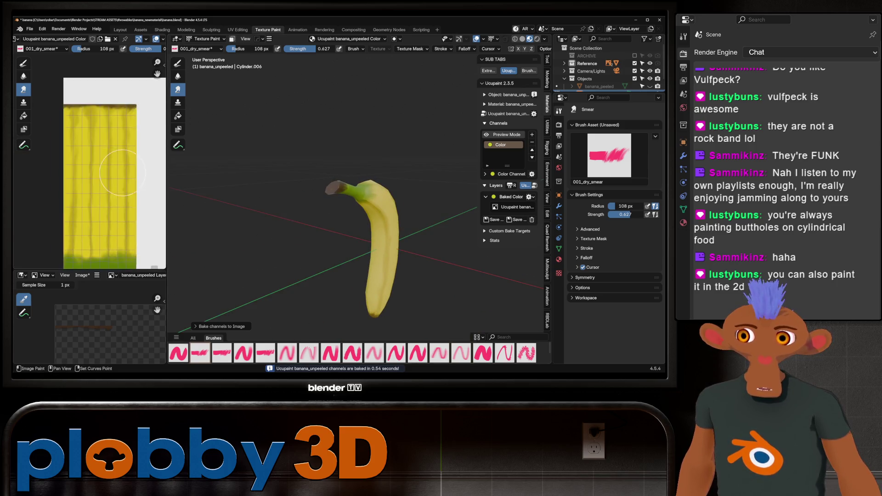
scroll(91, 199, "up", 1)
middle_click_drag(83, 198, 41, 198)
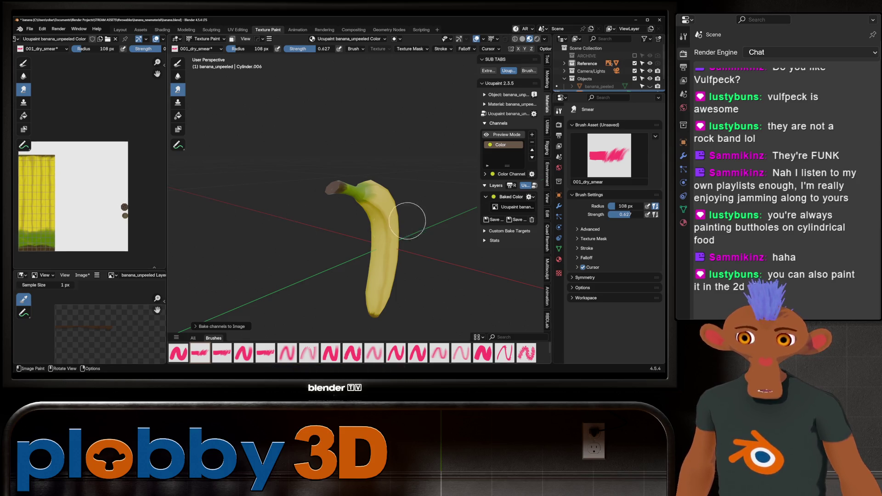
scroll(408, 220, "up", 4)
scroll(419, 174, "down", 4)
mouse_move(428, 152)
middle_mouse_down()
mouse_move(414, 159)
mouse_move(423, 163)
middle_mouse_up()
scroll(424, 164, "down", 3)
scroll(394, 164, "up", 4)
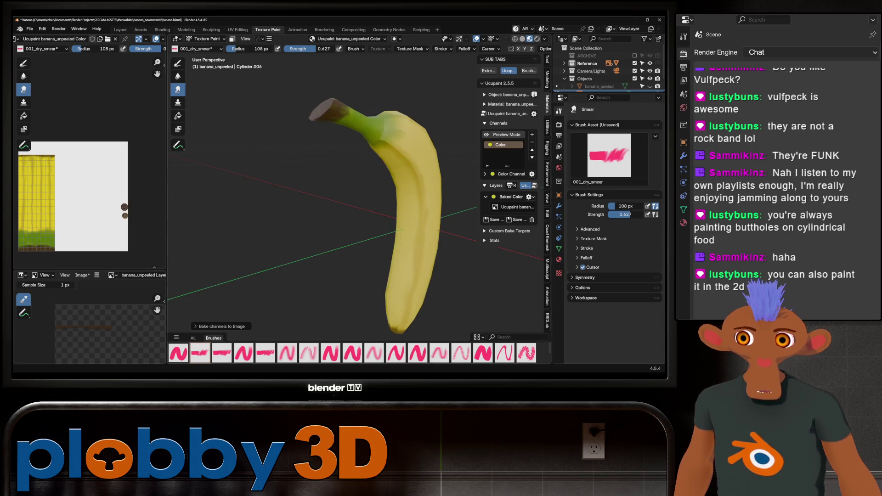
Leave texture painting for object mode in the Layout workspace and view the whole banana
left_click(119, 29)
middle_click_drag(272, 197, 359, 214)
scroll(331, 208, "up", 3)
scroll(296, 214, "down", 3)
scroll(297, 213, "down", 2)
middle_click_drag(297, 214, 332, 221)
scroll(318, 220, "up", 2)
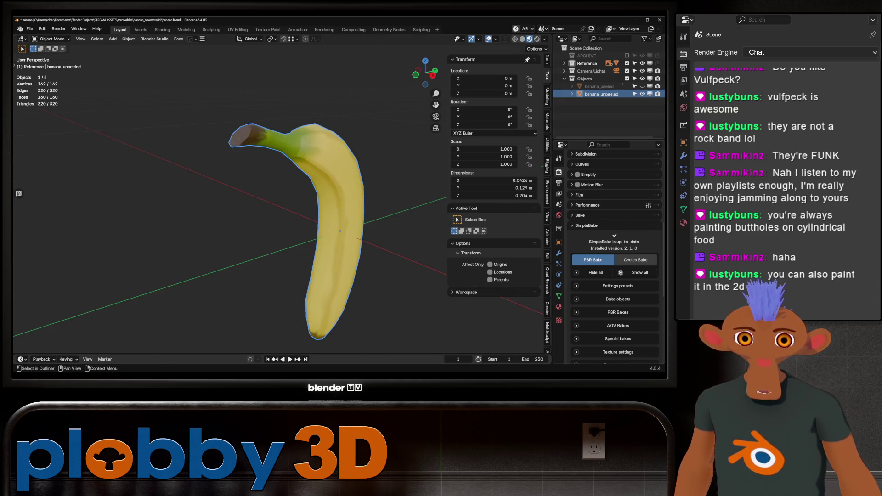
Unhide banana_peeled in the Outliner, hide banana_unpeeled with H, and select the peeled banana
left_click(642, 93)
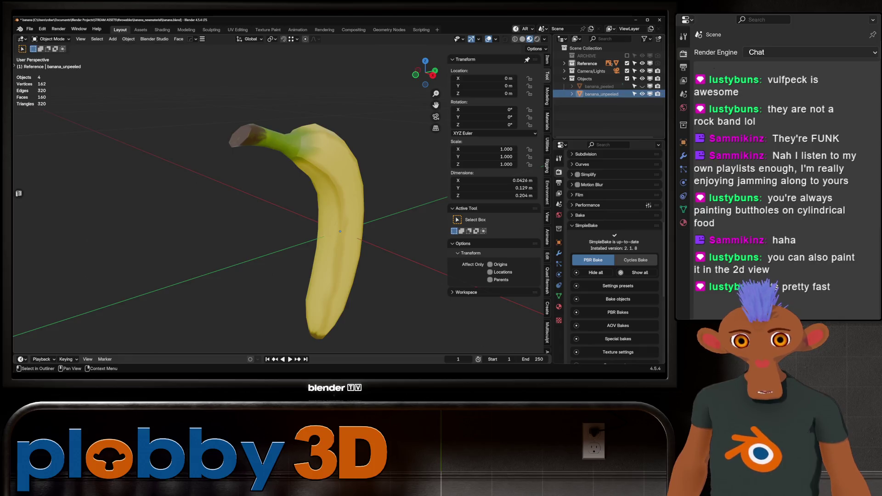
left_click(643, 86)
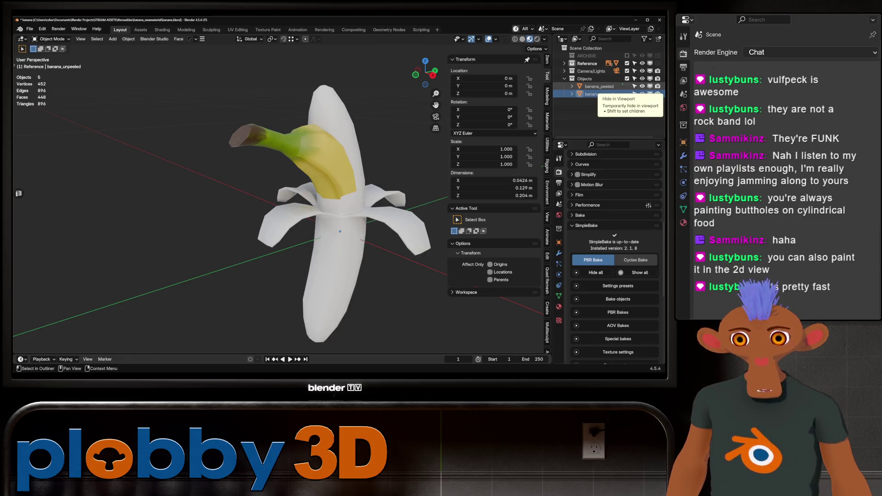
left_click(599, 86)
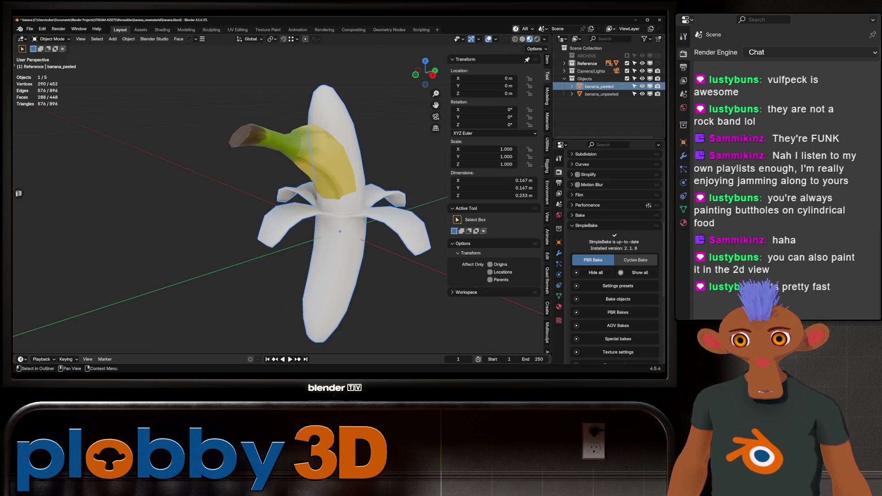
left_click(601, 94)
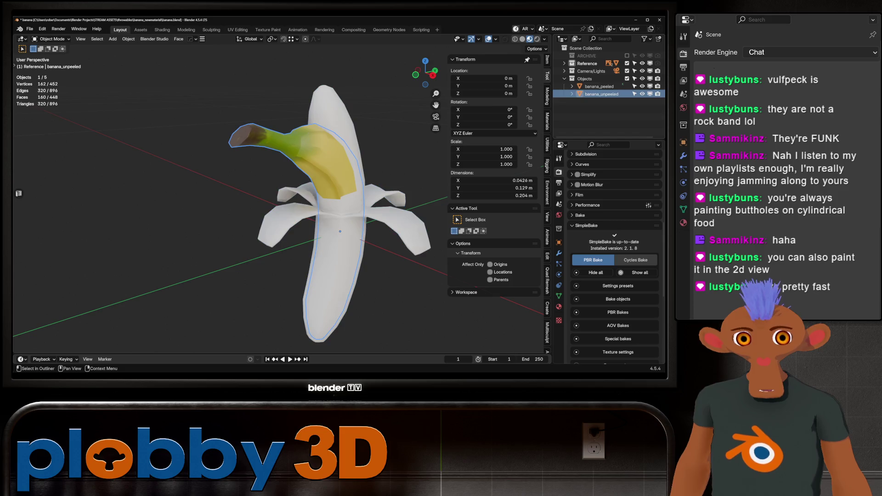
key("h")
scroll(310, 207, "up", 3)
middle_click_drag(310, 207, 331, 218)
left_click(310, 207)
Enter Texture Paint on banana_peeled and bring up Quick Ucupaint Node Setup
left_click(268, 29)
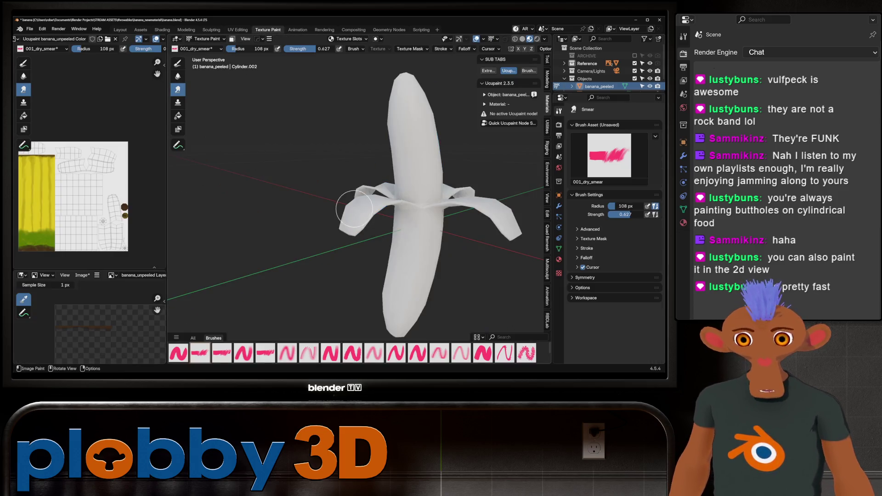
scroll(93, 241, "up", 3)
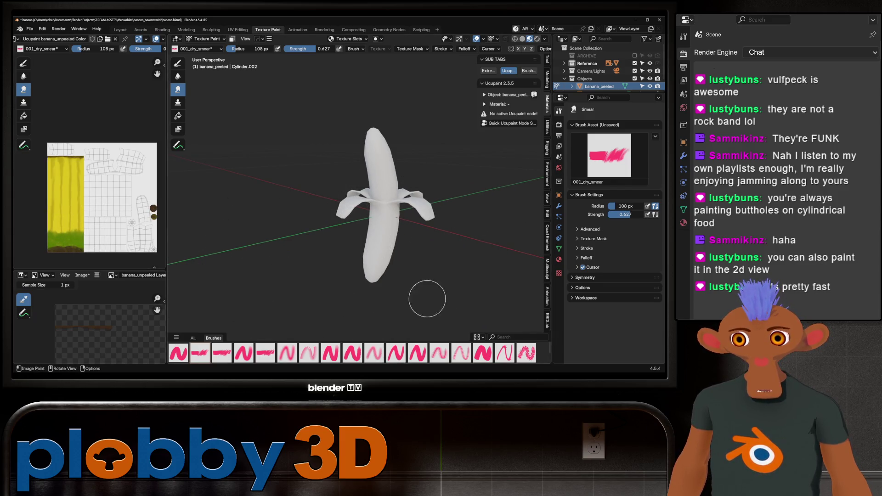
scroll(414, 247, "up", 5)
scroll(373, 190, "down", 3)
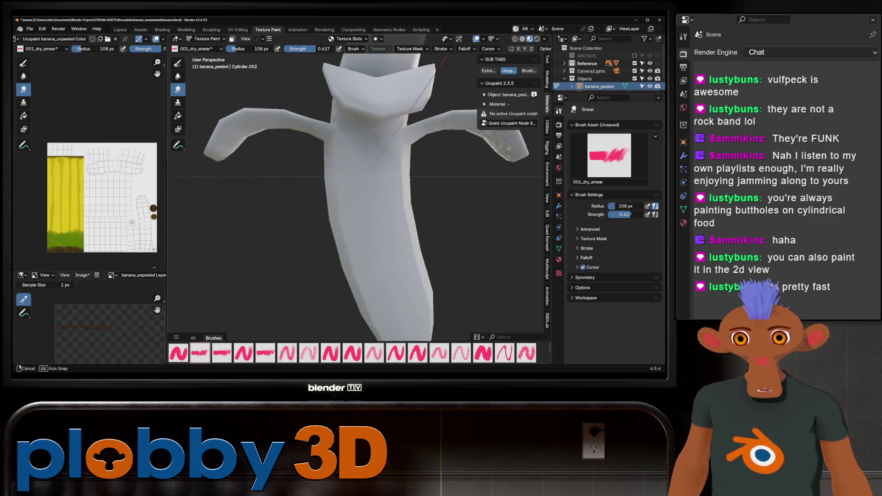
middle_click_drag(373, 190, 415, 185)
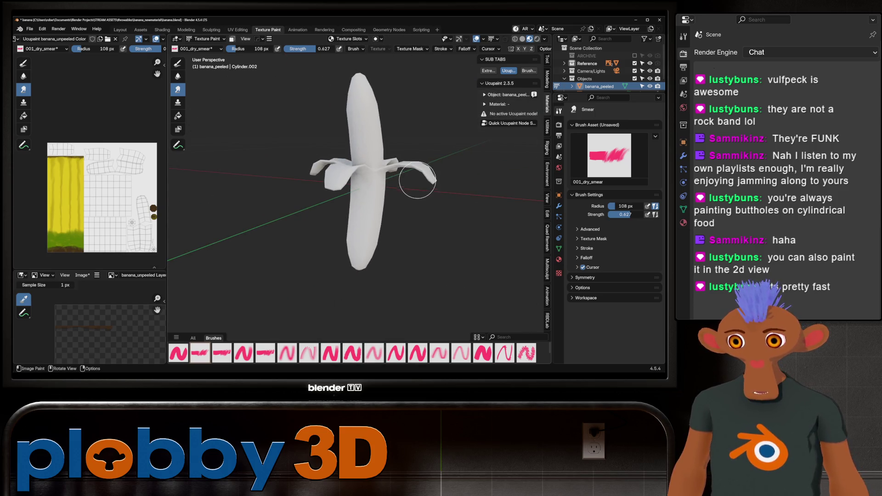
scroll(80, 216, "up", 3)
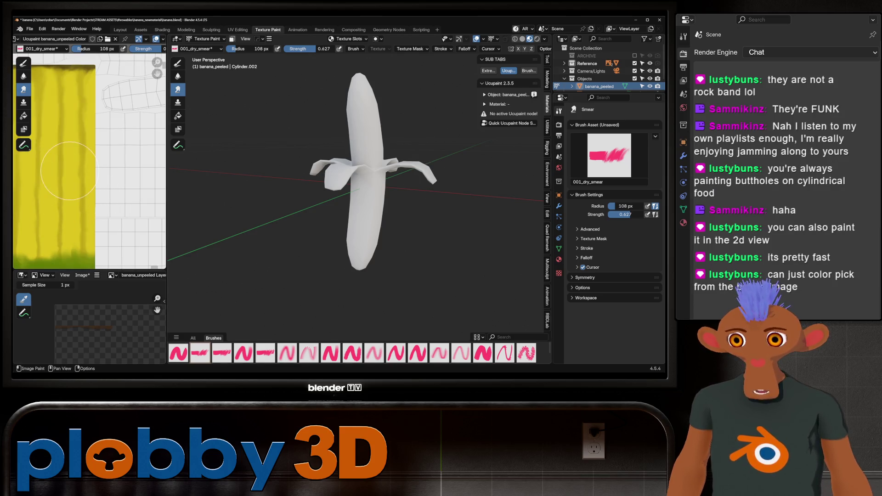
scroll(386, 145, "up", 3)
middle_click_drag(386, 144, 482, 131)
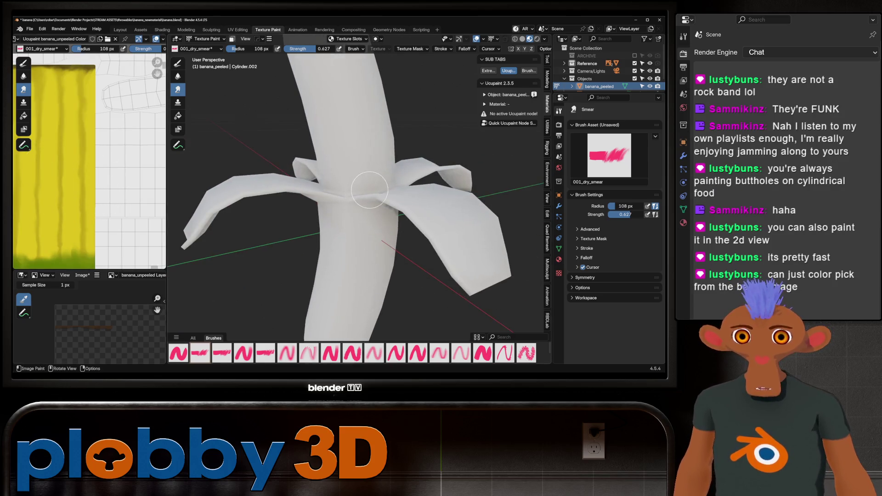
left_click(509, 122)
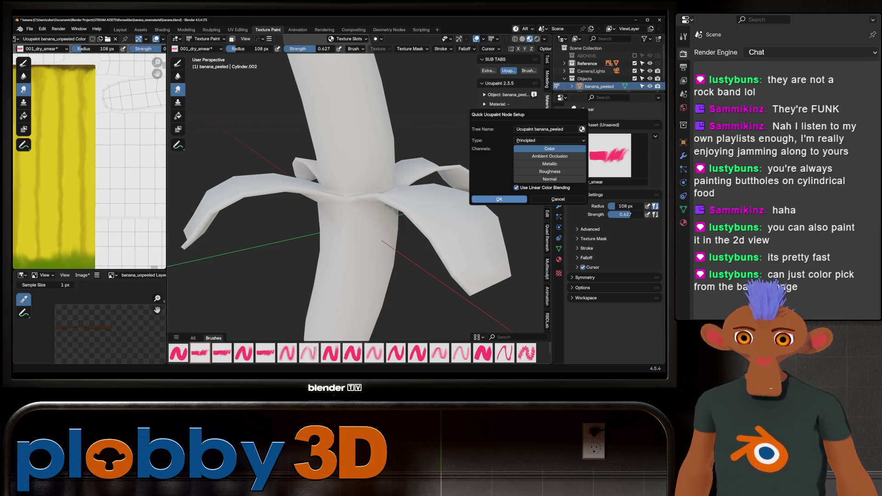
Confirm the Ucupaint node setup with a Color channel and open the add-layer list
left_click(499, 199)
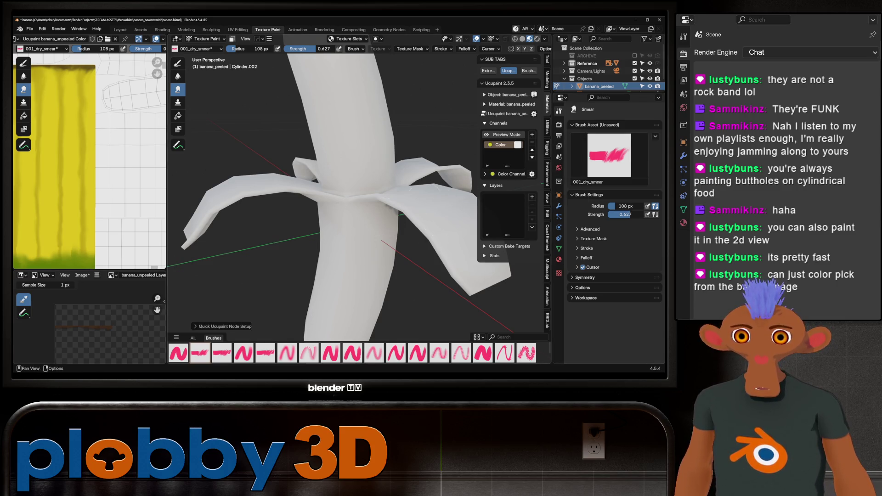
scroll(404, 199, "down", 5)
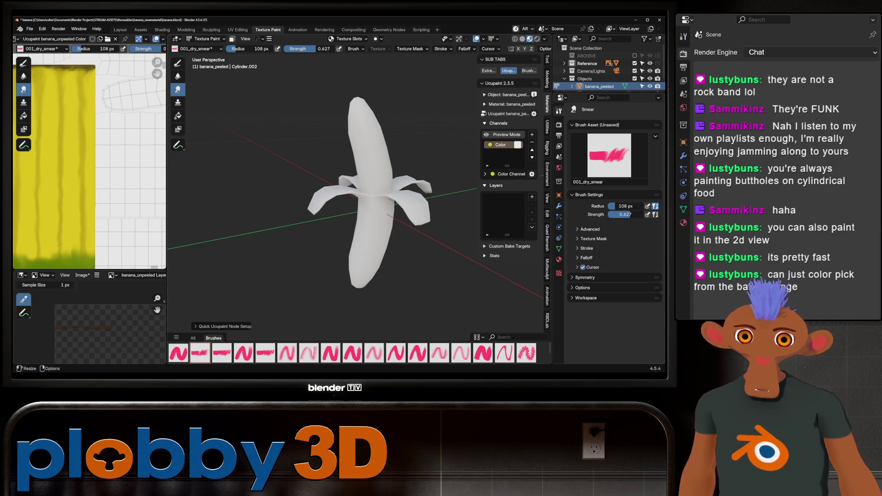
left_click(531, 196)
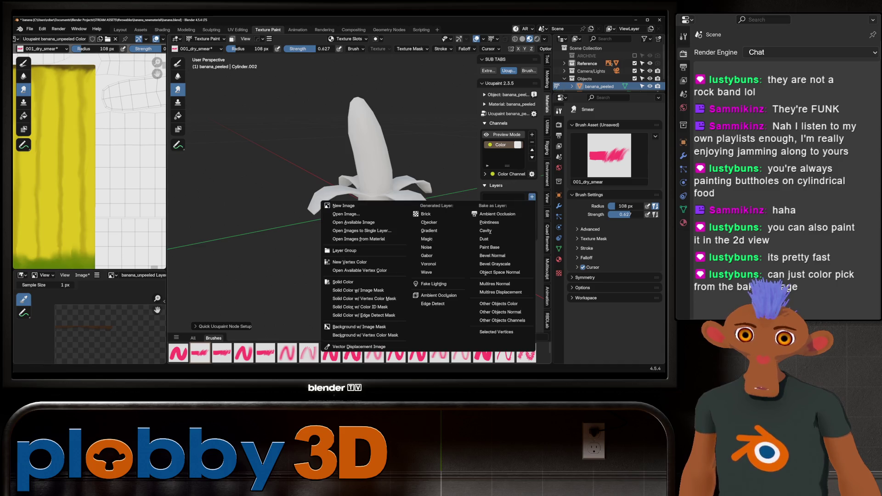
Add a new image layer 'banana_peeled Layer' and switch to the Fill tool
left_click(345, 206)
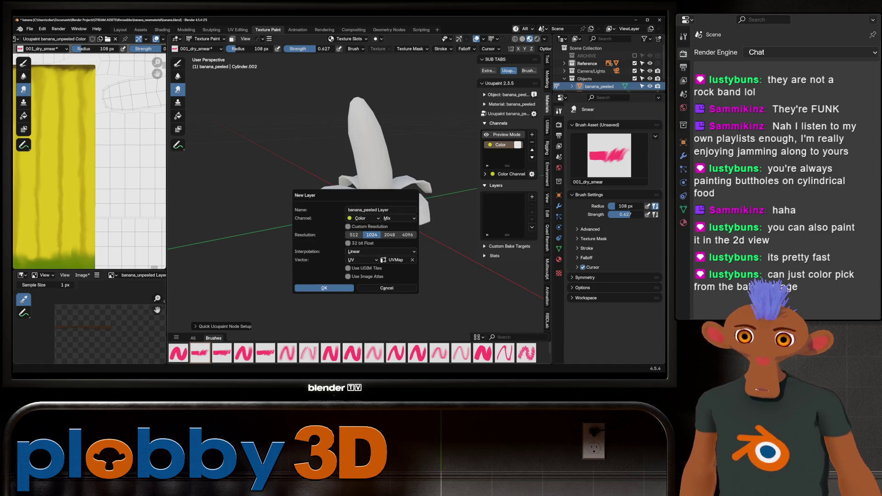
left_click(324, 289)
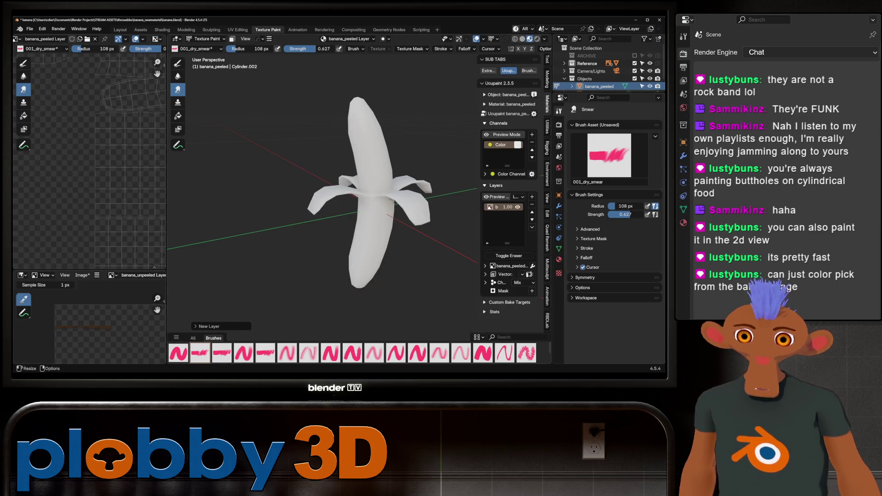
scroll(89, 193, "down", 5)
scroll(90, 193, "down", 2)
scroll(104, 194, "up", 4)
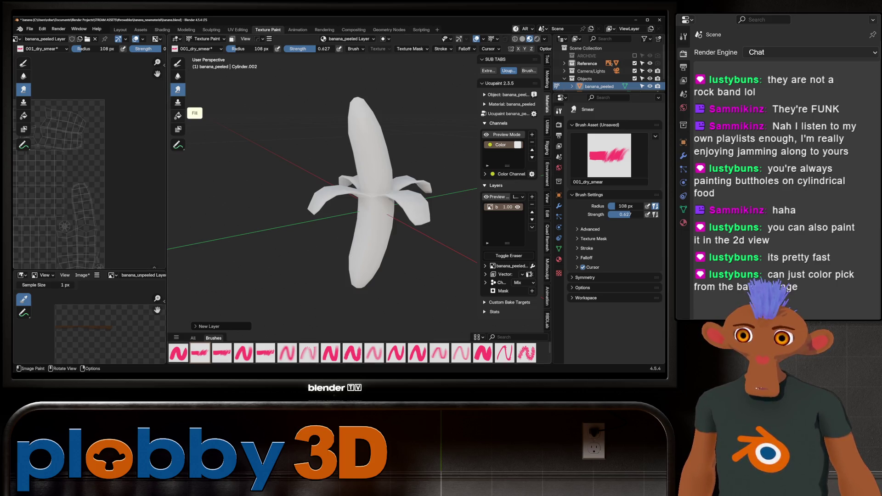
left_click(178, 115)
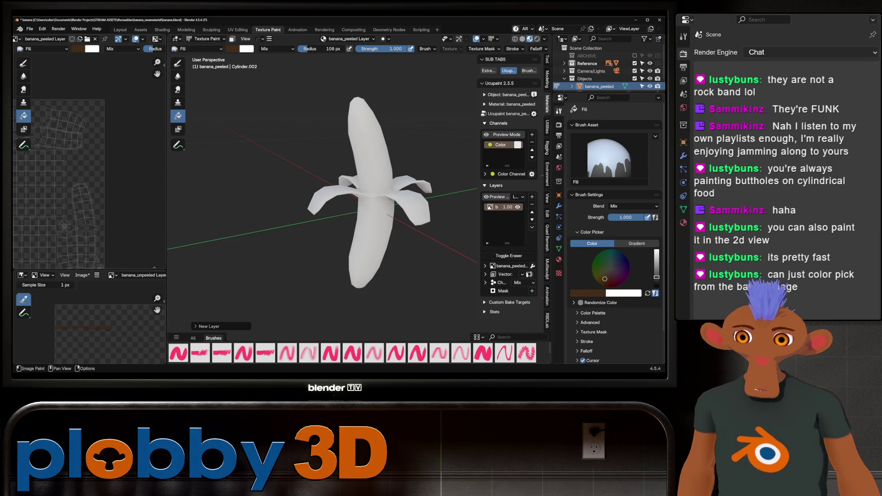
middle_click_drag(69, 172, 98, 219)
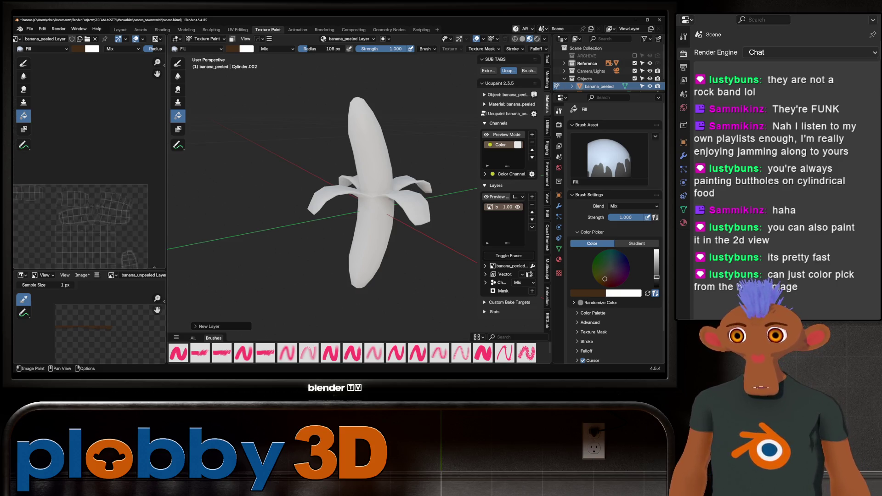
scroll(89, 193, "down", 1)
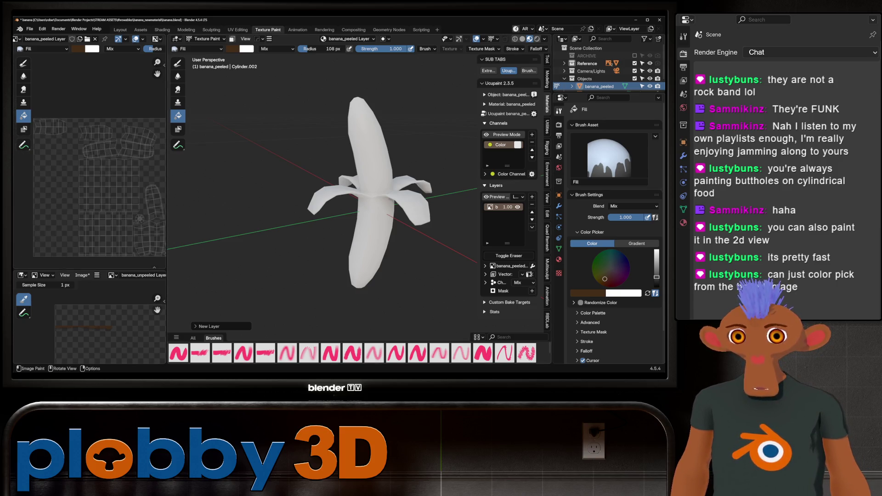
scroll(164, 200, "up", 2)
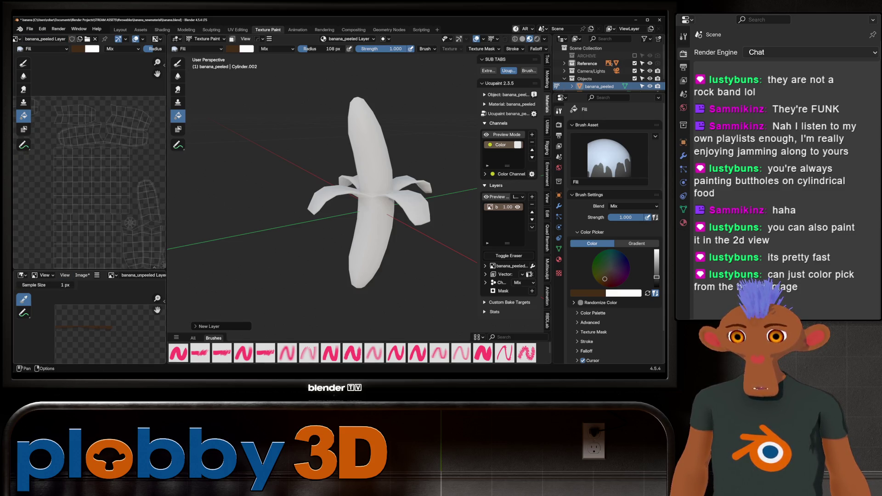
Display 'Ucupaint banana_unpeeled Color' in the image editor for colour sampling
left_click(144, 276)
left_click(113, 275)
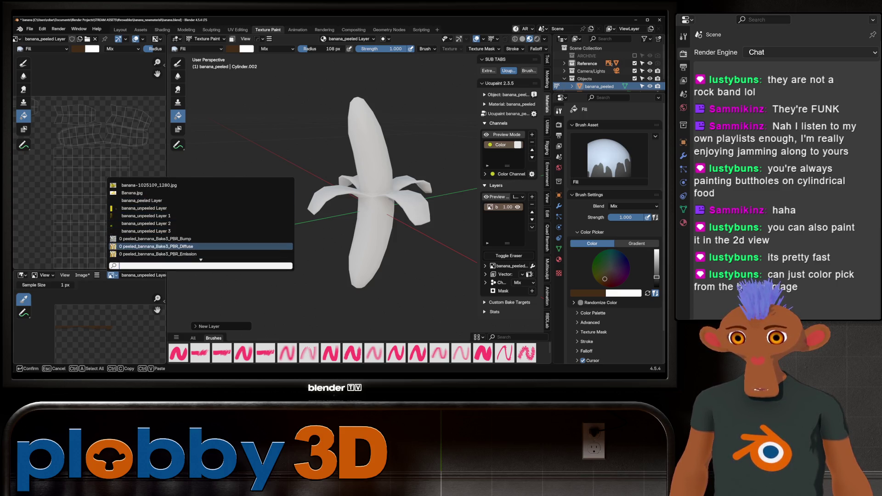
left_click(159, 246)
scroll(90, 321, "up", 2)
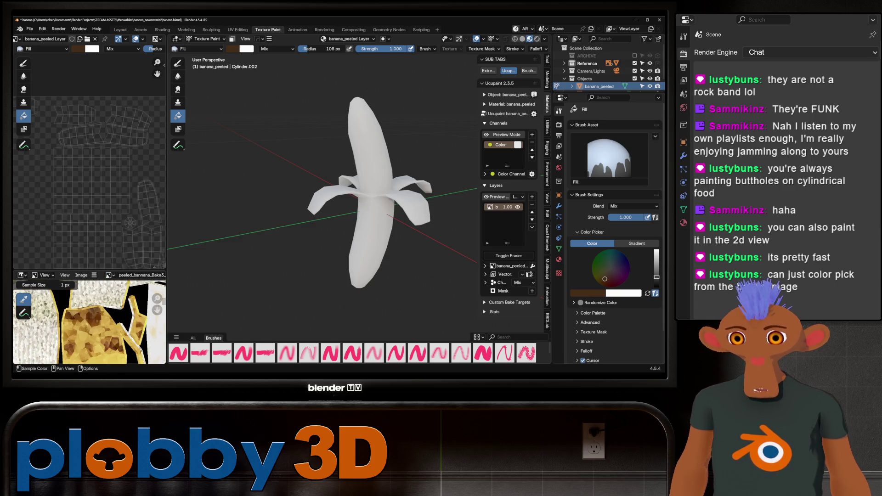
left_click(111, 276)
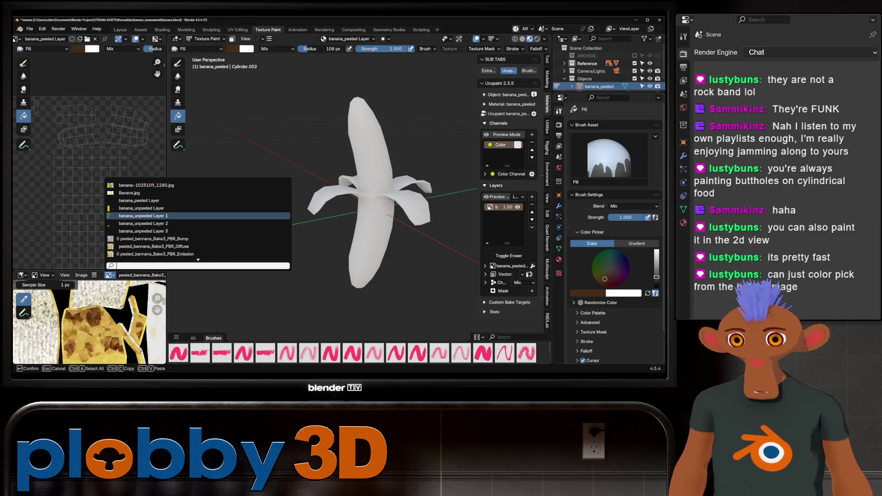
scroll(198, 219, "down", 10)
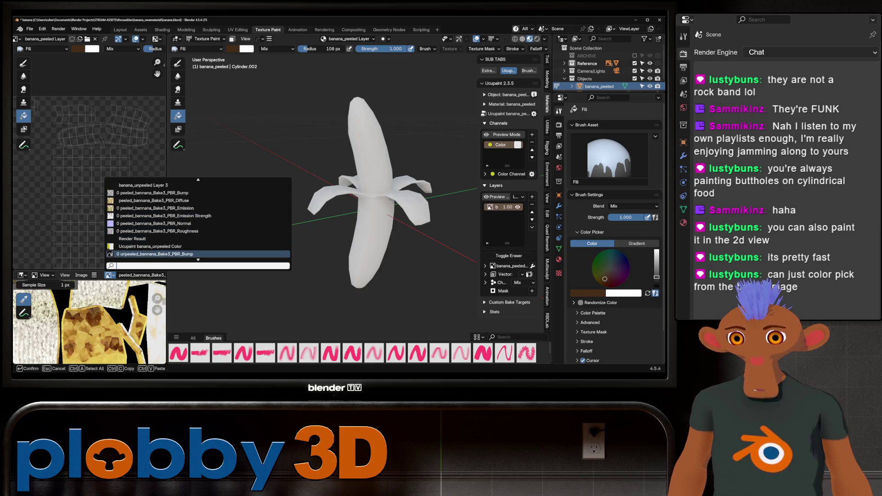
left_click(198, 208)
scroll(83, 323, "up", 4)
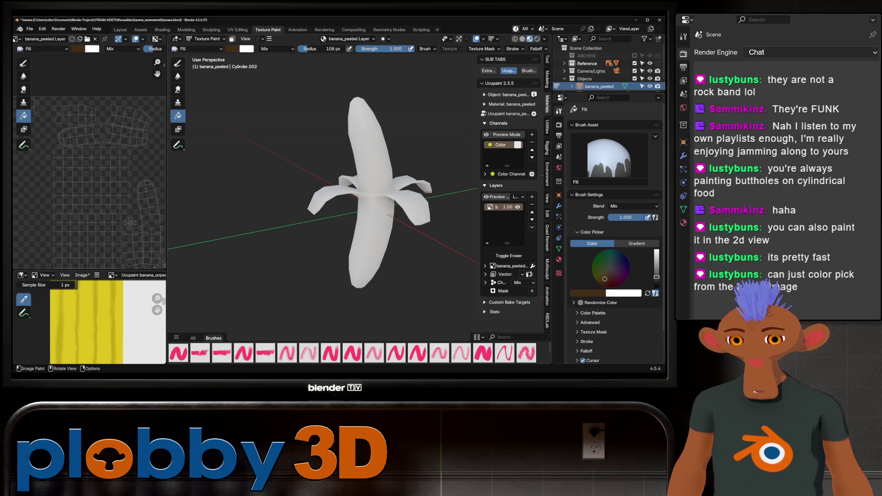
key("s")
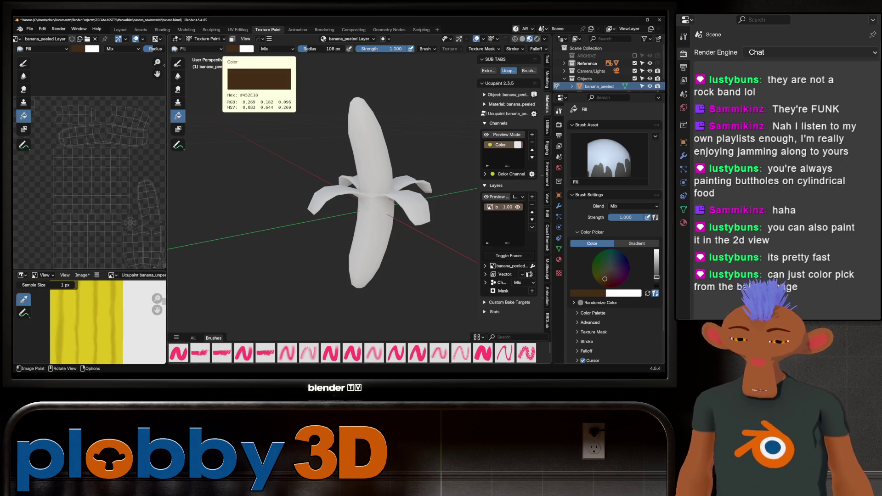
Sample the yellow from the unpeeled texture and fill the peeled banana with it
left_click(86, 324)
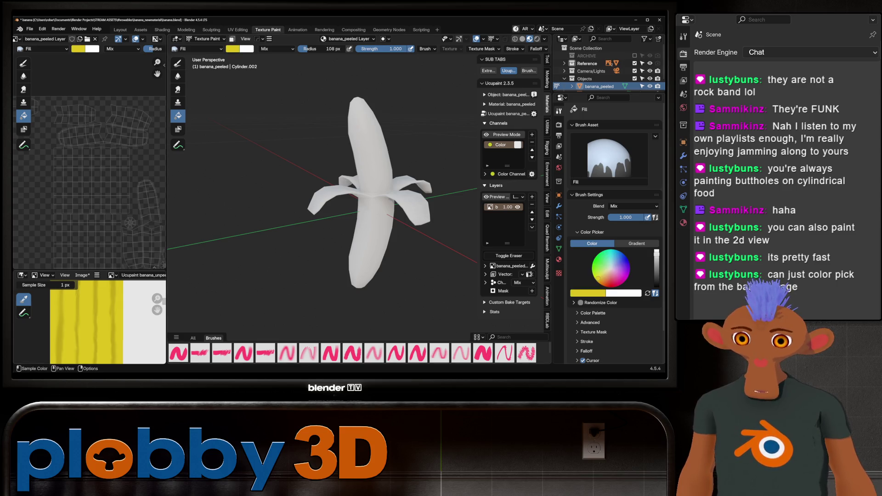
middle_click_drag(345, 207, 372, 193)
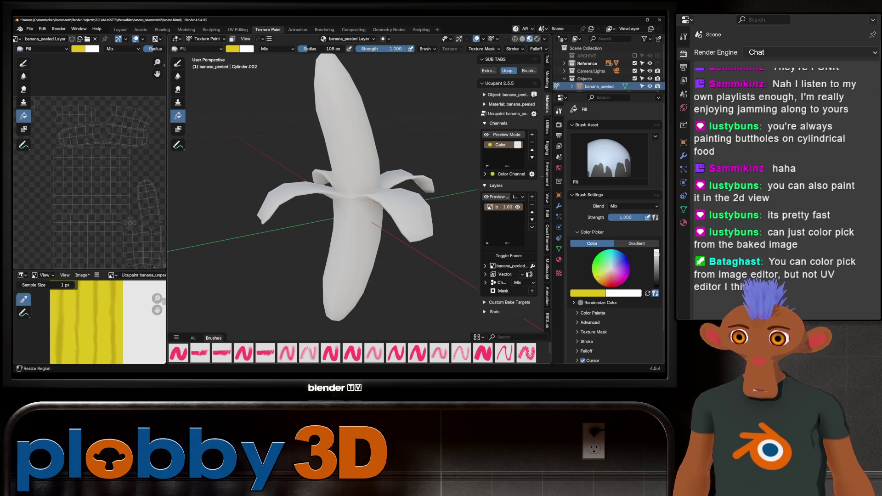
middle_click_drag(93, 320, 83, 321)
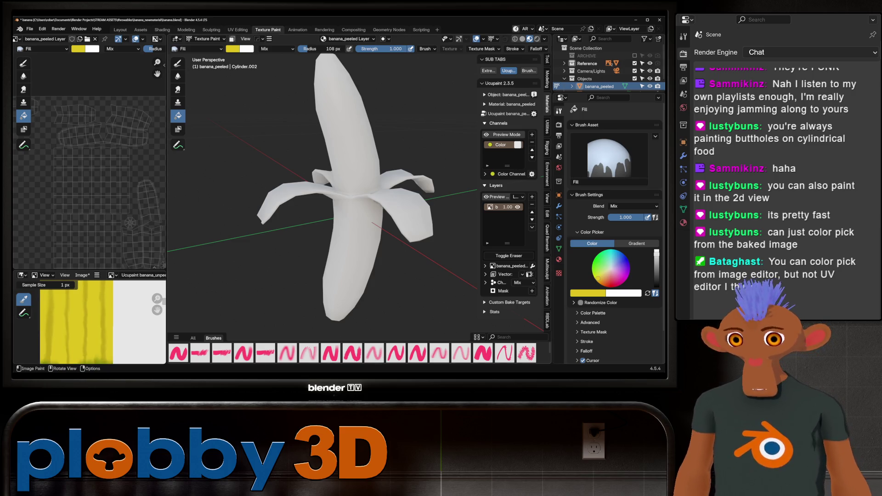
left_click(345, 207)
mouse_move(345, 207)
middle_mouse_down()
mouse_move(331, 208)
mouse_move(373, 227)
mouse_move(331, 207)
middle_mouse_up()
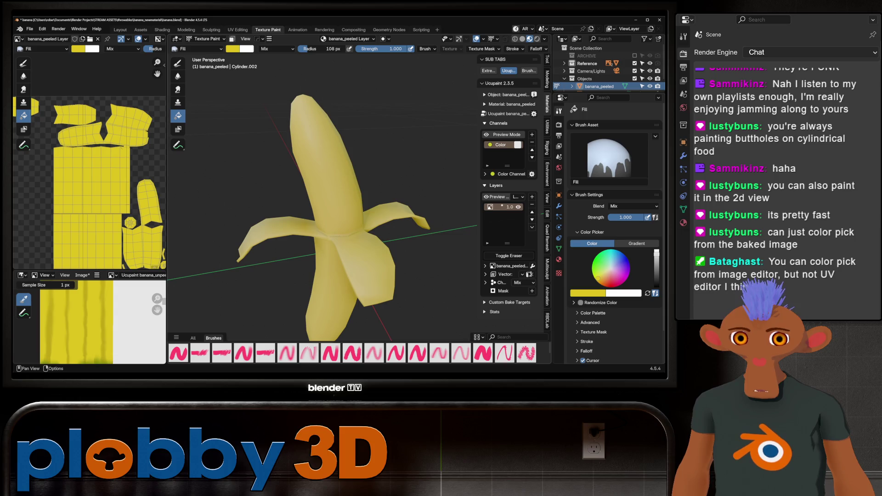
left_click_drag(479, 207, 459, 206)
mouse_move(442, 206)
middle_mouse_down()
mouse_move(386, 207)
mouse_move(359, 194)
mouse_move(345, 200)
mouse_move(372, 200)
middle_mouse_up()
scroll(311, 207, "up", 3)
scroll(314, 201, "down", 3)
scroll(314, 200, "down", 4)
scroll(90, 325, "down", 3)
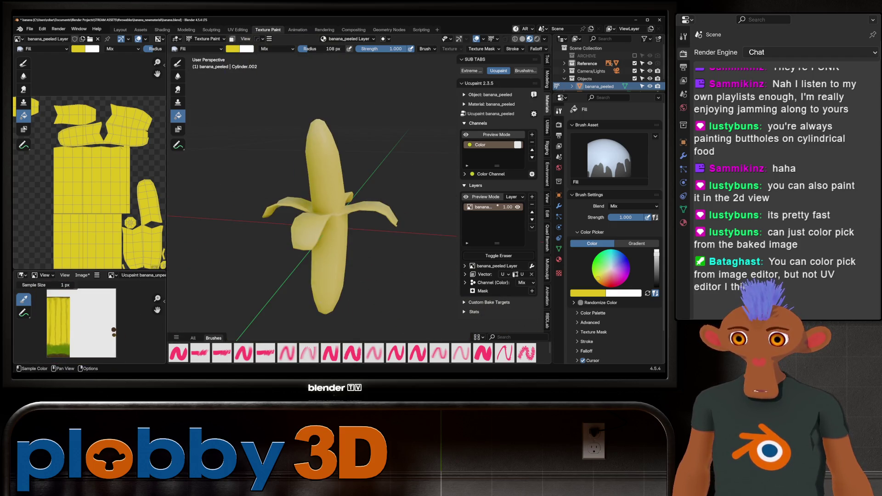
scroll(97, 207, "down", 3)
scroll(49, 313, "up", 4)
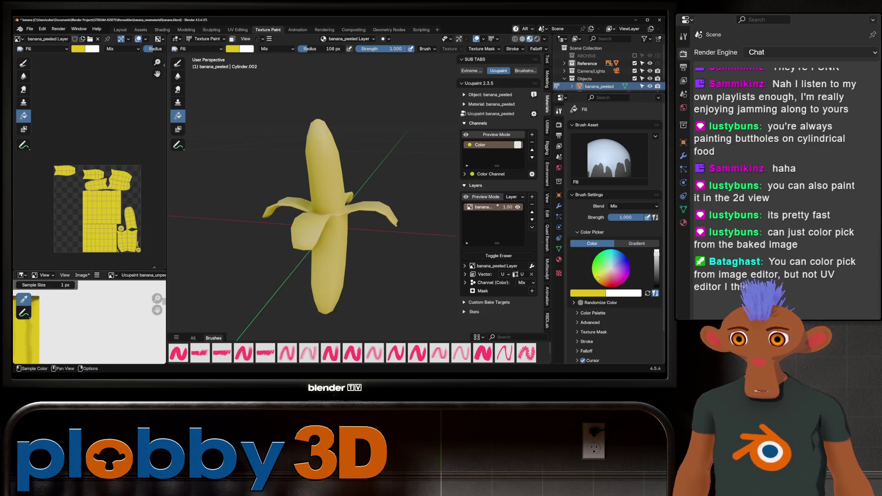
scroll(49, 314, "down", 2)
scroll(69, 324, "up", 2)
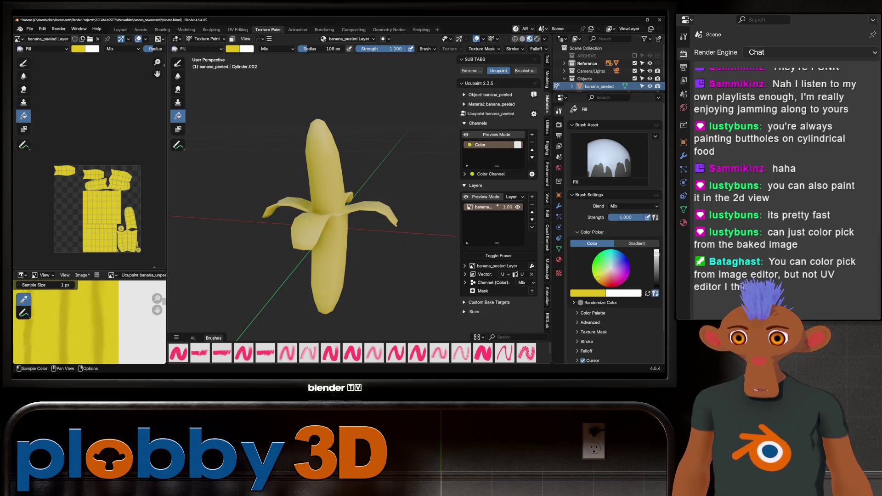
scroll(69, 324, "up", 2)
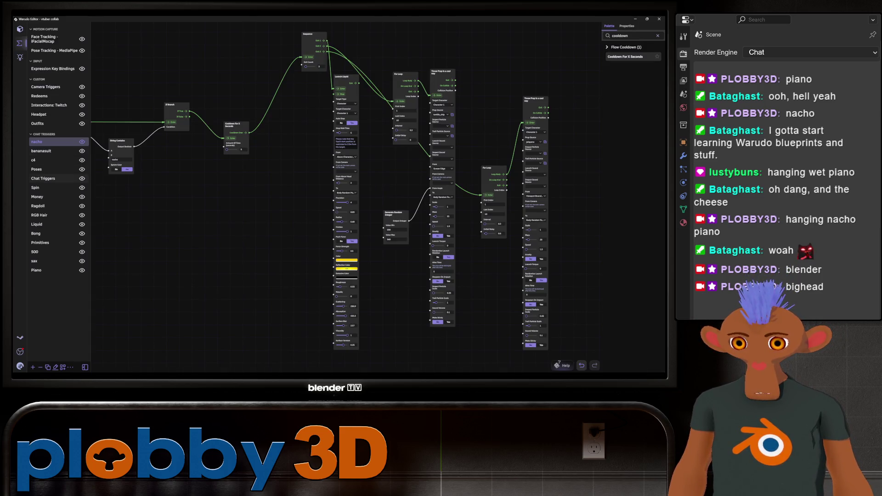
Open the Poses blueprint in the Warudo editor
left_click(37, 169)
scroll(218, 276, "up", 3)
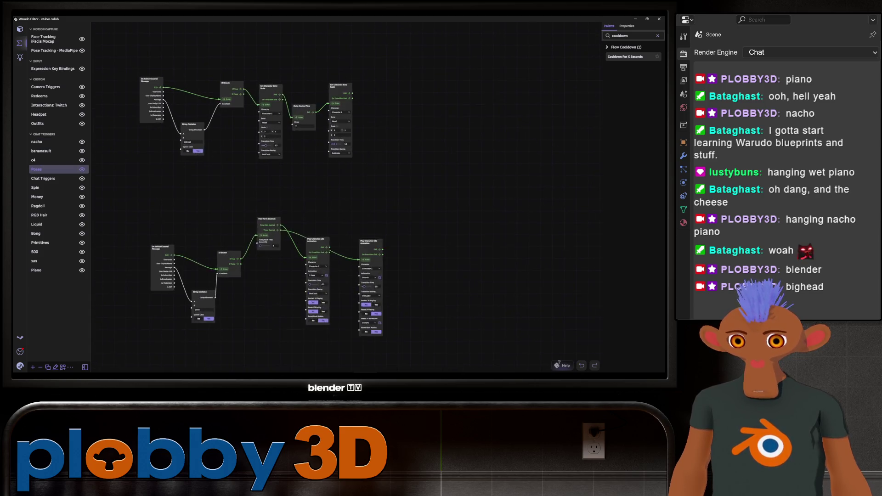
scroll(217, 276, "up", 2)
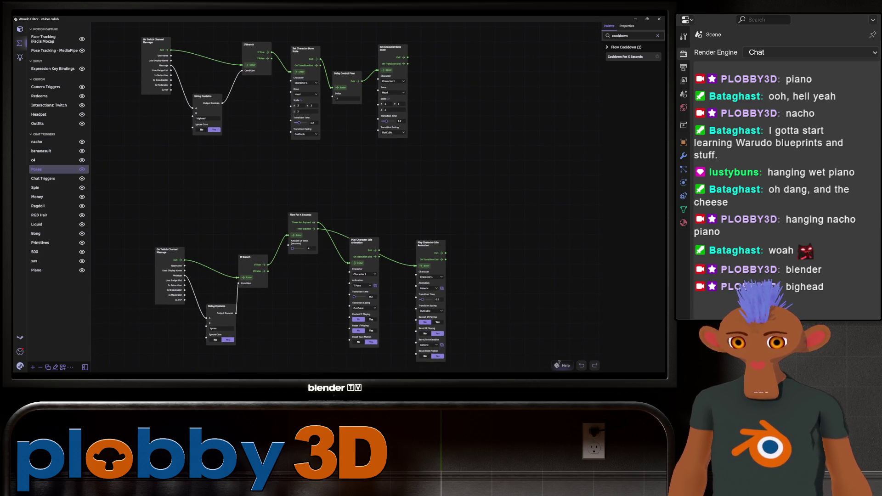
Duplicate the six bighead trigger nodes as a new tinyhead group in the Poses graph
left_click_drag(483, 173, 478, 211)
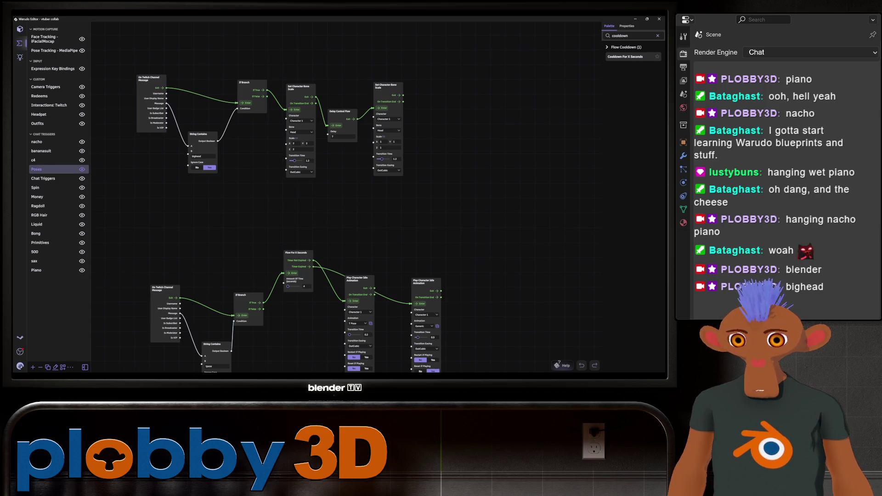
left_click_drag(121, 42, 471, 222)
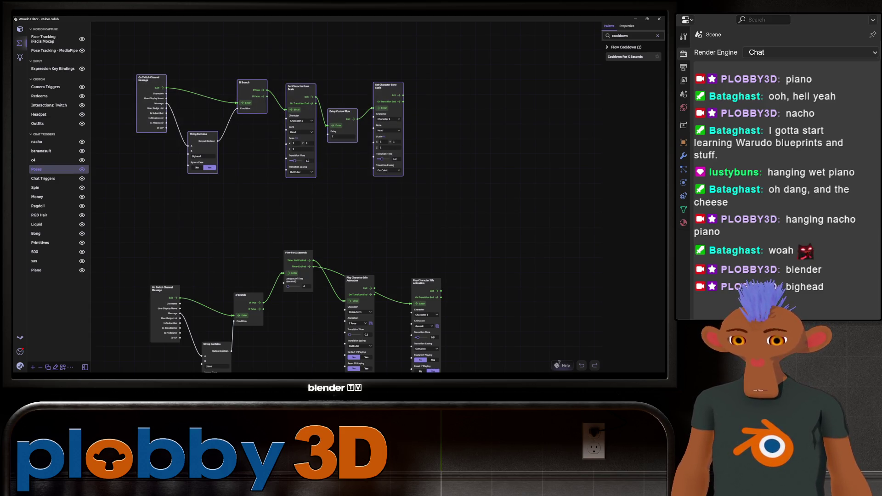
left_click_drag(275, 138, 334, 299)
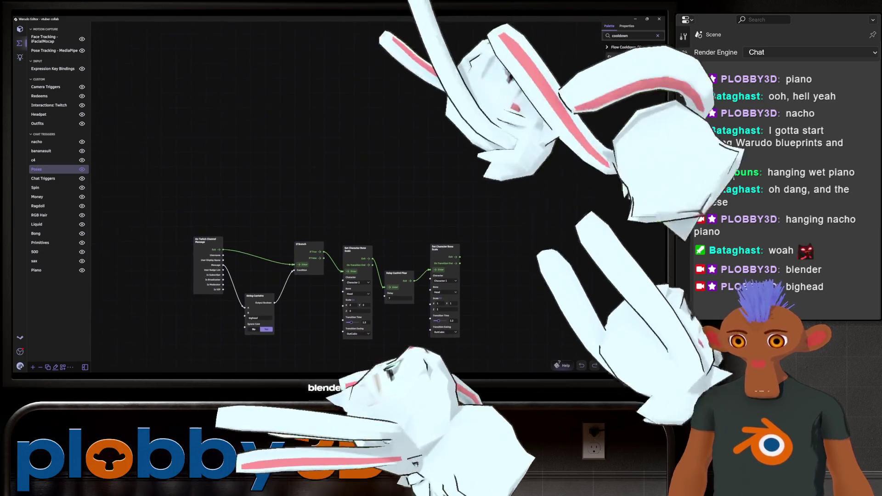
key("ctrl+z")
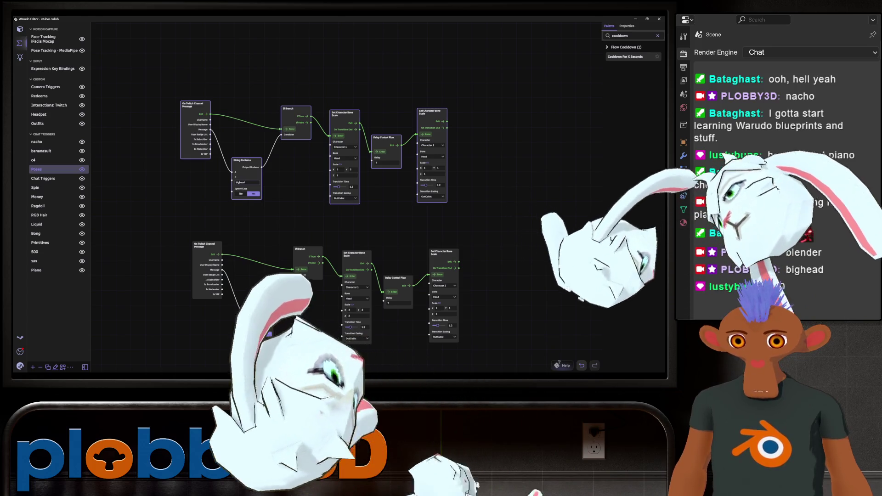
scroll(265, 122, "up", 2)
scroll(266, 121, "up", 2)
type("tiny")
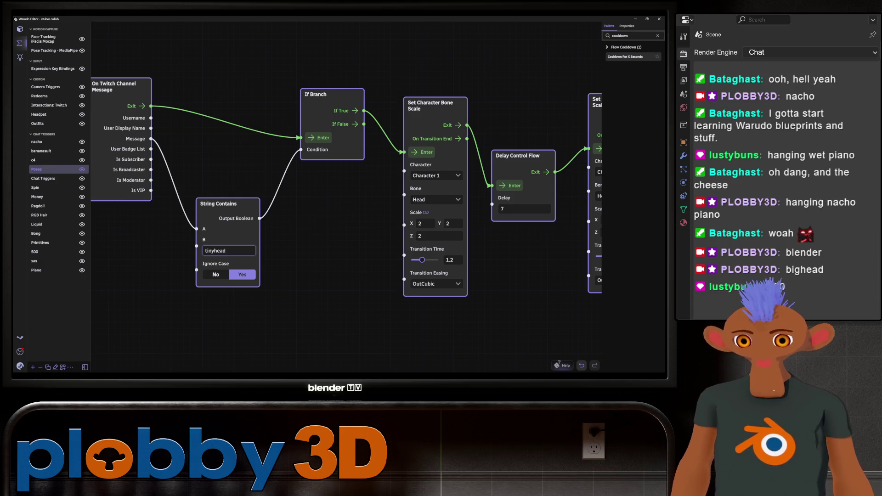
Set the duplicated trigger's String Contains to tinyhead and its head bone Scale to 0.5
left_click_drag(525, 276, 355, 291)
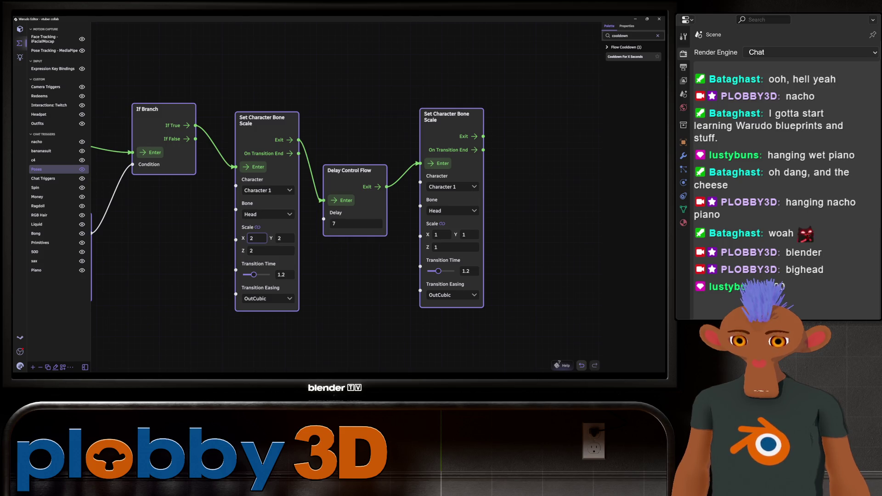
type("0.5")
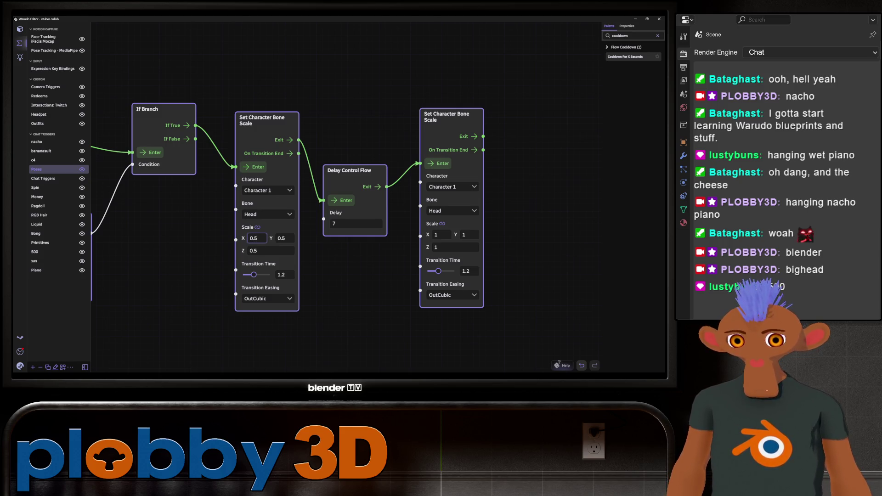
key("Return")
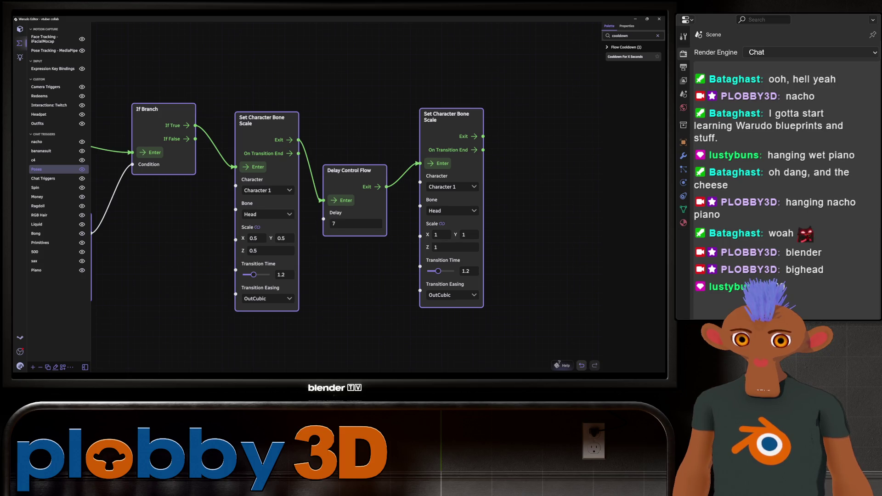
scroll(404, 277, "down", 5)
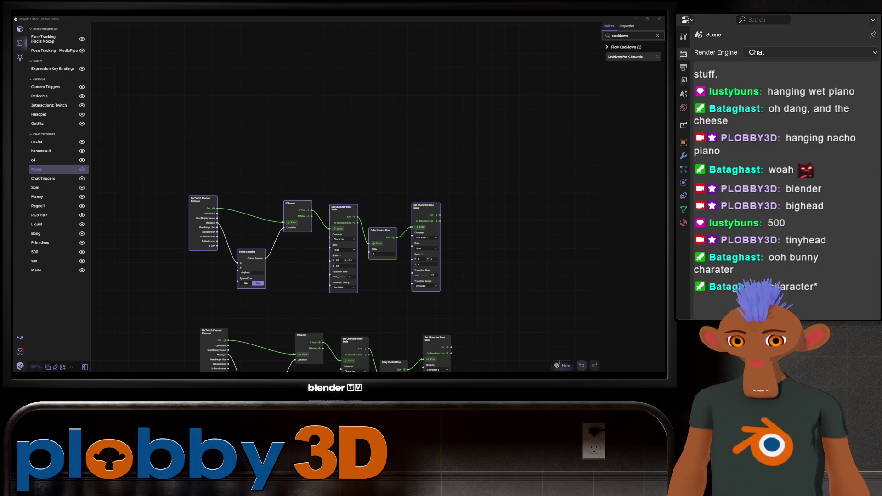
Save the Warudo scene and return to the yellow peeled banana in Blender
left_click(20, 367)
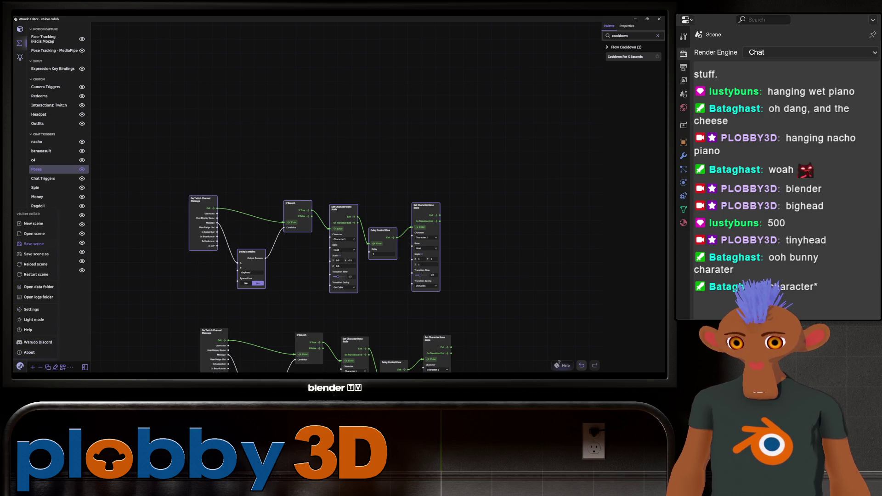
left_click(34, 244)
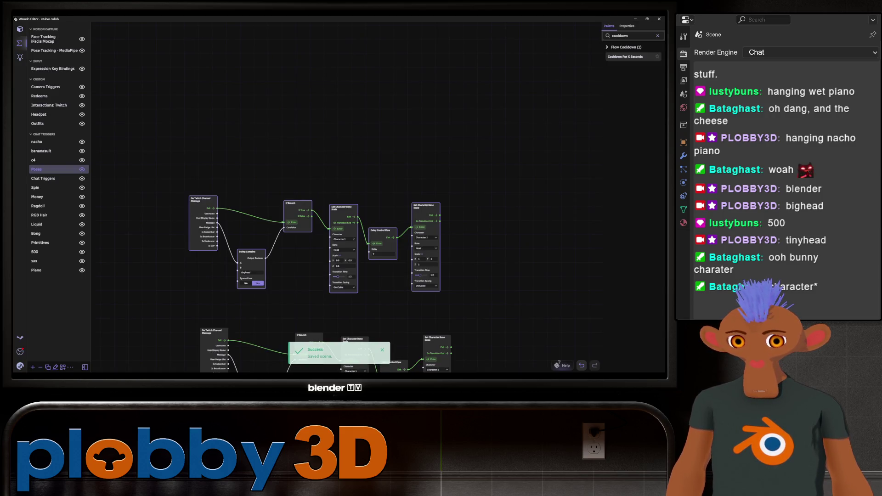
key("alt+Tab")
middle_click_drag(317, 207, 386, 200)
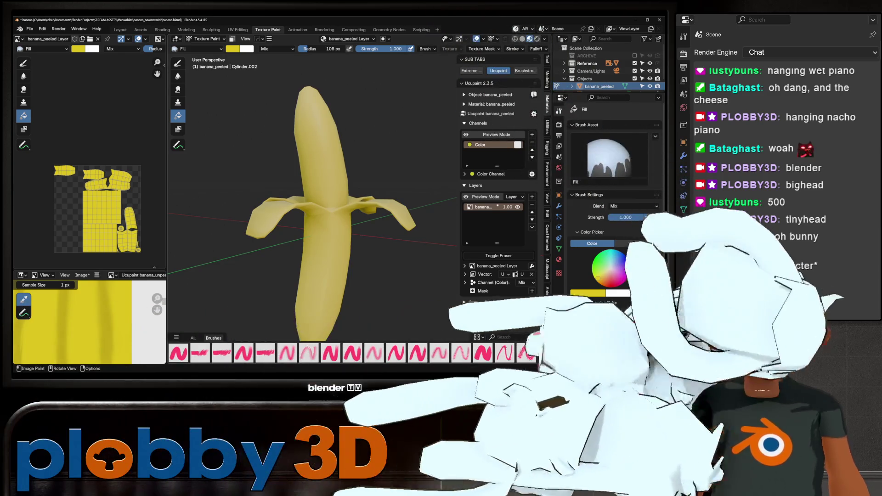
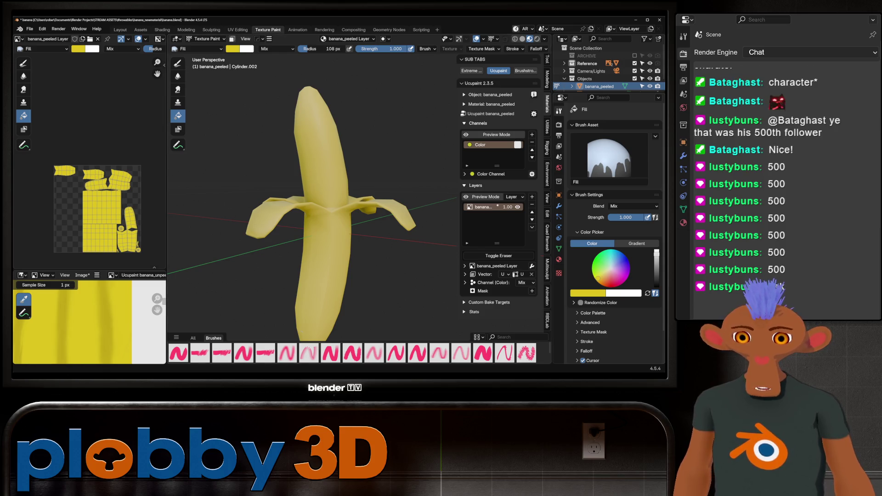
Switch from Blender over to the Warudo node editor window
key("alt+Tab")
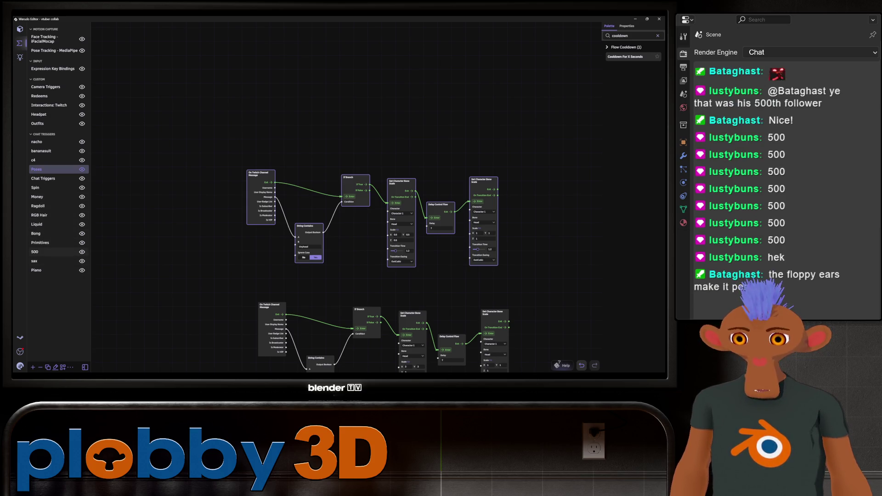
Wire the 500 trigger's If True output directly into the For Loop, detaching the cooldown
left_click(34, 252)
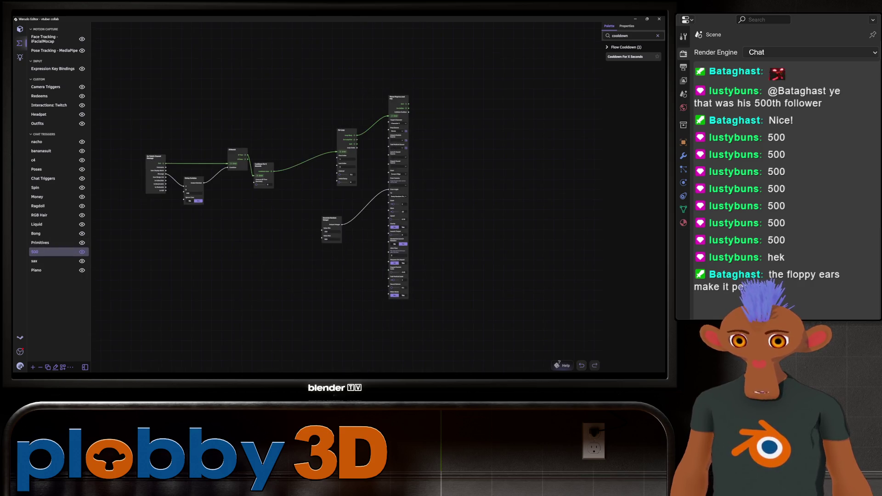
scroll(127, 168, "up", 3)
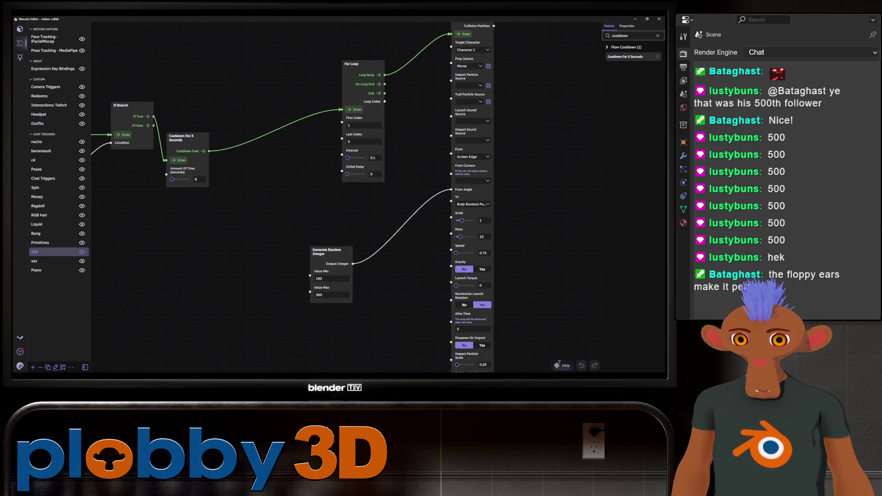
scroll(126, 169, "up", 1)
scroll(330, 267, "up", 2)
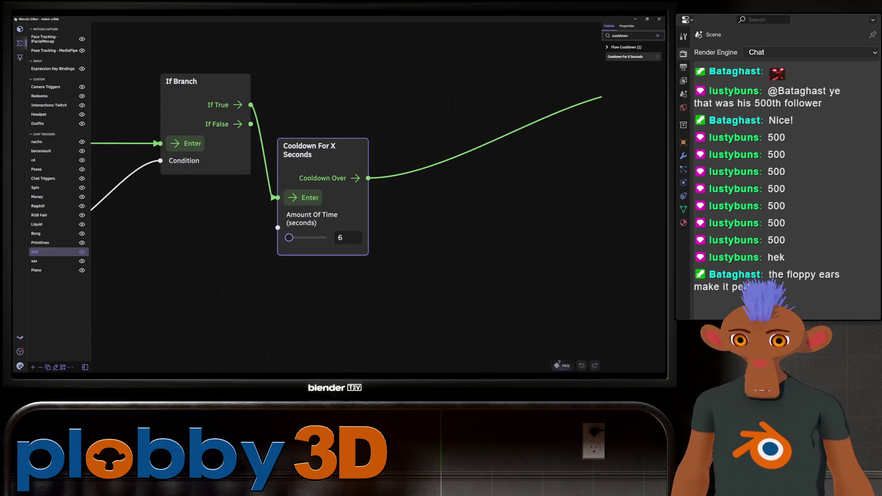
scroll(268, 295, "down", 3)
left_click_drag(278, 248, 452, 196)
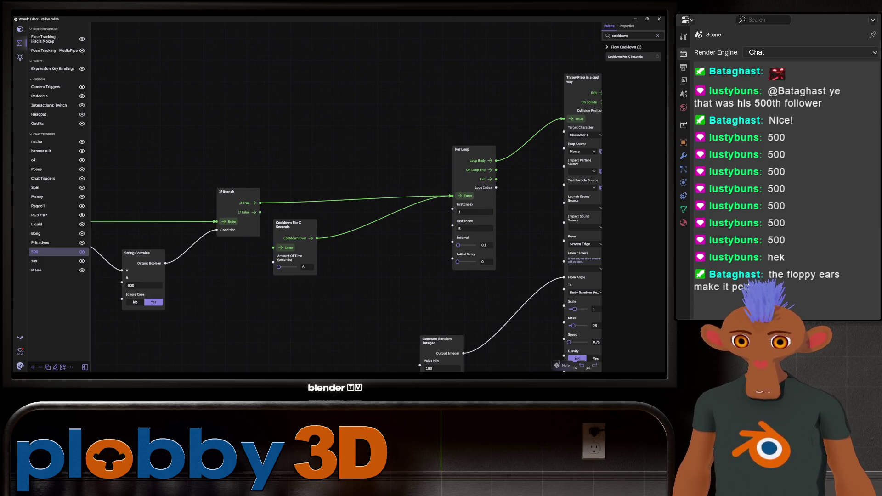
left_click_drag(312, 238, 359, 240)
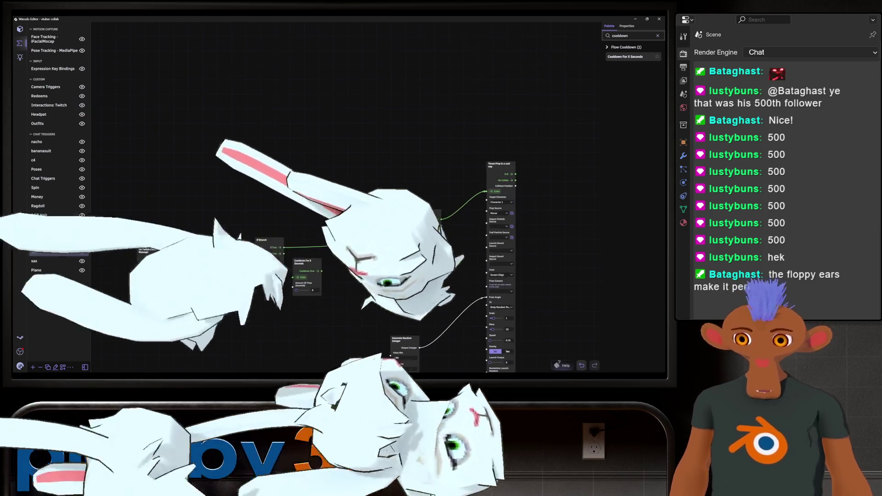
scroll(315, 334, "down", 2)
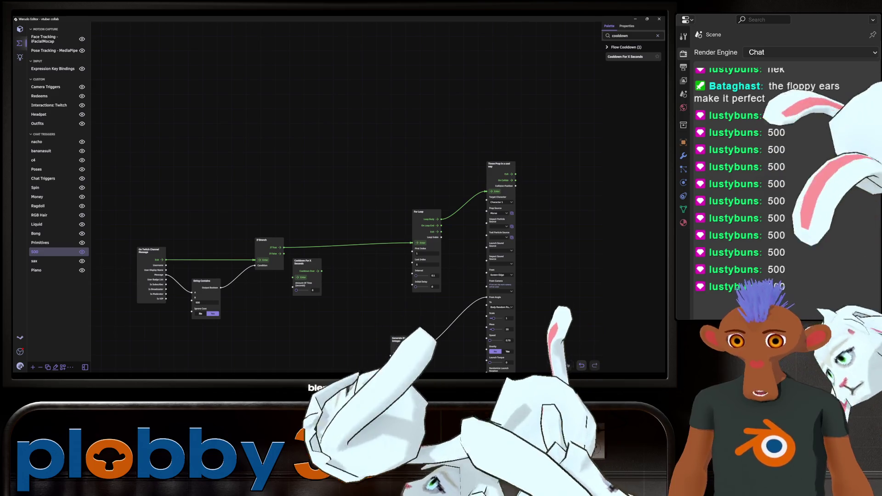
Look over the rewired graph and focus the cooldown's time value
middle_click_drag(338, 248, 307, 233)
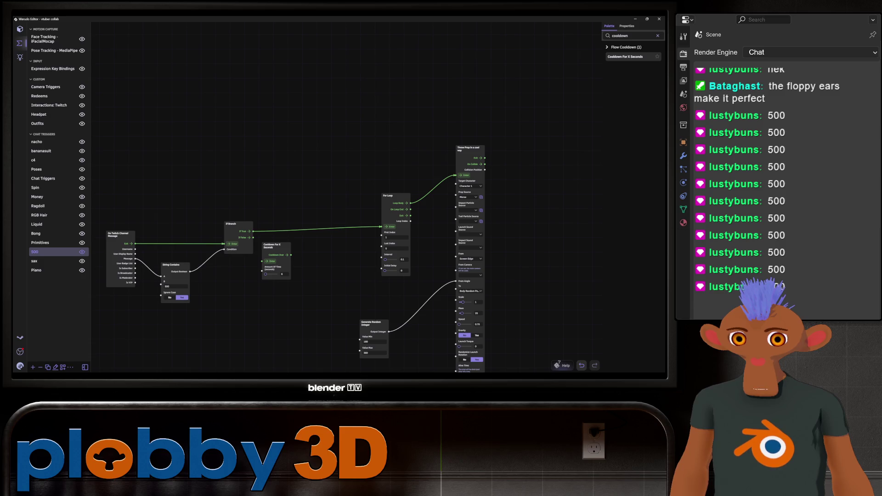
scroll(377, 245, "up", 2)
scroll(377, 244, "up", 3)
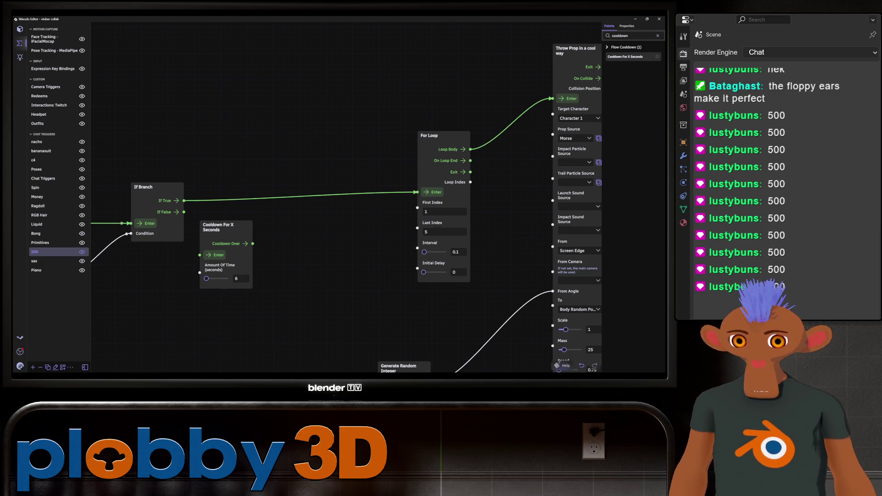
left_click(238, 279)
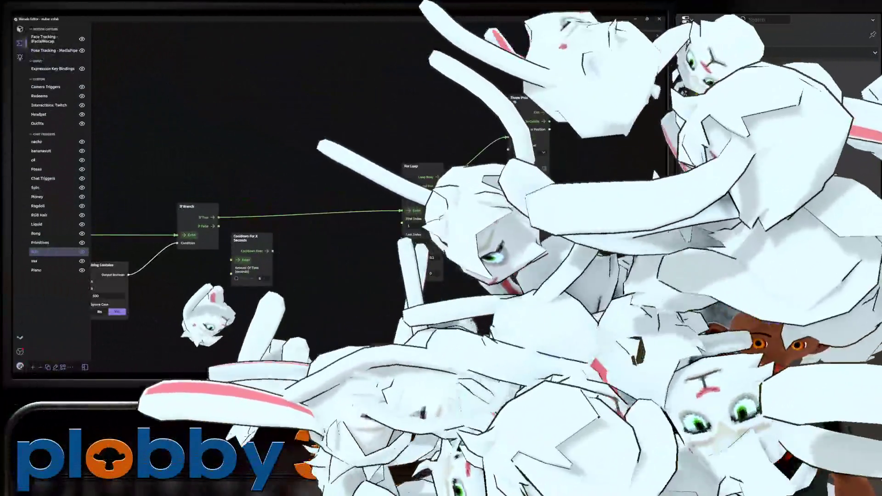
middle_click_drag(275, 137, 200, 176)
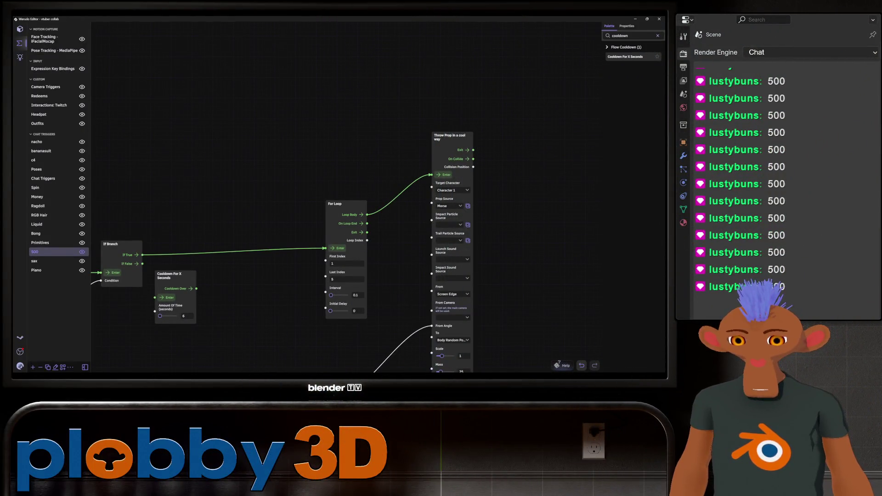
Return to the banana in Blender and enter mesh editing
key("alt+Tab")
mouse_move(310, 207)
middle_mouse_down()
mouse_move(344, 200)
mouse_move(327, 257)
middle_mouse_up()
key("Tab")
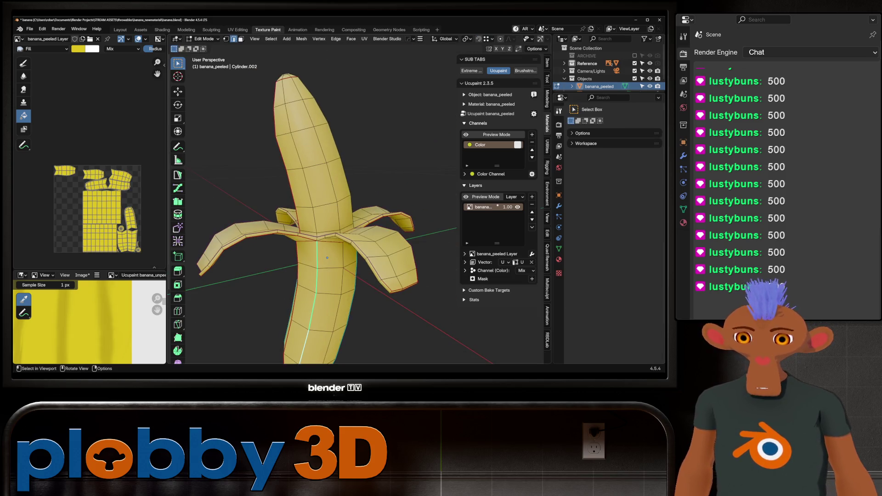
Grow the face selection from the banana tip down to the peel, then return to texture paint
key("2")
key("ctrl+KP_Add")
key("ctrl+KP_Add")
key("ctrl+KP_Add")
key("ctrl+KP_Add")
key("ctrl+KP_Add")
key("ctrl+KP_Add")
mouse_move(326, 256)
middle_mouse_down()
mouse_move(358, 235)
mouse_move(306, 299)
mouse_move(303, 264)
middle_mouse_up()
scroll(306, 299, "up", 3)
key("Tab")
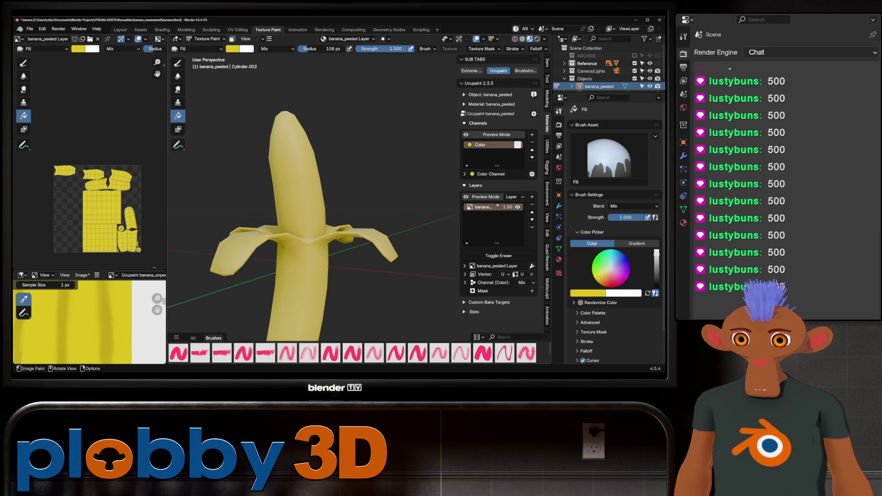
Choose the Mask paint tool and verify the fruit face selection and paint options
left_click(178, 128)
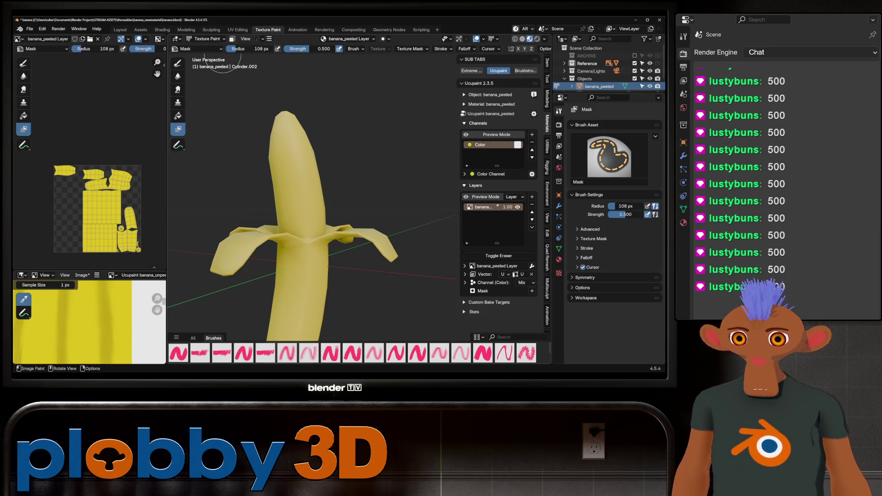
scroll(379, 82, "down", 3)
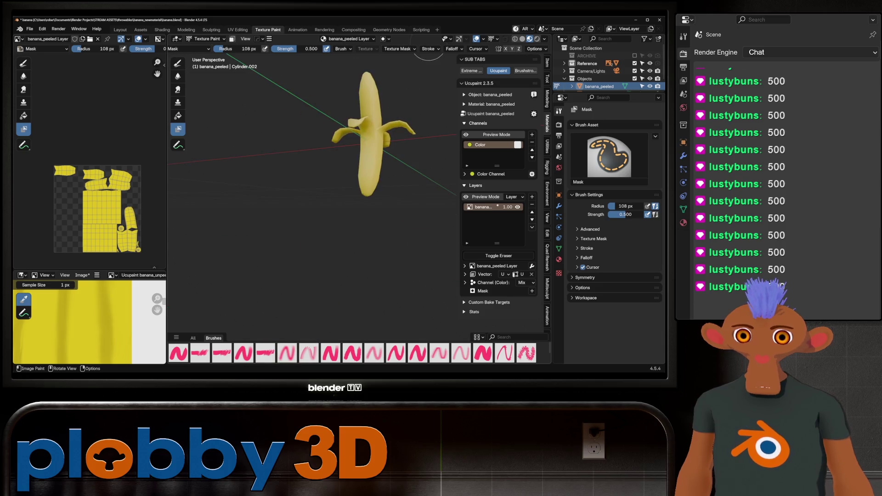
scroll(391, 75, "up", 3)
scroll(365, 99, "up", 2)
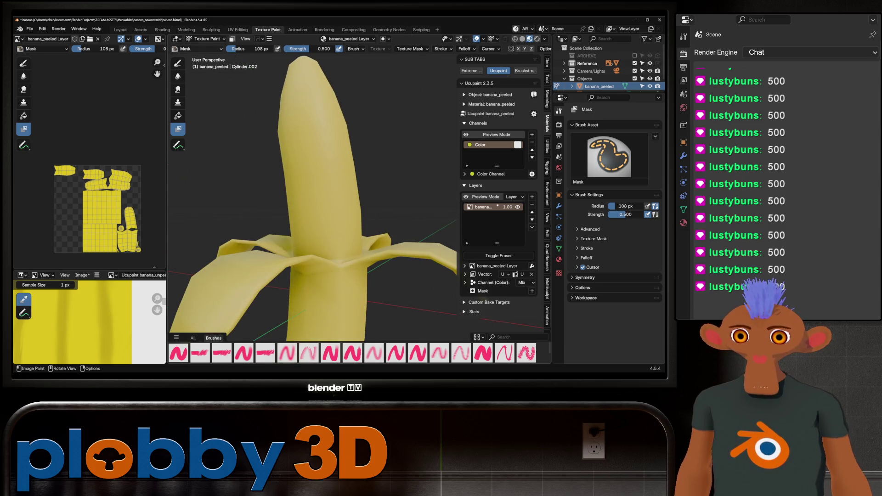
key("Tab")
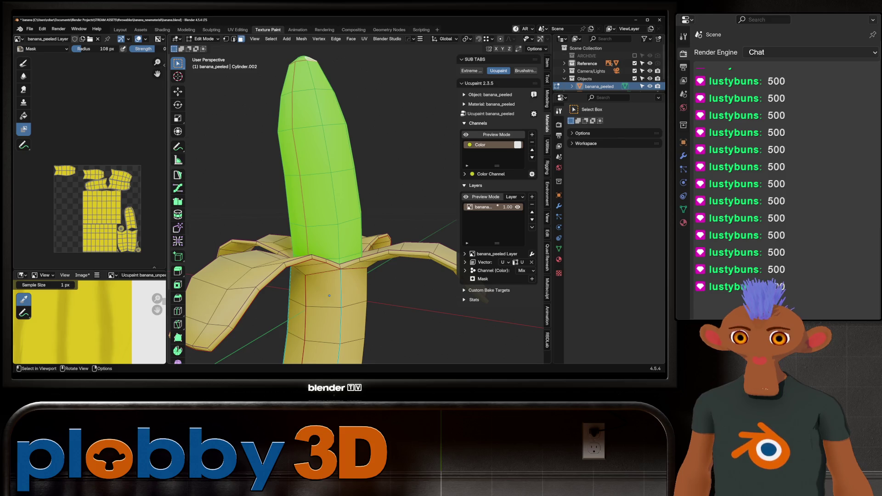
key("Tab")
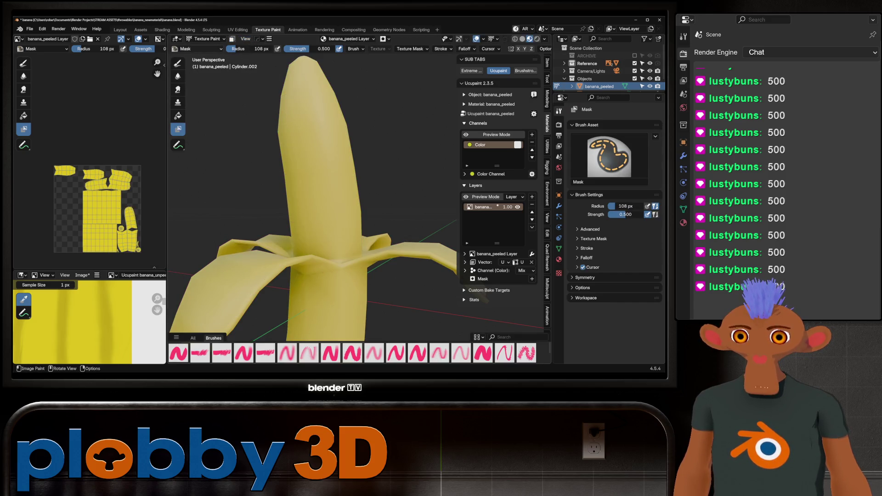
scroll(359, 49, "down", 2)
left_click(535, 48)
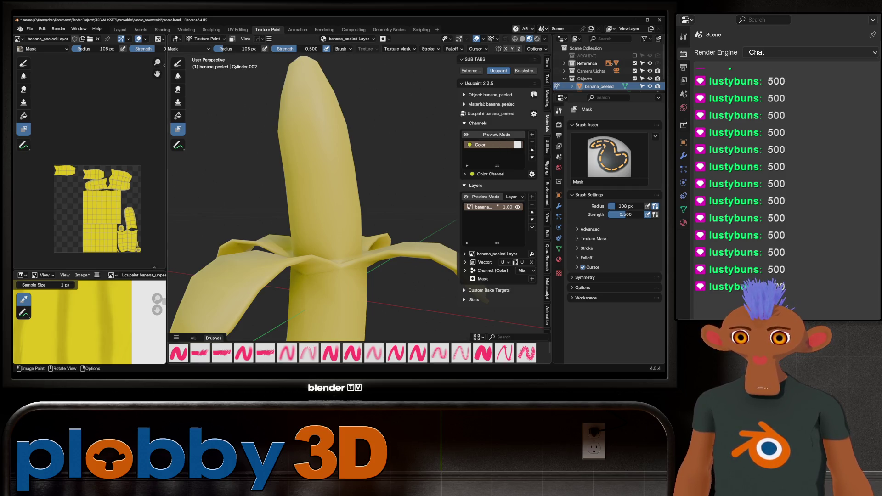
scroll(213, 104, "down", 2)
scroll(236, 123, "down", 2)
scroll(224, 135, "down", 2)
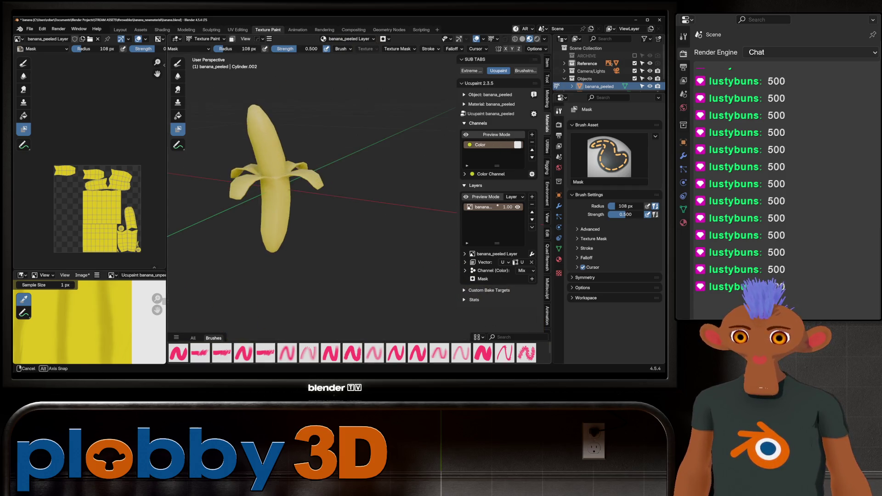
scroll(225, 135, "up", 3)
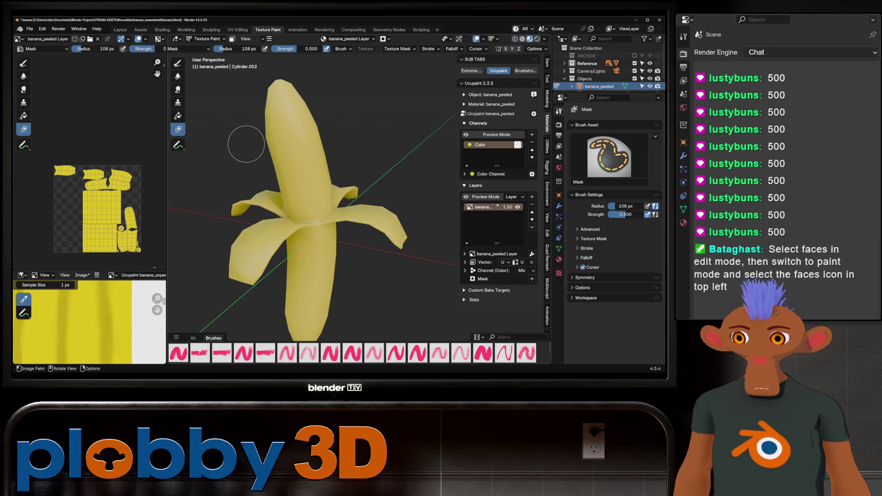
scroll(246, 143, "down", 1)
scroll(234, 135, "down", 1)
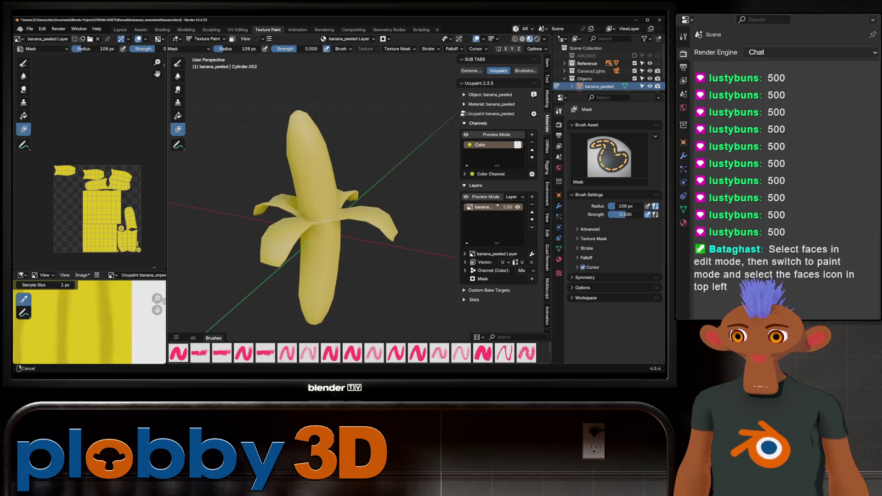
Enable face selection masking and split the image editor into two panes
left_click(232, 39)
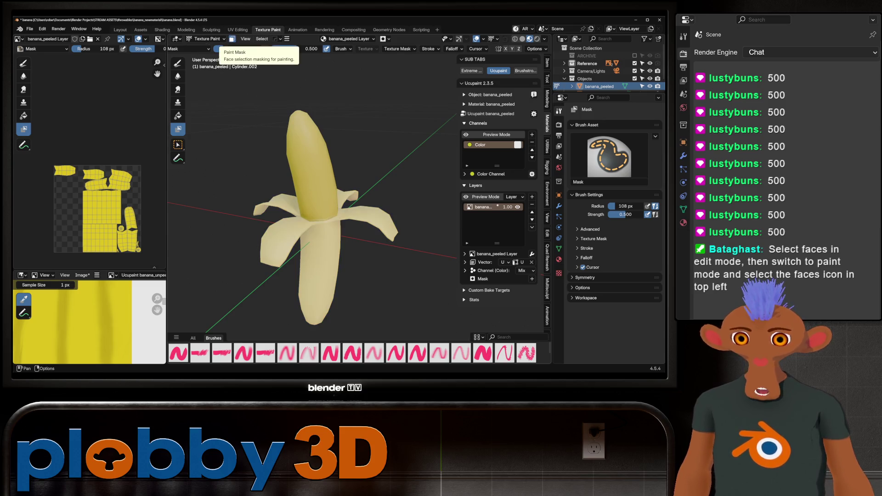
middle_click_drag(297, 124, 272, 121)
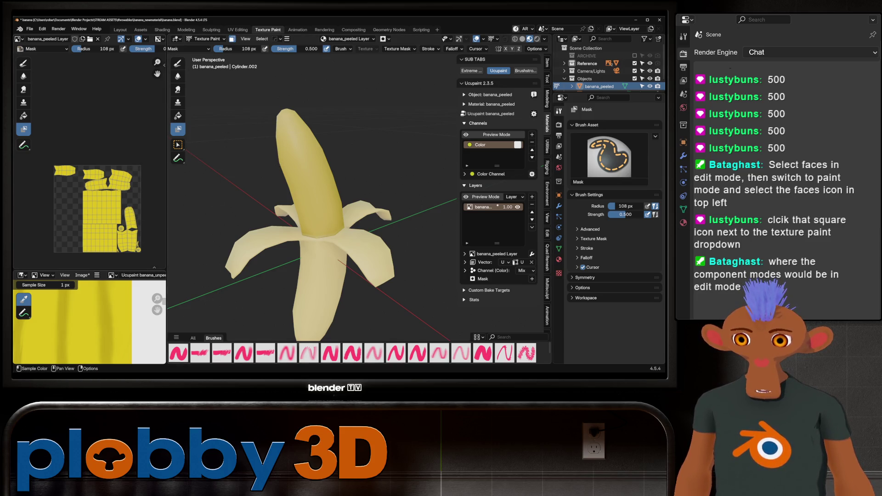
scroll(90, 324, "down", 5)
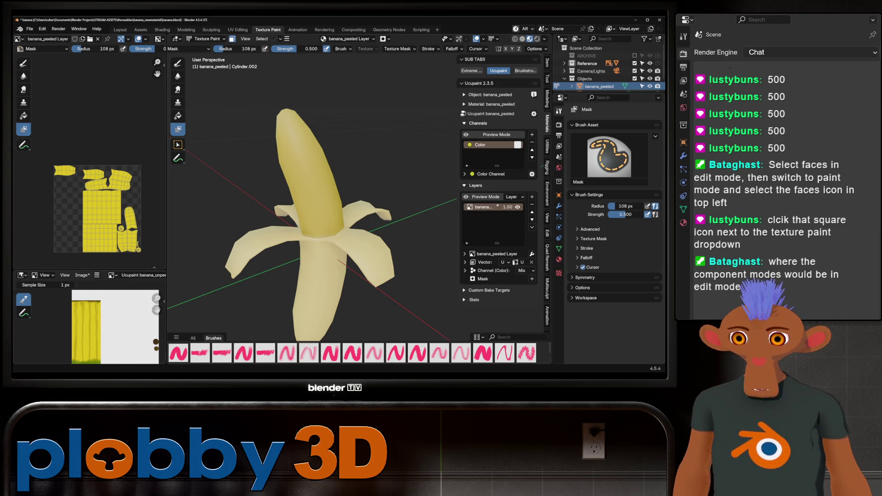
left_click_drag(164, 268, 163, 220)
left_click(163, 151)
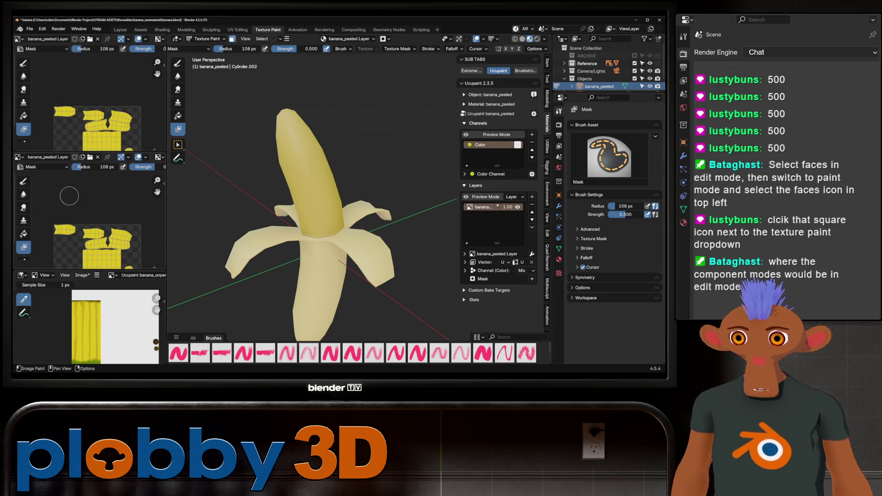
Show the banana_peeled Layer image in the new pane and resize the panes
left_click(18, 157)
left_click(103, 184)
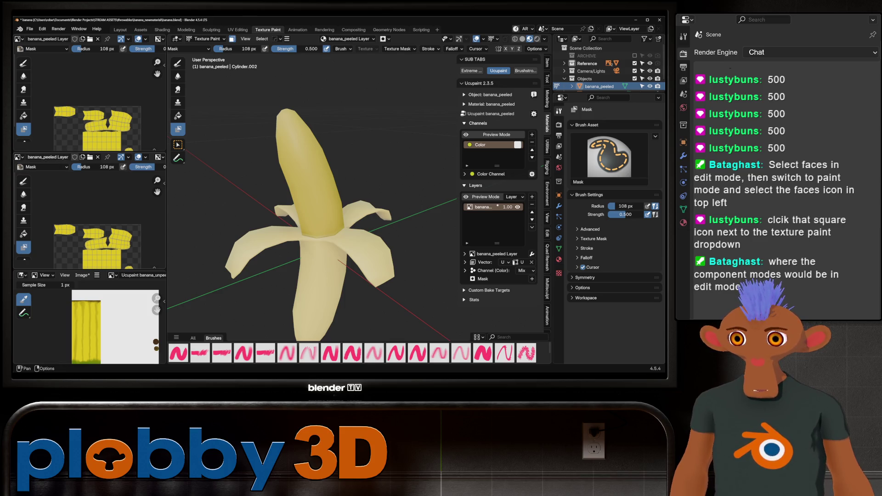
left_click(18, 158)
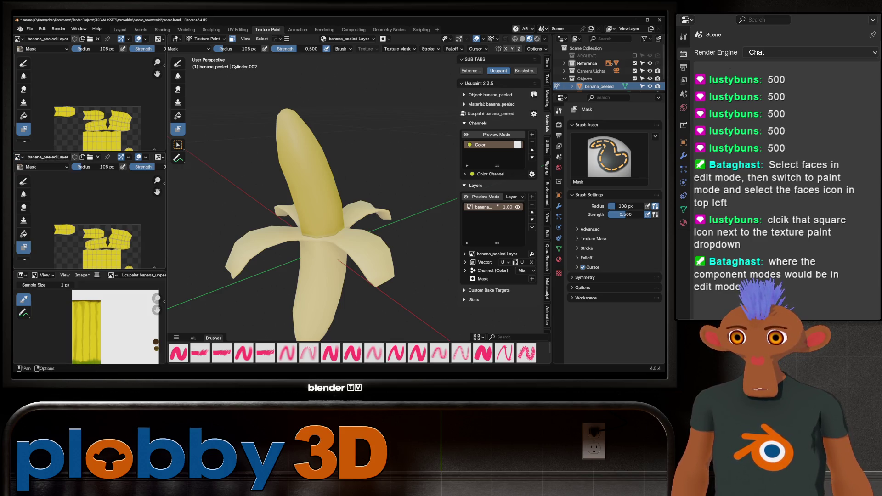
middle_click_drag(58, 200, 65, 185)
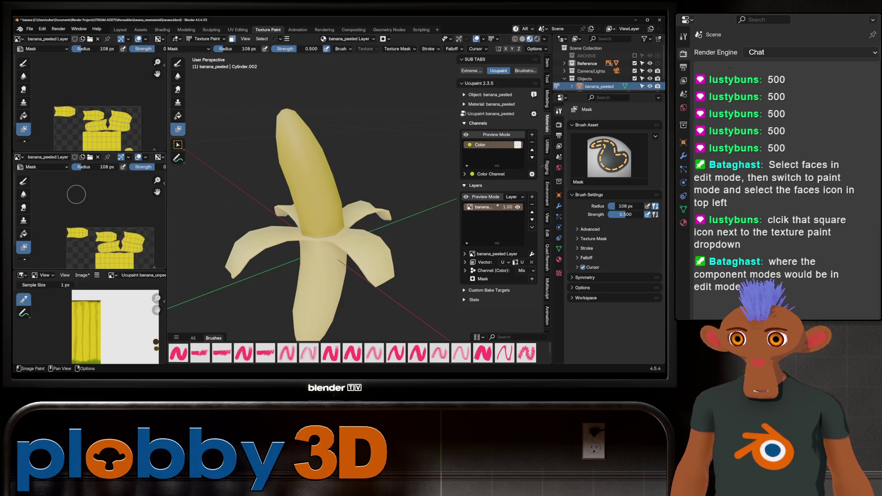
Turn a panel into an image viewer showing the Banana.jpg reference photo
left_click(21, 158)
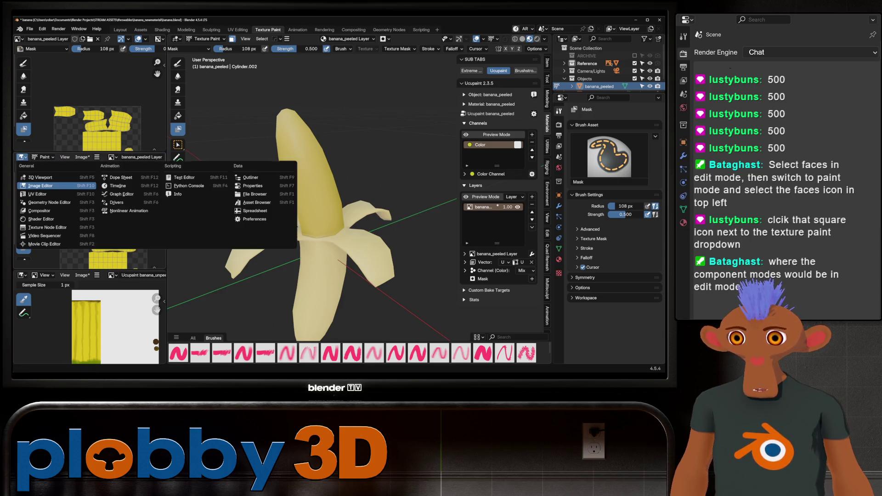
left_click(40, 186)
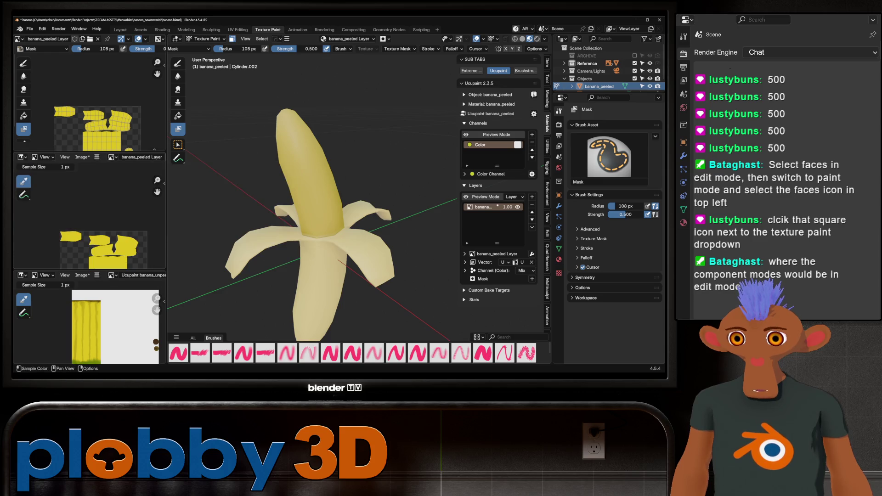
left_click(112, 157)
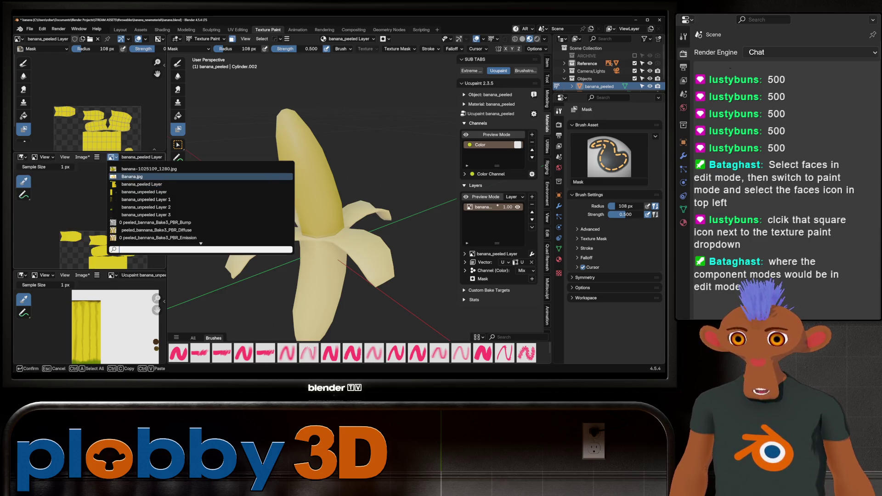
left_click(132, 177)
scroll(90, 214, "up", 2)
scroll(90, 214, "up", 2)
scroll(90, 213, "up", 2)
middle_click_drag(69, 207, 117, 221)
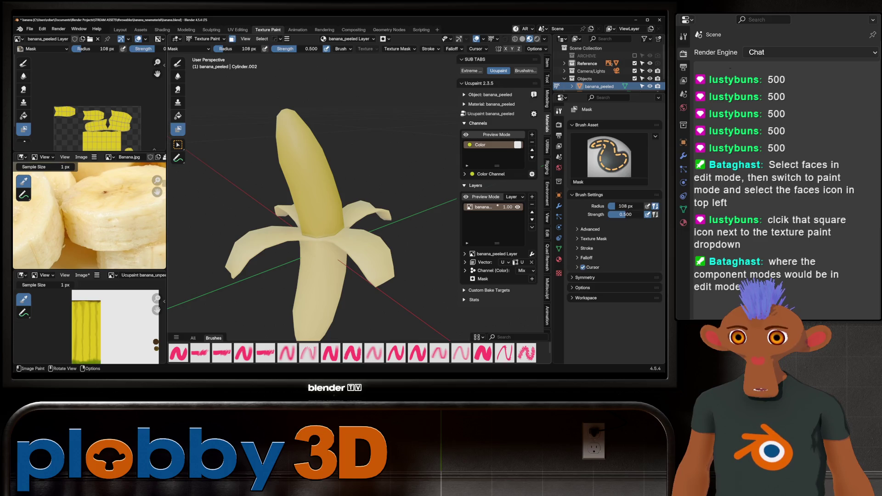
Fill the banana fruit with pale cream sampled from the photo using the Fill brush
left_click(178, 115)
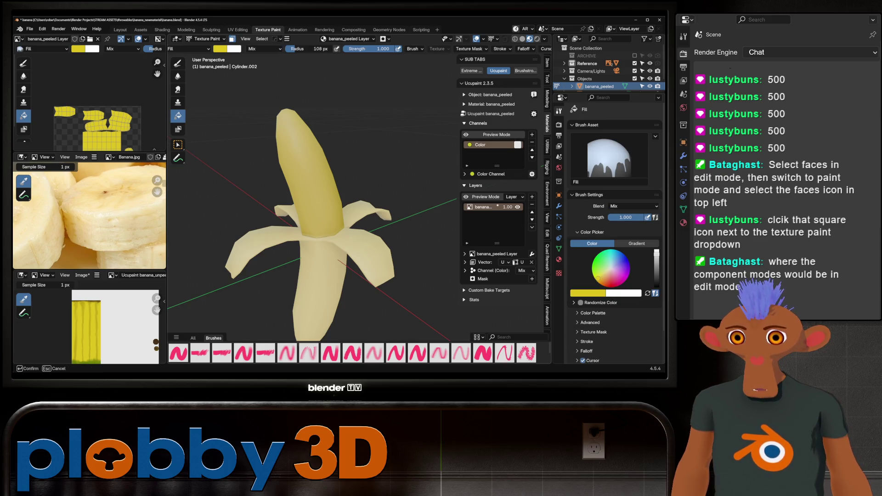
key("s")
left_click(310, 172)
scroll(310, 206, "down", 2)
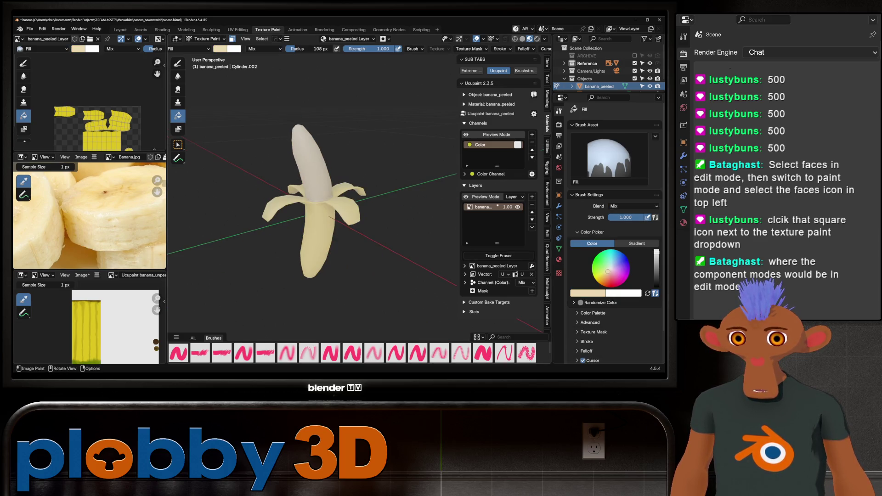
scroll(311, 207, "up", 1)
scroll(311, 207, "up", 1)
scroll(310, 206, "up", 1)
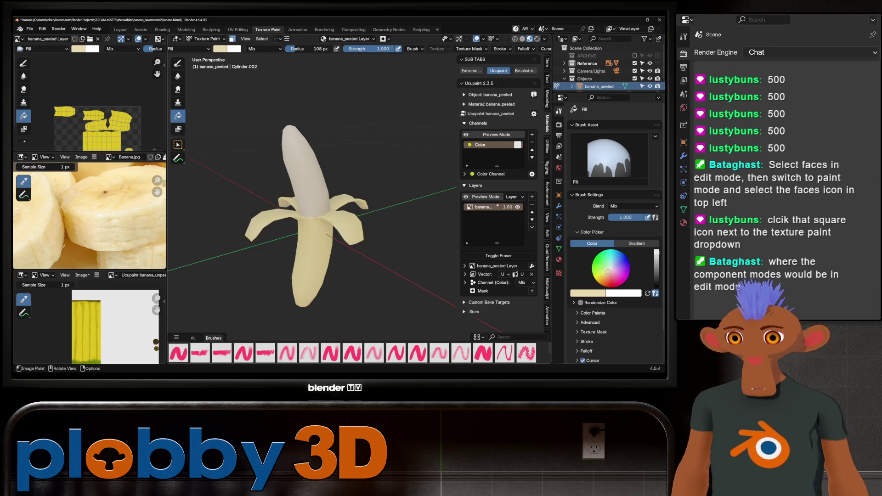
scroll(310, 207, "up", 1)
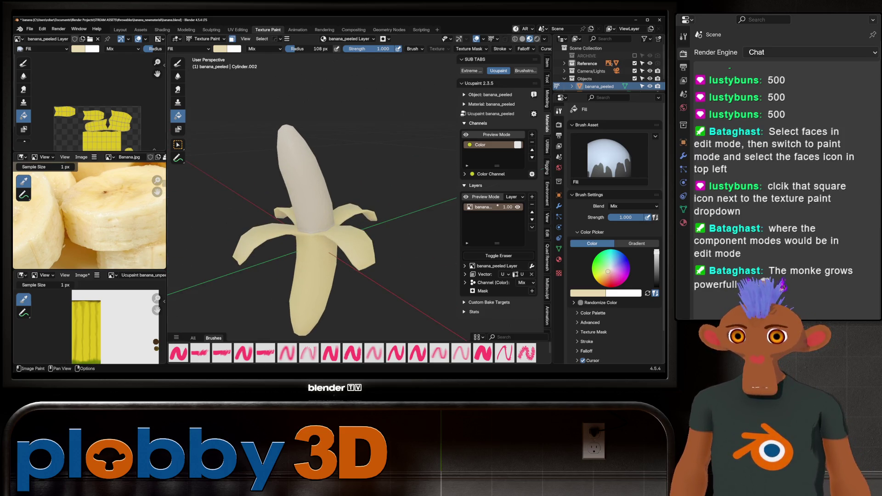
key("ctrl+z")
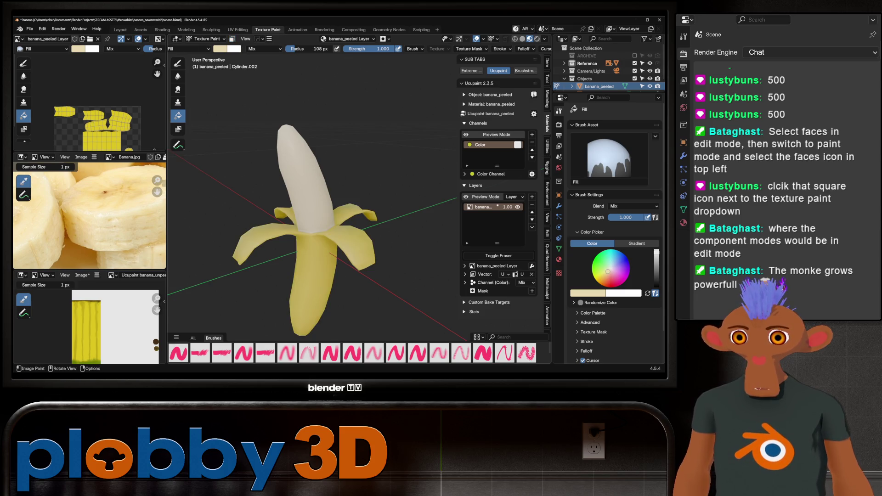
mouse_move(311, 207)
middle_mouse_down()
mouse_move(358, 200)
mouse_move(372, 137)
mouse_move(331, 193)
mouse_move(359, 165)
middle_mouse_up()
scroll(311, 200, "up", 5)
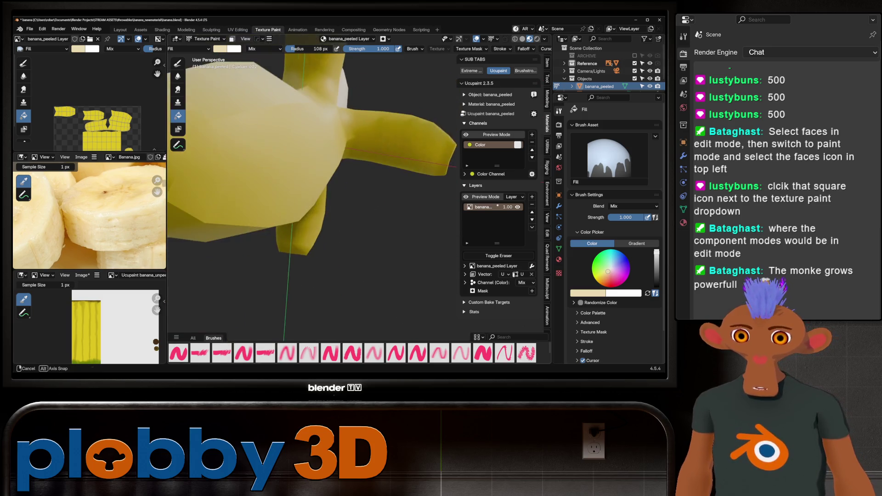
Start creating a new Ucupaint image layer from the layer actions
left_click(512, 197)
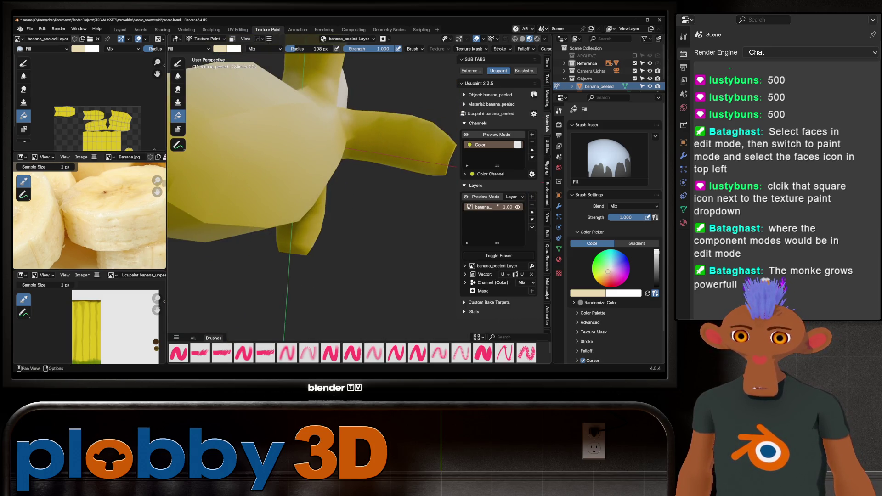
left_click(531, 196)
left_click(365, 206)
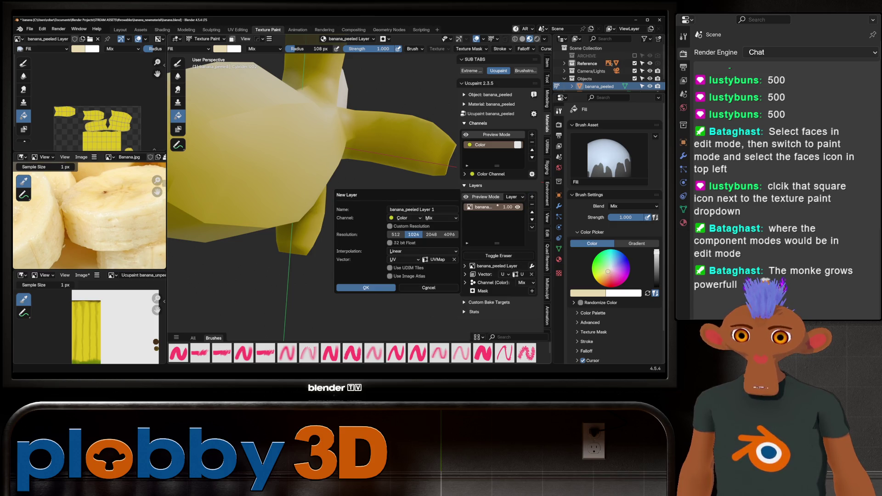
Confirm the new banana_peeled Layer 1 and pick a dark brown paint colour
left_click(366, 287)
scroll(311, 200, "down", 4)
middle_click_drag(311, 200, 331, 180)
scroll(332, 179, "up", 4)
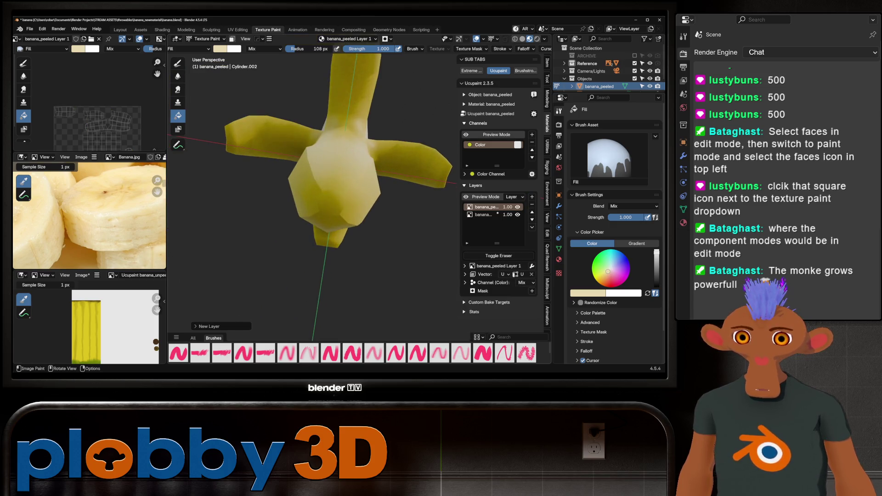
middle_click_drag(156, 343, 191, 351)
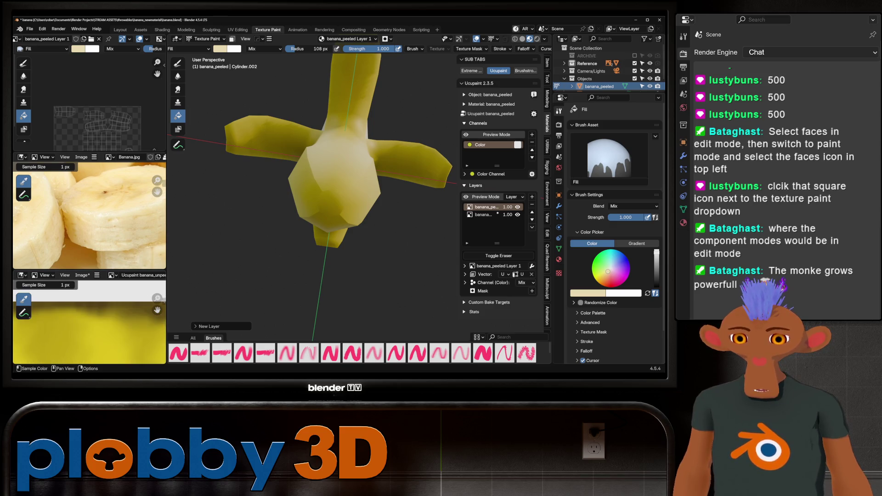
scroll(114, 321, "down", 3)
scroll(114, 307, "up", 3)
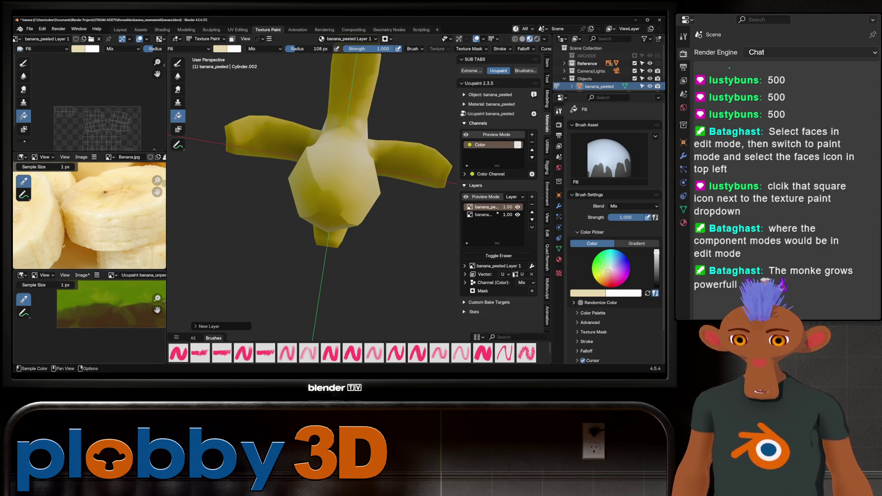
scroll(114, 307, "up", 2)
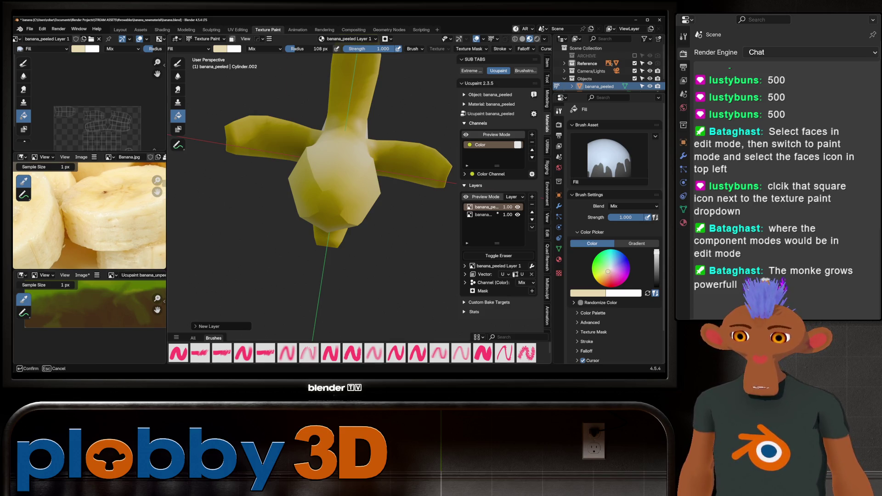
key("Return")
Paint dark brown onto the banana fruit's end with the 006_gritty_rectangle brush
left_click(352, 353)
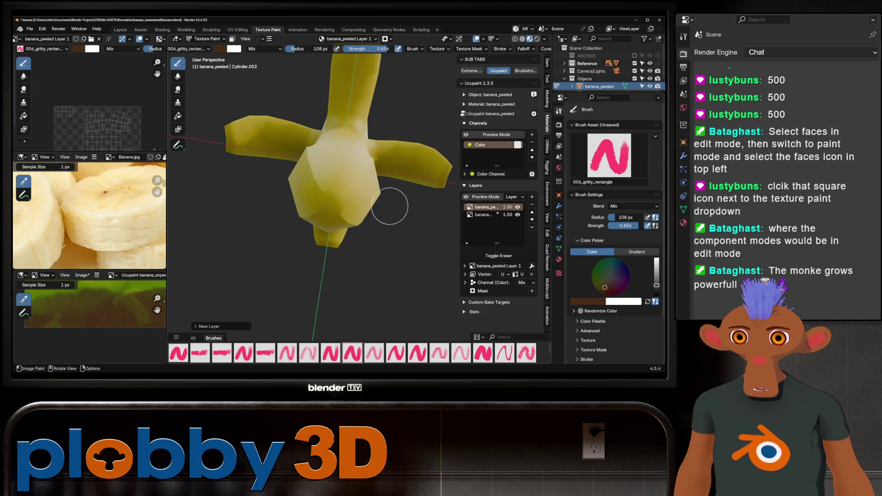
scroll(364, 232, "up", 2)
middle_click_drag(323, 195, 299, 140)
mouse_move(299, 140)
left_mouse_down()
mouse_move(287, 118)
mouse_move(296, 103)
mouse_move(314, 133)
mouse_move(276, 140)
left_mouse_up()
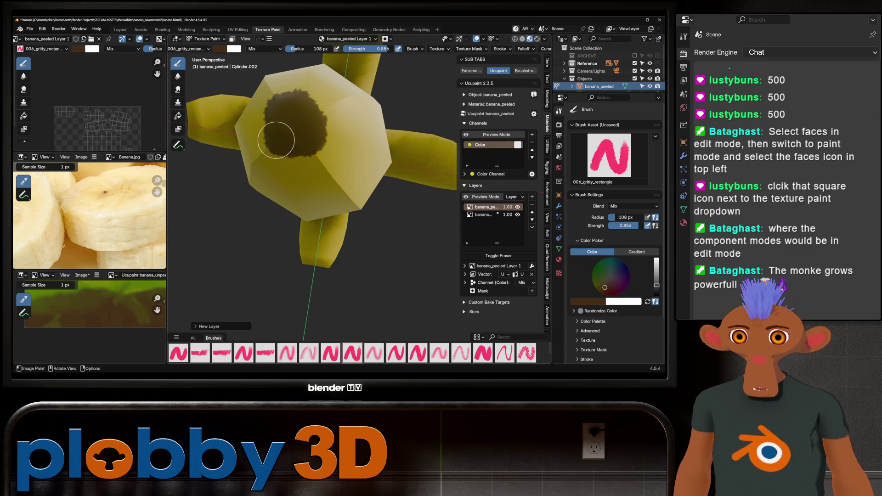
left_click_drag(306, 103, 297, 126)
mouse_move(296, 126)
middle_mouse_down()
mouse_move(289, 142)
mouse_move(302, 175)
middle_mouse_up()
mouse_move(302, 176)
left_mouse_down()
mouse_move(295, 207)
mouse_move(327, 193)
mouse_move(293, 173)
mouse_move(275, 200)
left_mouse_up()
Spread and darken the brown patch across the end, viewing it from several sides
middle_click_drag(276, 200, 261, 222)
mouse_move(261, 223)
left_mouse_down()
mouse_move(244, 238)
mouse_move(291, 228)
mouse_move(324, 170)
mouse_move(357, 222)
mouse_move(266, 230)
left_mouse_up()
mouse_move(266, 230)
middle_mouse_down()
mouse_move(276, 207)
mouse_move(374, 202)
middle_mouse_up()
scroll(326, 181, "down", 3)
scroll(372, 149, "up", 3)
middle_click_drag(372, 150, 337, 184)
scroll(337, 184, "up", 2)
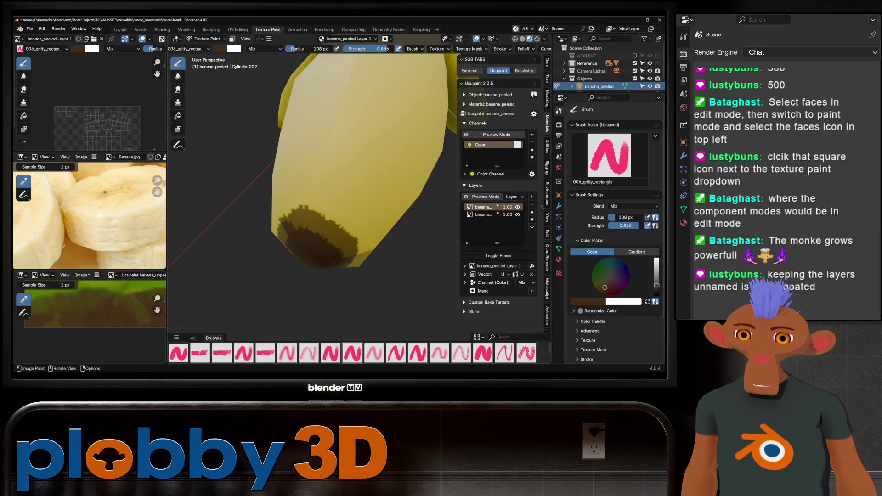
left_click(178, 89)
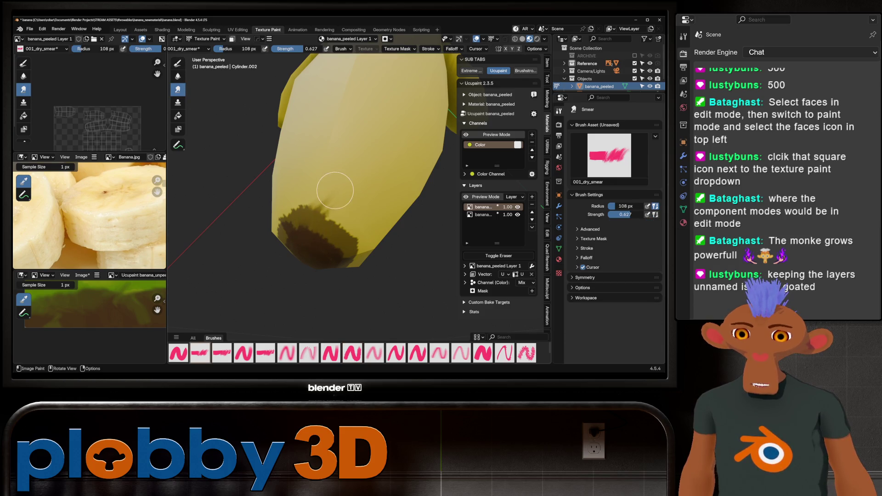
Smear the dark paint upward into streaks with an enlarged 001_dry_smear brush, saving the file
key("f")
left_click_drag(304, 207, 290, 240)
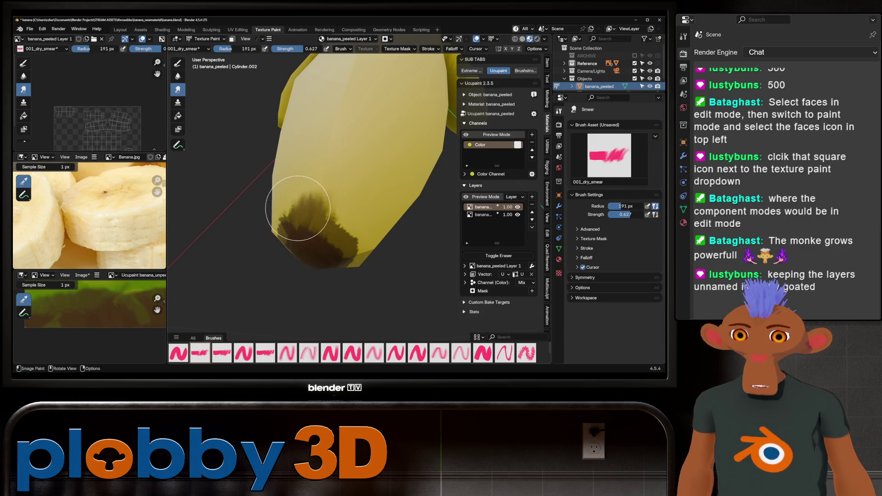
middle_click_drag(276, 216, 380, 211)
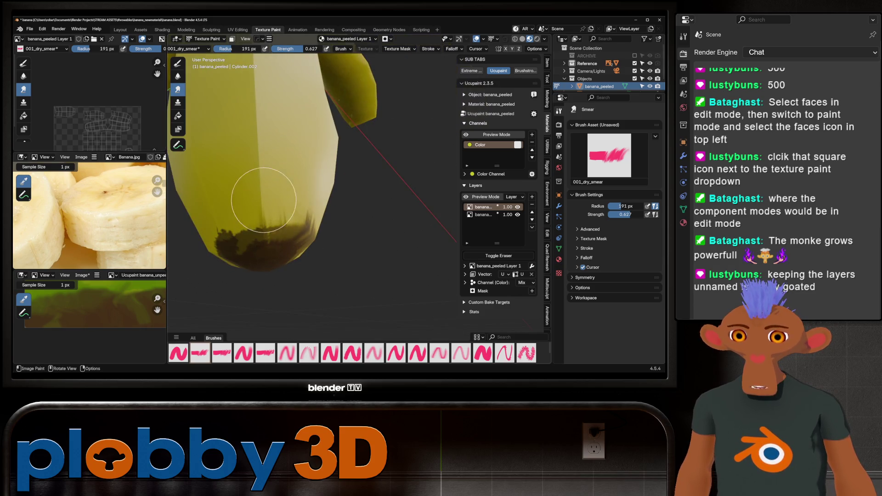
middle_click_drag(279, 249, 319, 259)
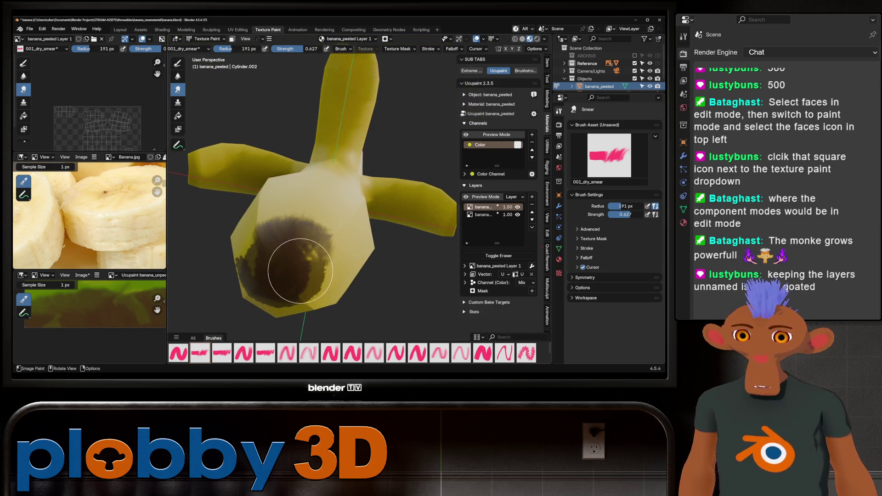
left_click_drag(319, 257, 303, 272)
middle_click_drag(303, 272, 323, 291)
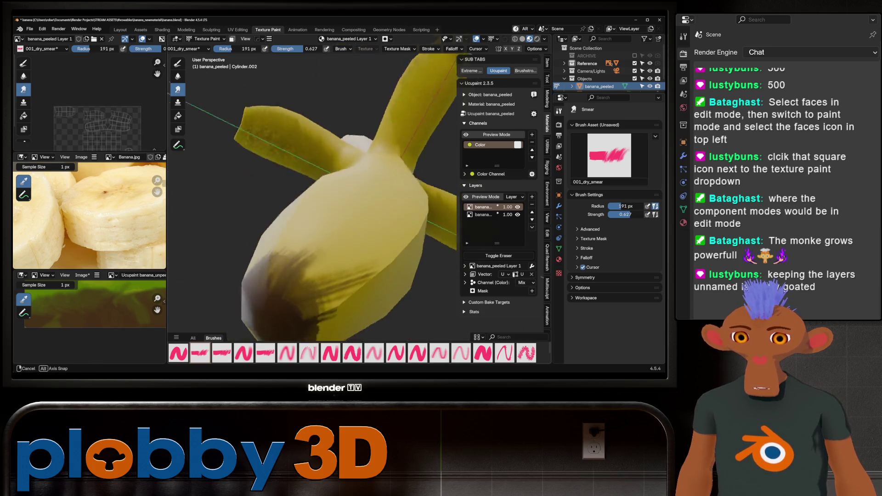
left_click_drag(323, 290, 335, 256)
key("ctrl+s")
Keep streaking the dark patch's edge upward into the yellow from several angles
mouse_move(335, 255)
middle_mouse_down()
mouse_move(359, 262)
mouse_move(325, 269)
middle_mouse_up()
mouse_move(324, 268)
left_mouse_down()
mouse_move(344, 247)
mouse_move(341, 258)
left_mouse_up()
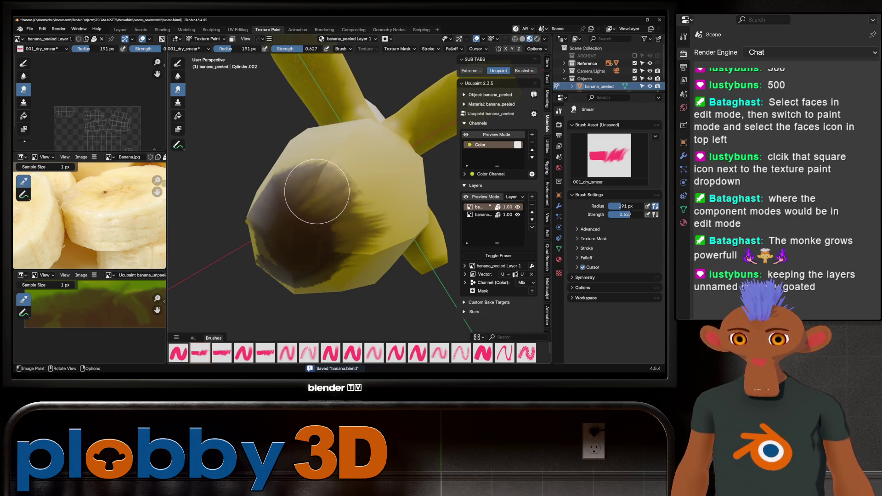
middle_click_drag(316, 192, 283, 188)
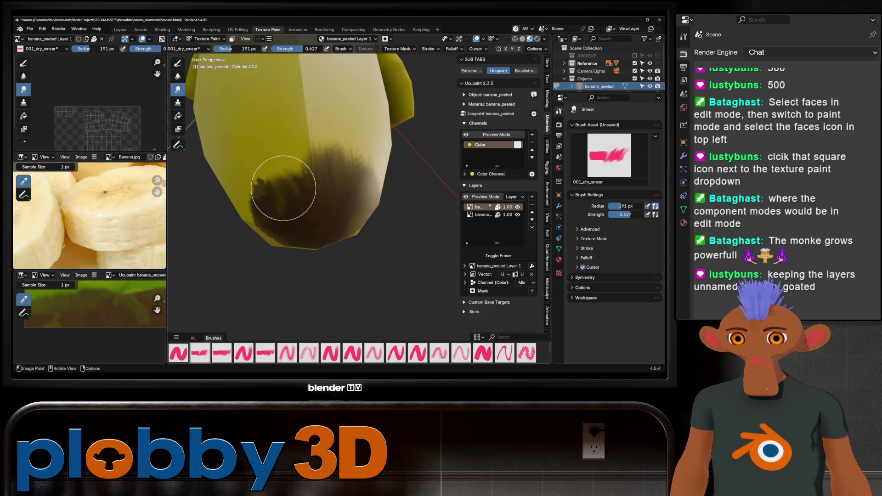
left_click_drag(283, 172, 315, 190)
middle_click_drag(316, 191, 242, 172)
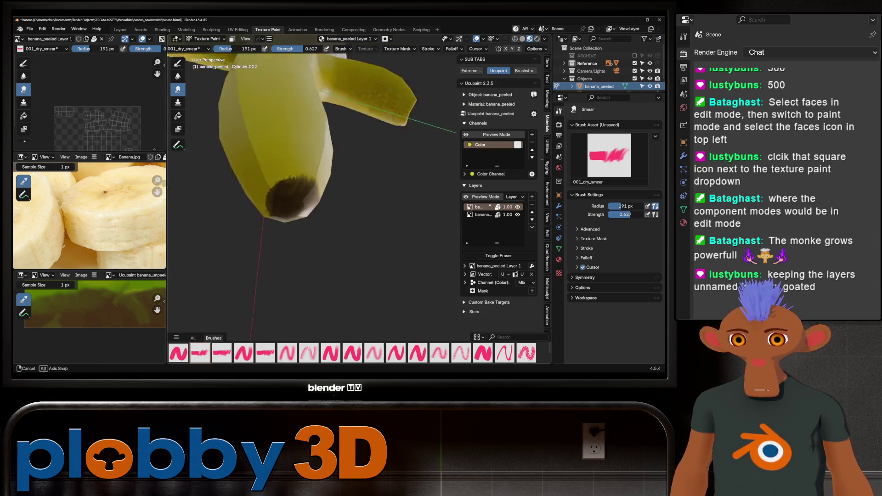
mouse_move(241, 172)
left_mouse_down()
mouse_move(297, 183)
mouse_move(332, 178)
left_mouse_up()
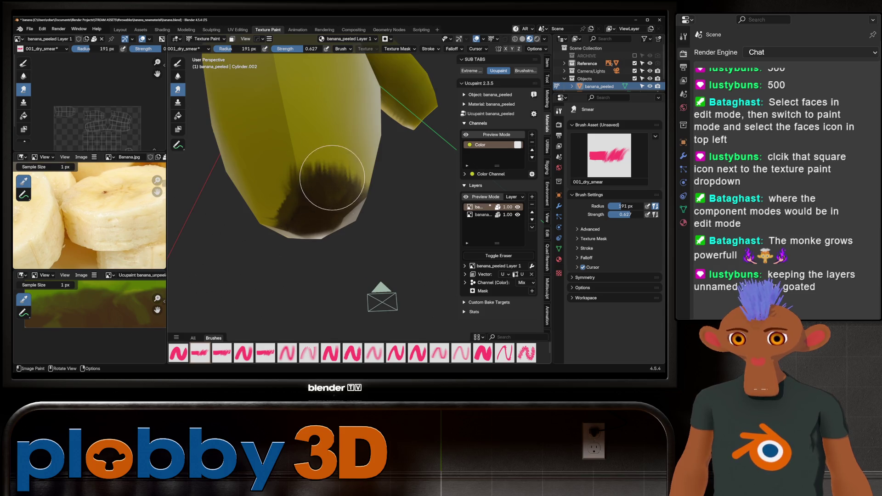
mouse_move(281, 223)
middle_mouse_down()
mouse_move(303, 207)
mouse_move(269, 177)
mouse_move(279, 152)
mouse_move(276, 197)
mouse_move(291, 198)
middle_mouse_up()
scroll(158, 192, "down", 3)
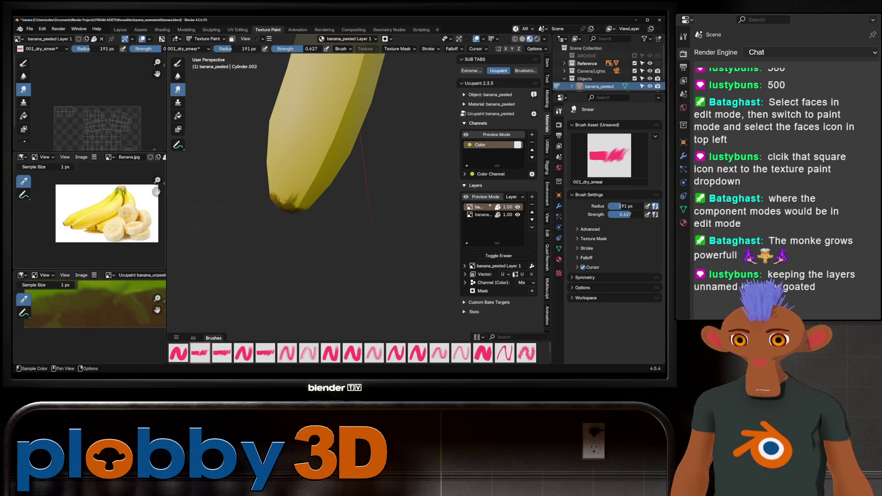
middle_click_drag(207, 214, 310, 201)
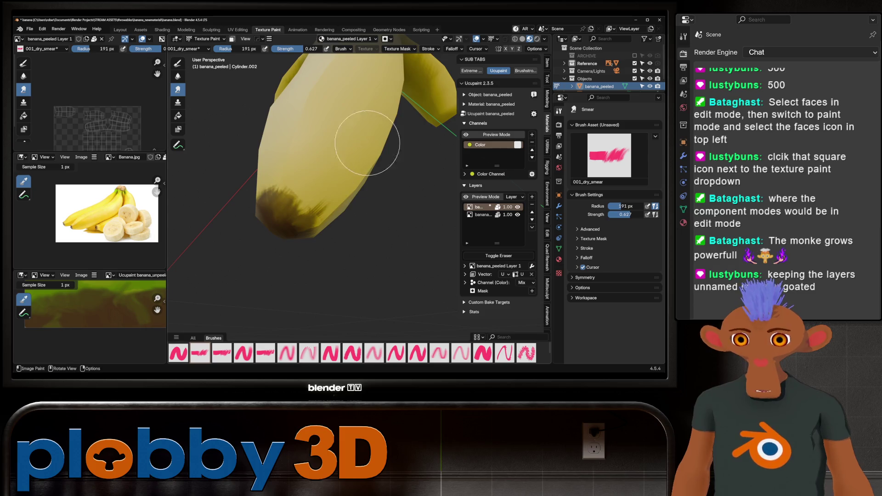
Lower brush strength to 0.382, shrink it to about 111 px and smear the tip streaks
left_click_drag(307, 48, 310, 48)
key("f")
left_click(269, 202)
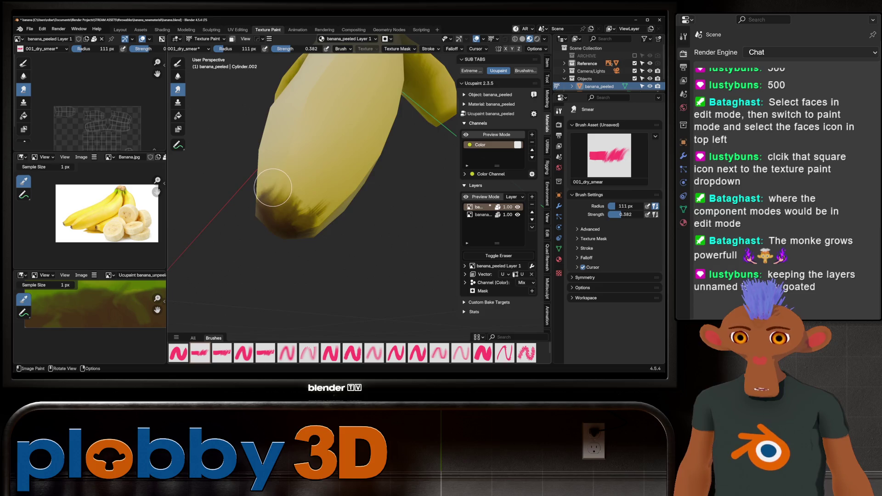
middle_click_drag(273, 186, 282, 179)
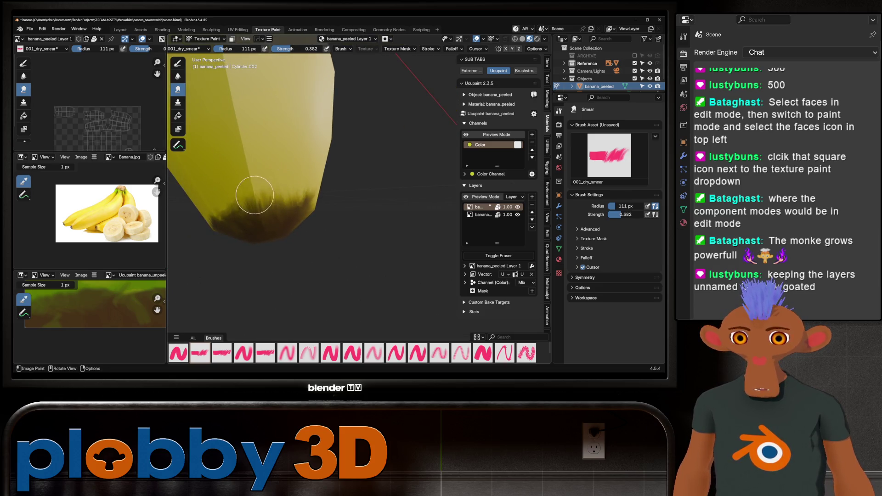
middle_click_drag(232, 195, 249, 189)
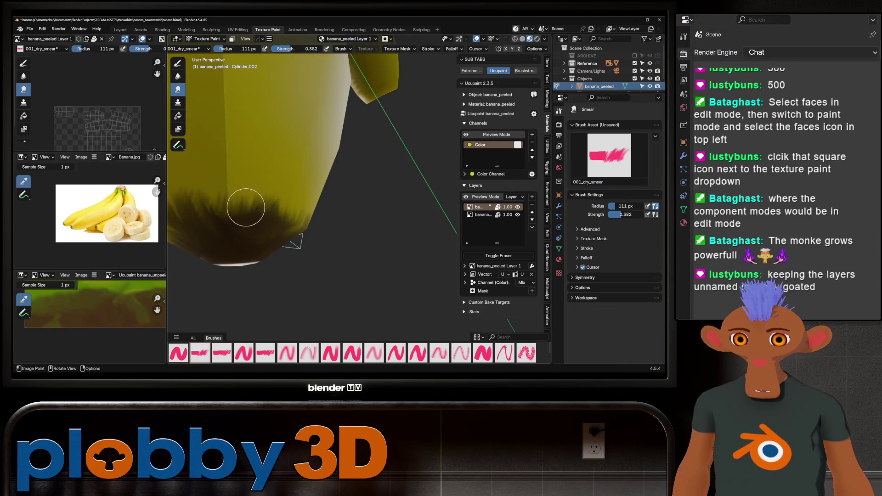
middle_click_drag(221, 216, 328, 203)
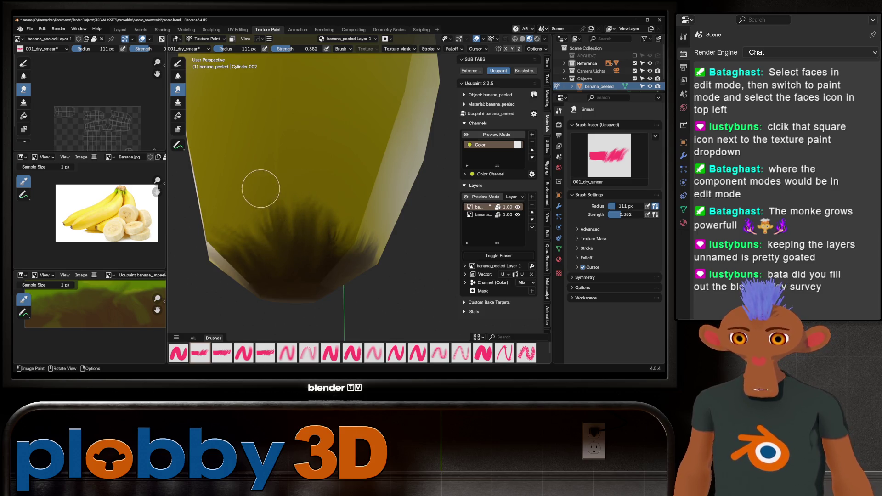
middle_click_drag(242, 256, 394, 109)
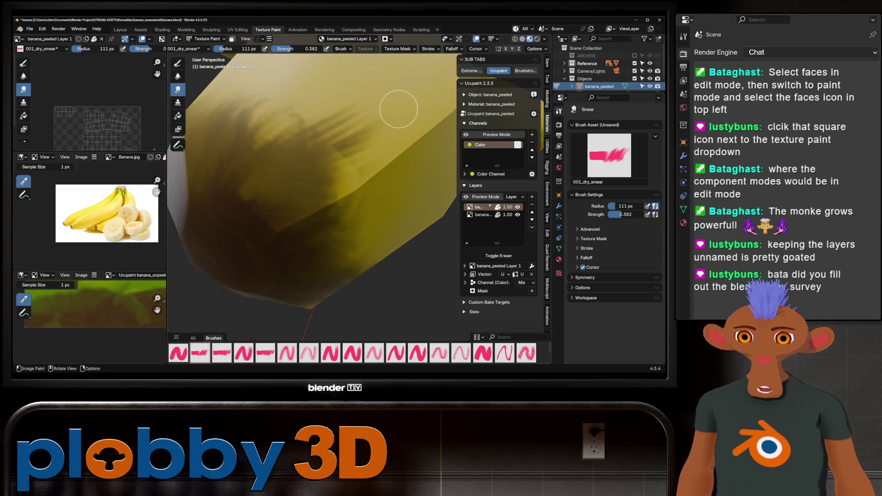
left_click_drag(344, 116, 310, 180)
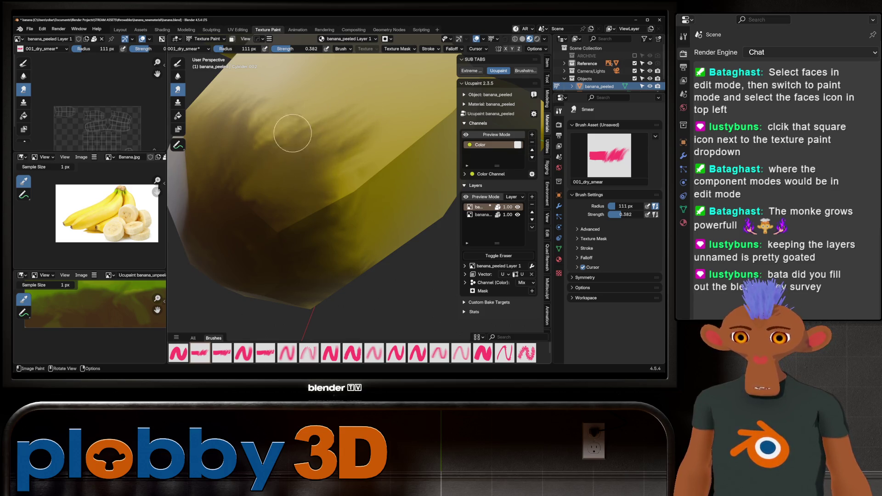
mouse_move(260, 106)
middle_mouse_down()
mouse_move(276, 177)
mouse_move(337, 183)
mouse_move(293, 178)
middle_mouse_up()
scroll(293, 169, "down", 3)
scroll(294, 180, "up", 3)
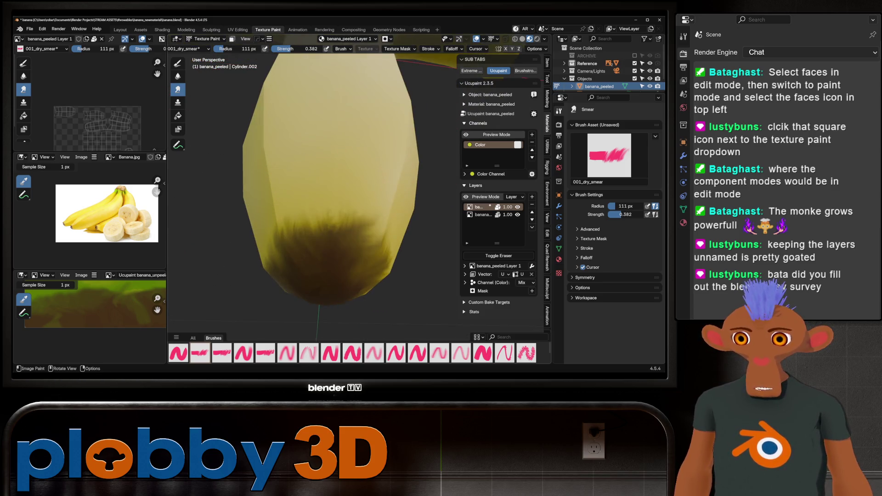
Blur the dark streaks at the banana's bottom while orbiting around it
left_click(179, 76)
scroll(335, 207, "down", 3)
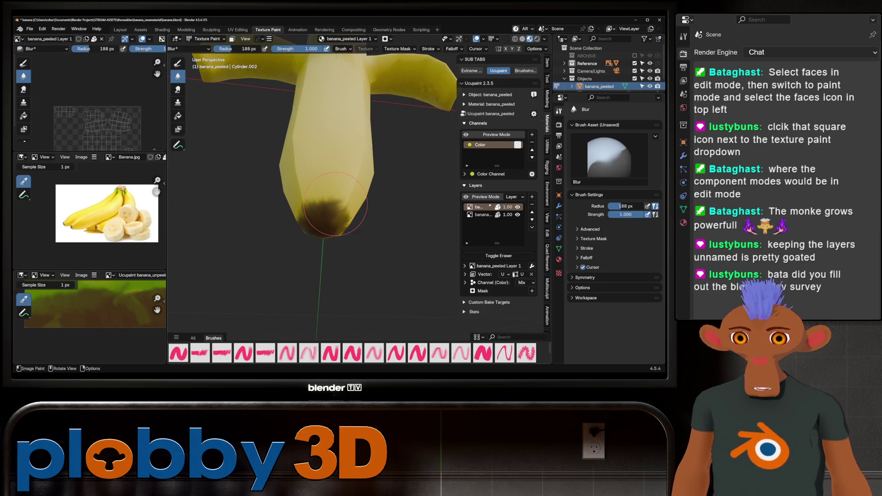
middle_click_drag(337, 204, 317, 207)
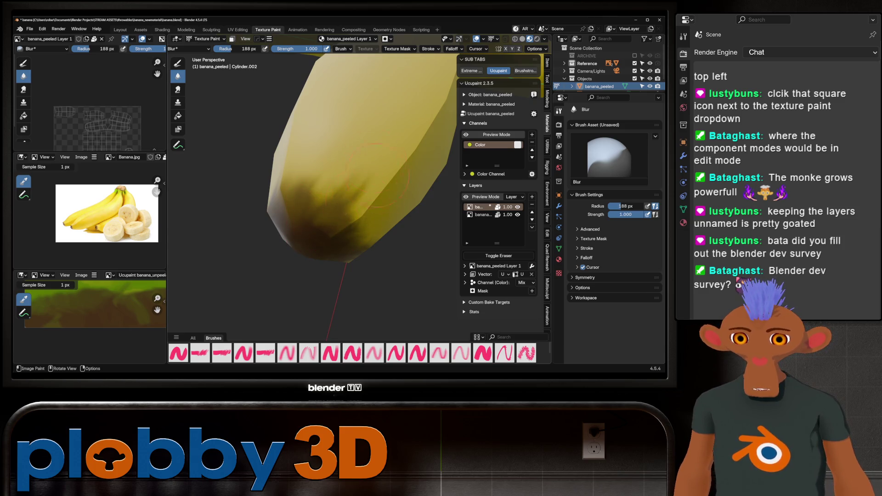
mouse_move(358, 197)
middle_mouse_down()
mouse_move(400, 194)
mouse_move(278, 165)
mouse_move(251, 170)
middle_mouse_up()
mouse_move(290, 126)
middle_mouse_down()
mouse_move(356, 178)
mouse_move(312, 183)
middle_mouse_up()
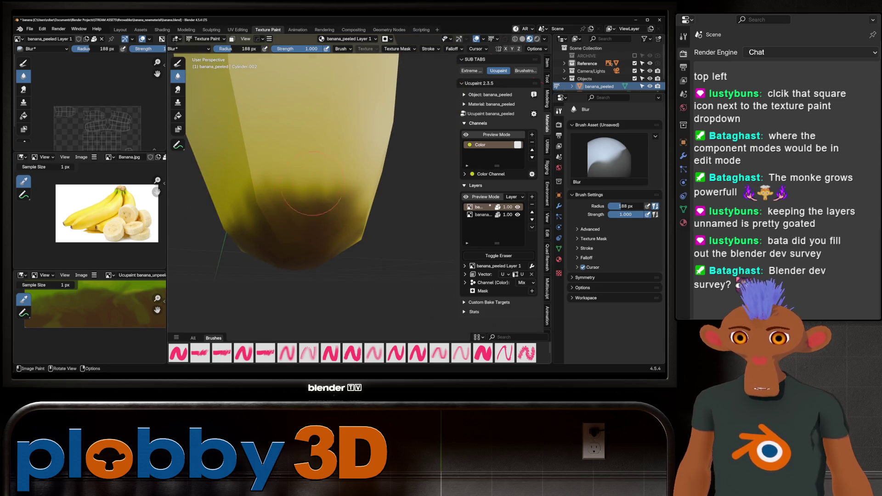
mouse_move(295, 227)
middle_mouse_down()
mouse_move(367, 204)
mouse_move(333, 210)
middle_mouse_up()
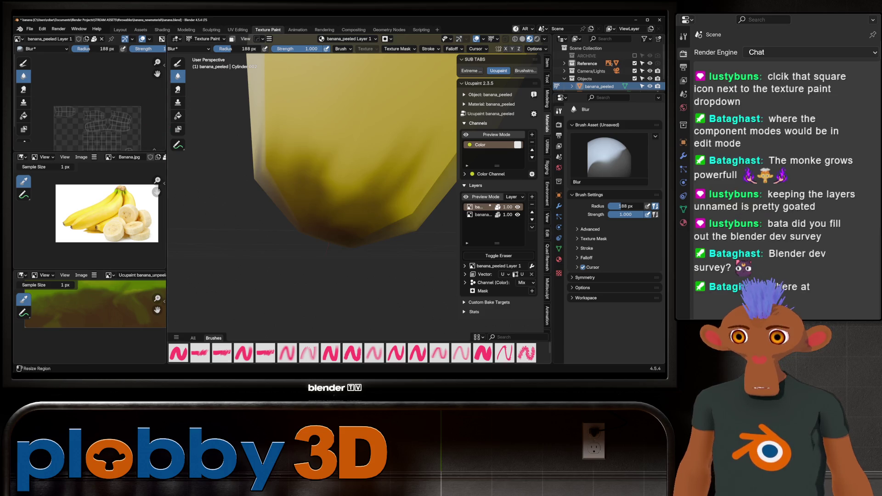
Alternate between the dry smear and blur brushes to finish softening the tip
left_click(178, 88)
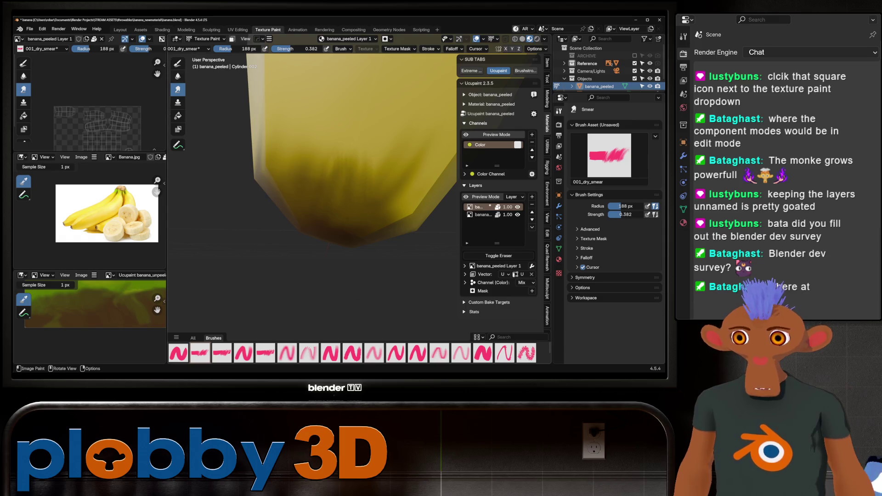
left_click(178, 76)
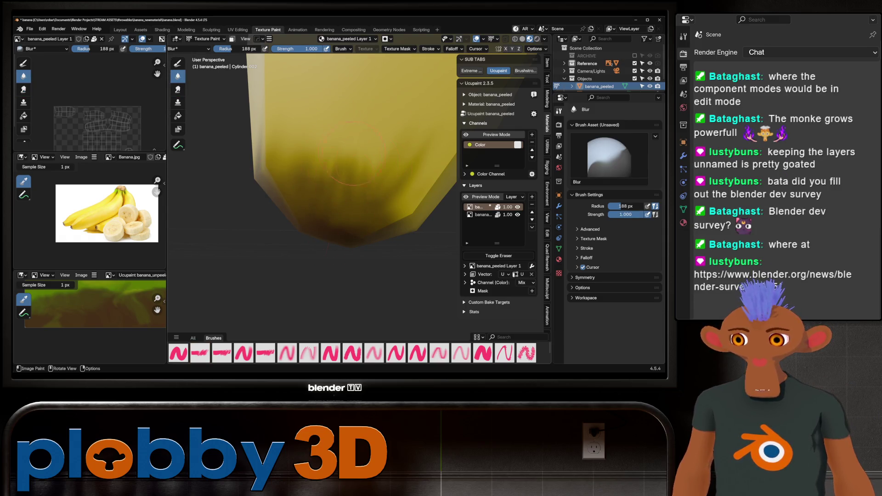
scroll(354, 154, "down", 5)
mouse_move(354, 154)
middle_mouse_down()
mouse_move(387, 137)
mouse_move(405, 169)
mouse_move(386, 158)
mouse_move(352, 200)
middle_mouse_up()
scroll(404, 169, "up", 4)
scroll(405, 169, "down", 3)
scroll(353, 201, "up", 3)
scroll(353, 200, "down", 3)
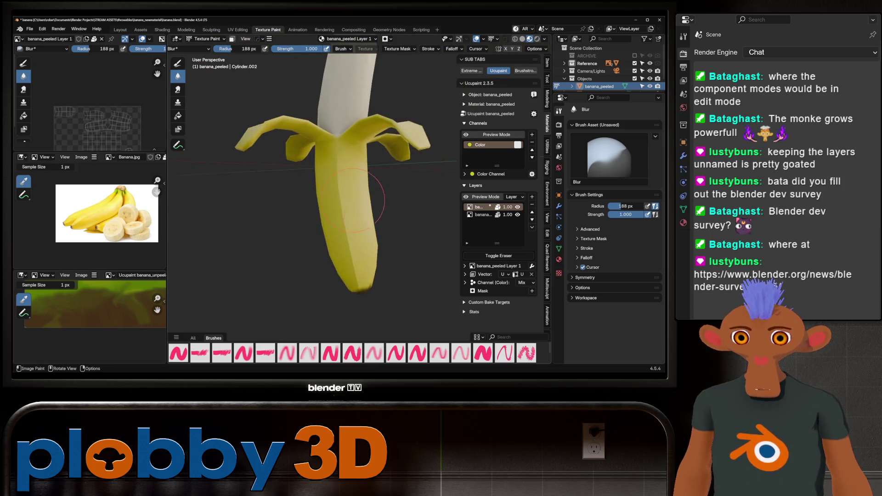
scroll(354, 198, "up", 3)
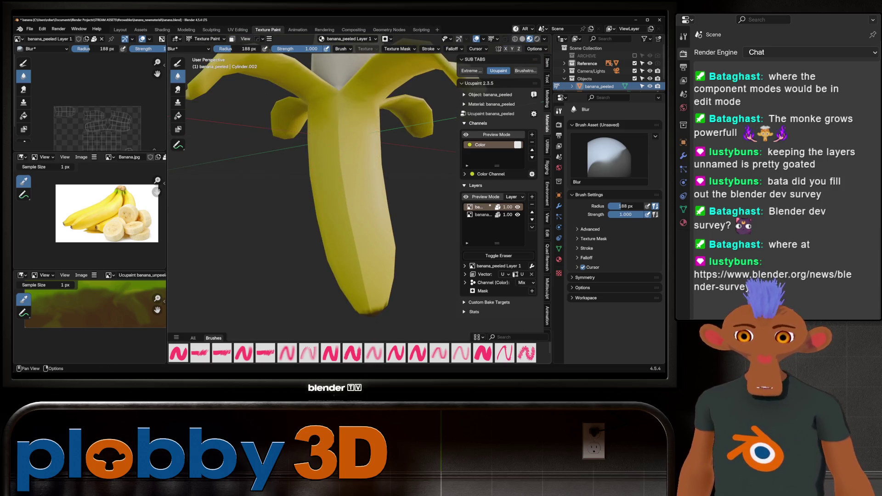
Add a new image paint layer, banana_peeled Layer 2, and move it down one slot
left_click(532, 196)
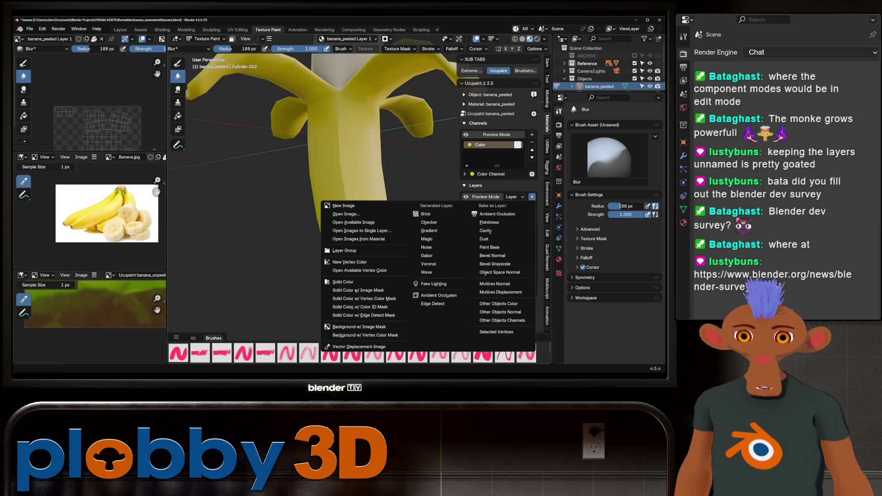
left_click(359, 205)
left_click(348, 283)
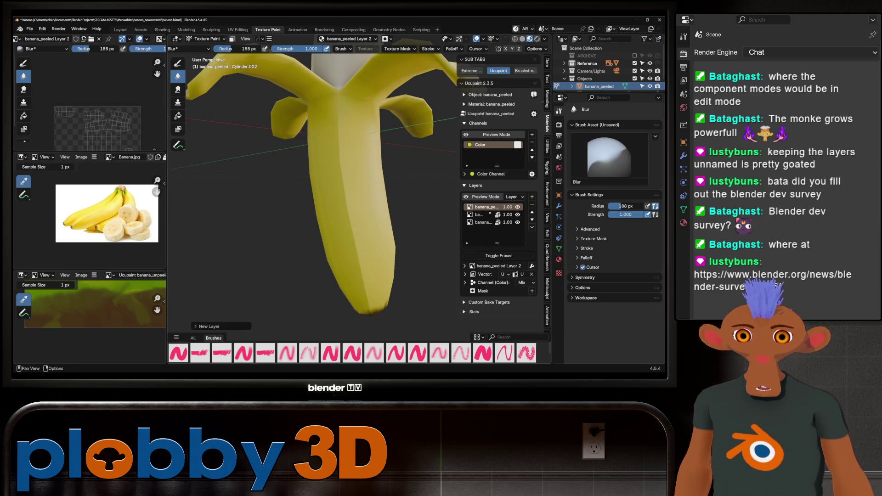
left_click(532, 227)
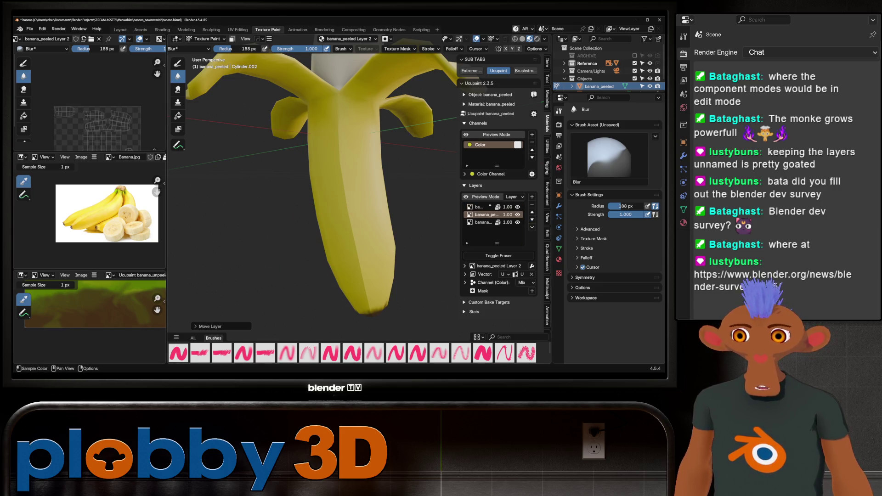
Switch to the 006_gritty_rectangle brush and sample banana yellow as its colour
mouse_move(90, 303)
middle_mouse_down()
mouse_move(111, 324)
mouse_move(90, 324)
middle_mouse_up()
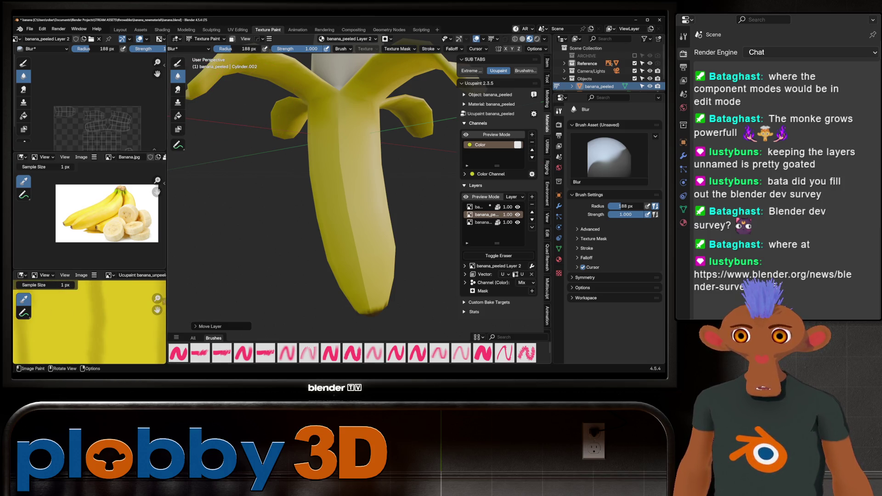
left_click(352, 353)
left_click(326, 285)
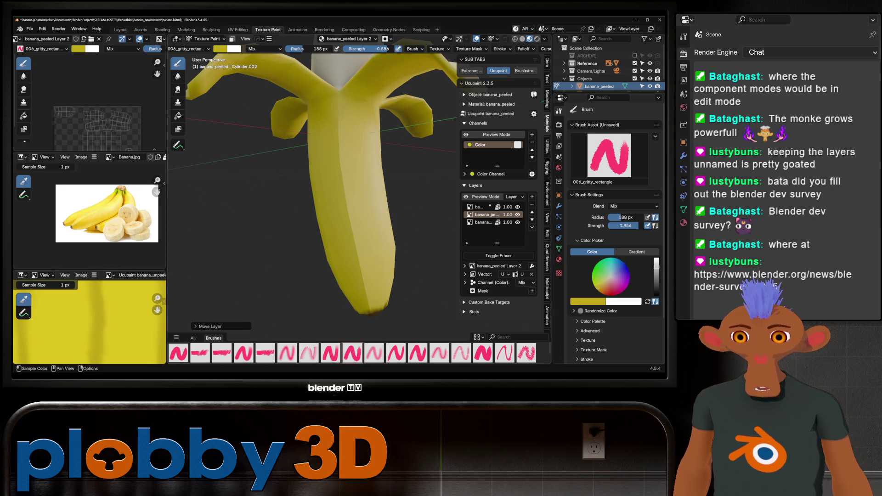
Resize the brush to a 33 px radius, check the Stroke settings, and frame the banana's lower body
key("f")
left_click(360, 241)
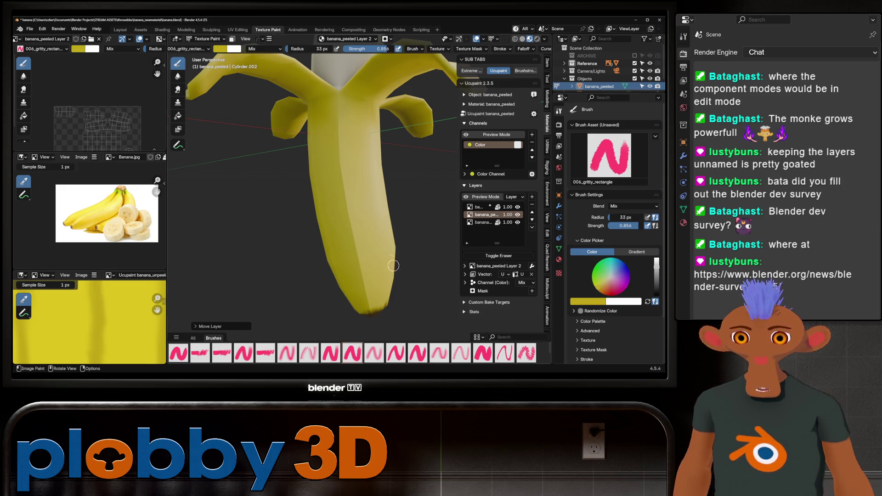
scroll(360, 239, "up", 3)
mouse_move(361, 239)
middle_mouse_down()
mouse_move(345, 235)
mouse_move(359, 207)
middle_mouse_up()
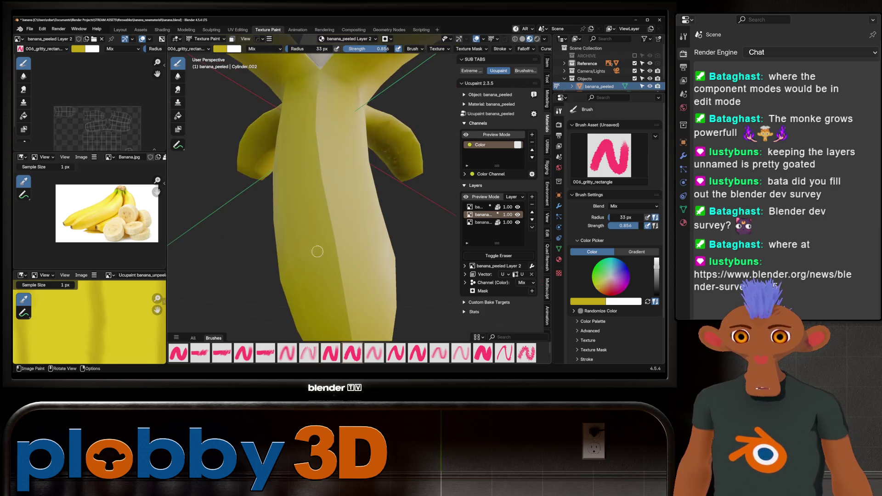
left_click(501, 48)
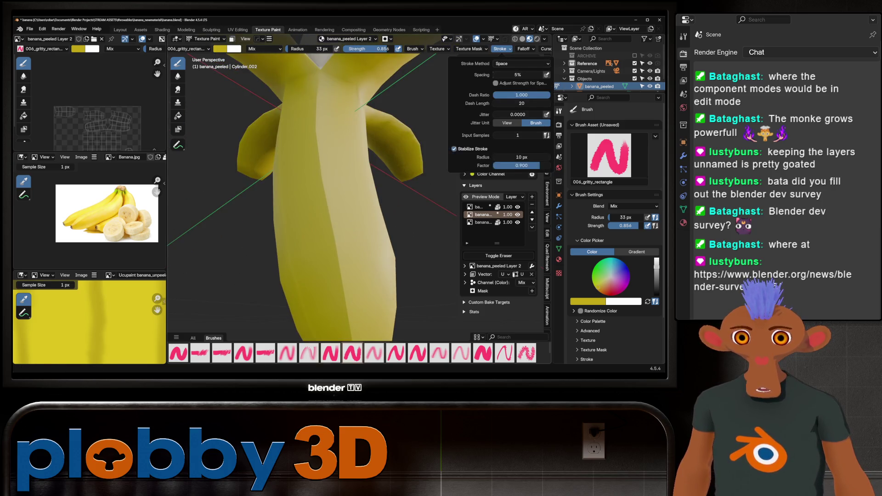
middle_click_drag(386, 173, 325, 254)
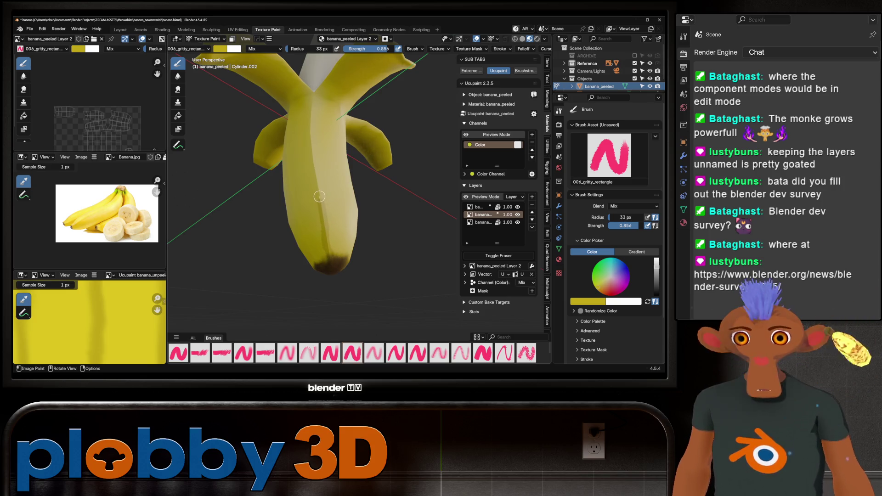
middle_click_drag(317, 179, 307, 188)
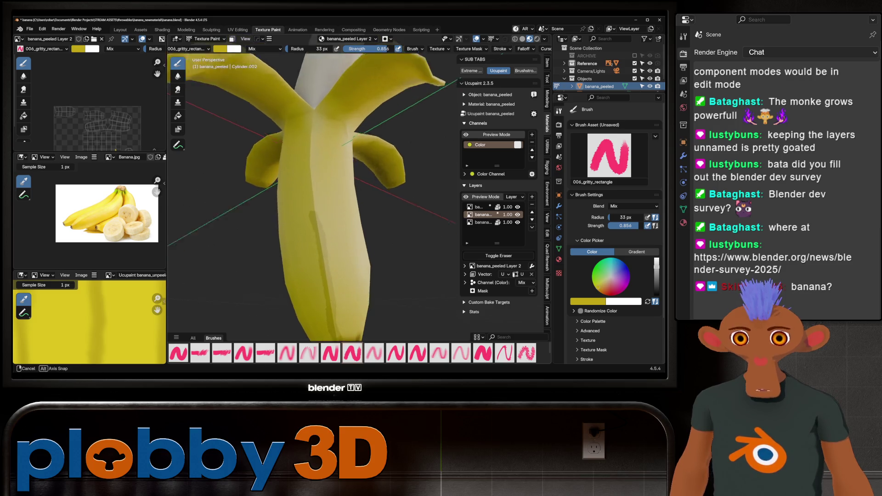
scroll(297, 197, "up", 3)
scroll(312, 236, "down", 3)
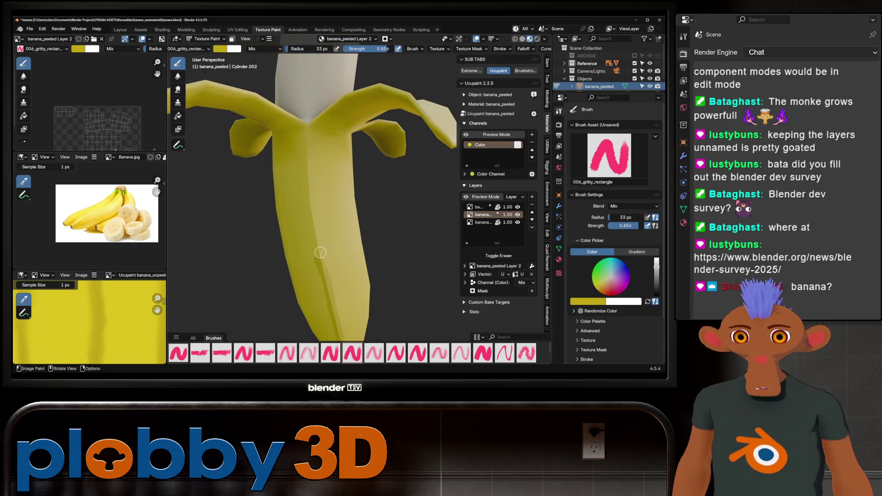
scroll(342, 293, "down", 3)
scroll(343, 293, "down", 2)
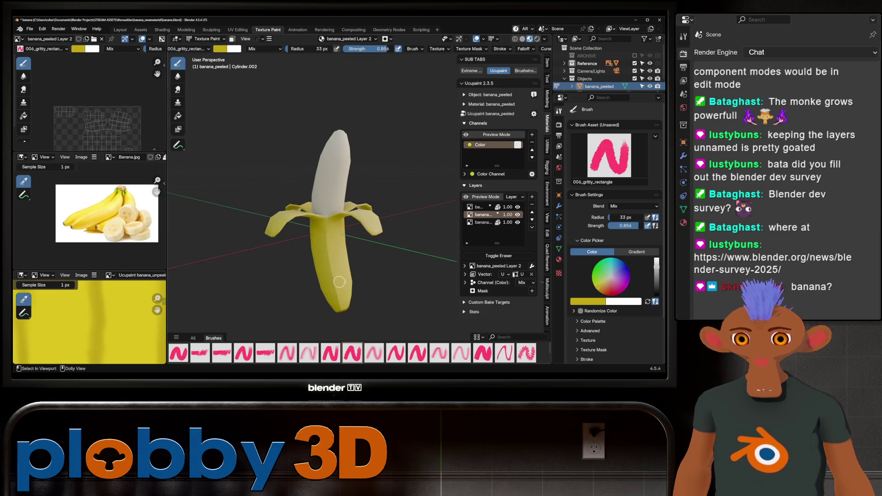
scroll(343, 293, "up", 5)
Toggle erasing off again and orbit around the banana to find a painting angle
key("e")
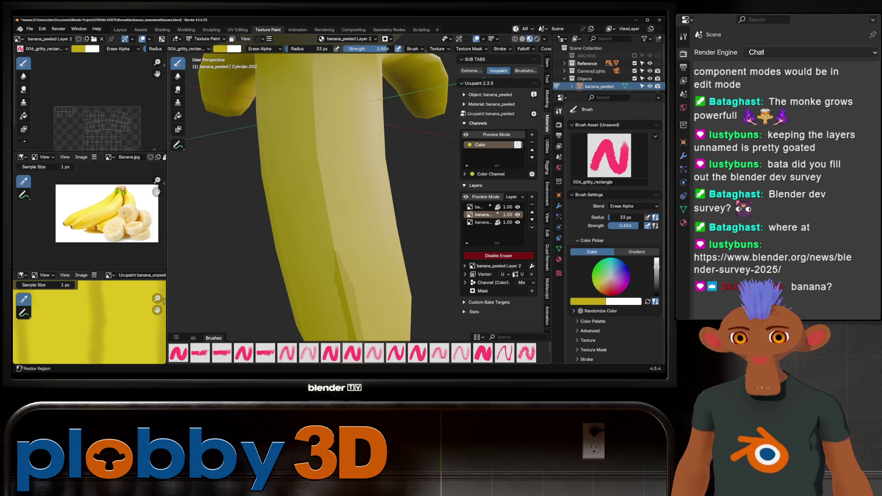
key("e")
middle_click_drag(345, 238, 350, 248)
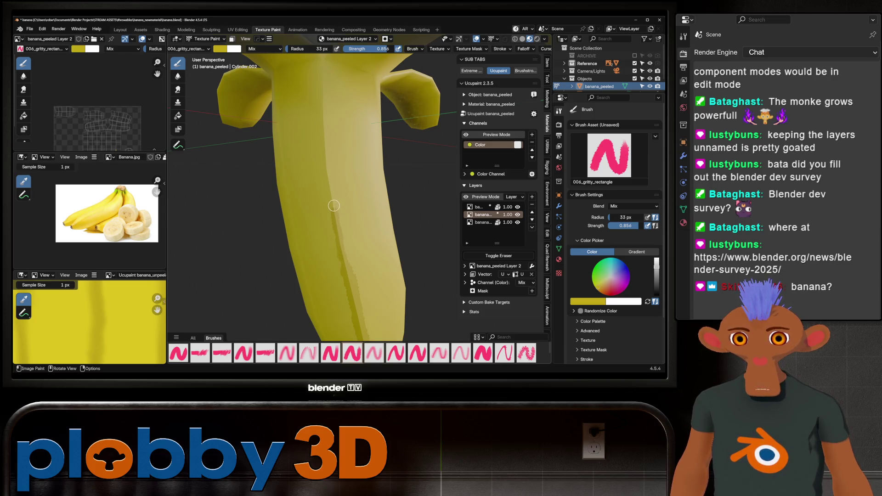
middle_click_drag(311, 167, 338, 230)
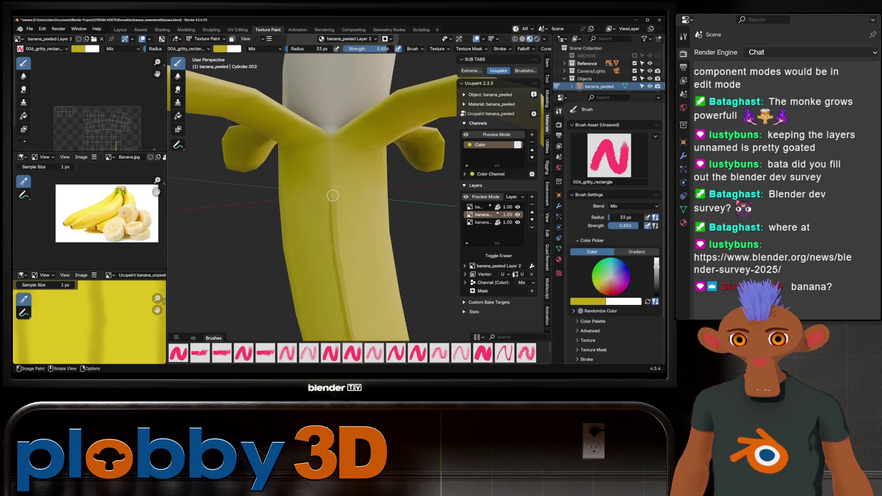
middle_click_drag(340, 170, 386, 228)
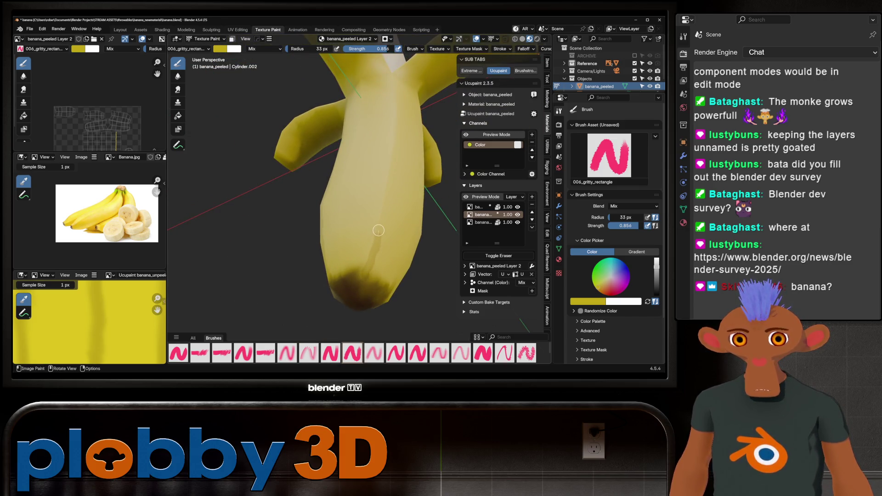
scroll(385, 188, "up", 5)
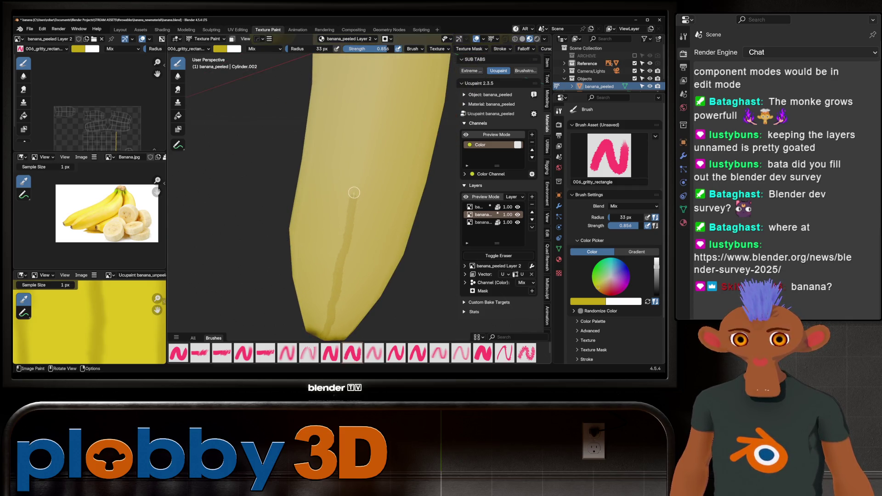
middle_click_drag(354, 192, 332, 268)
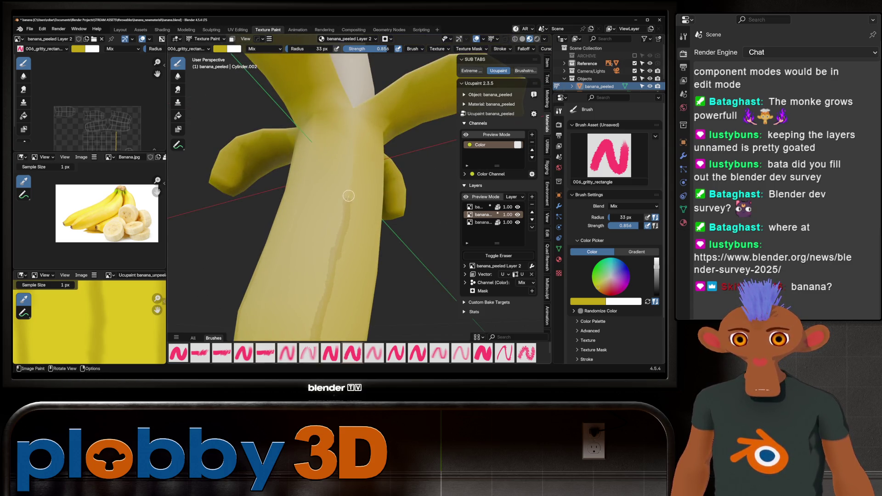
middle_click_drag(364, 184, 335, 240)
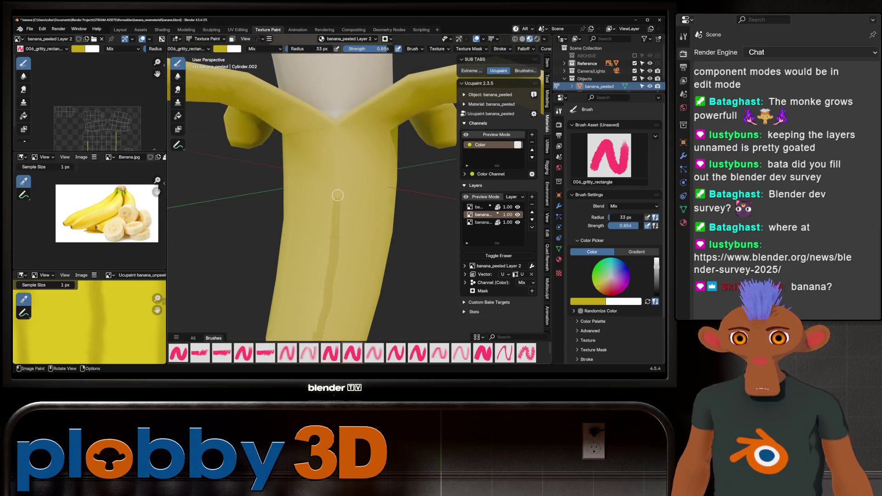
middle_click_drag(357, 188, 315, 286)
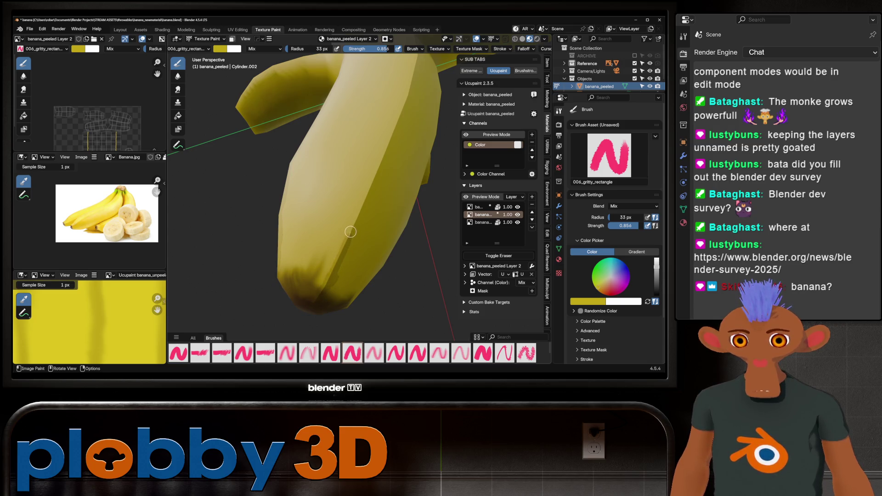
middle_click_drag(389, 150, 282, 276)
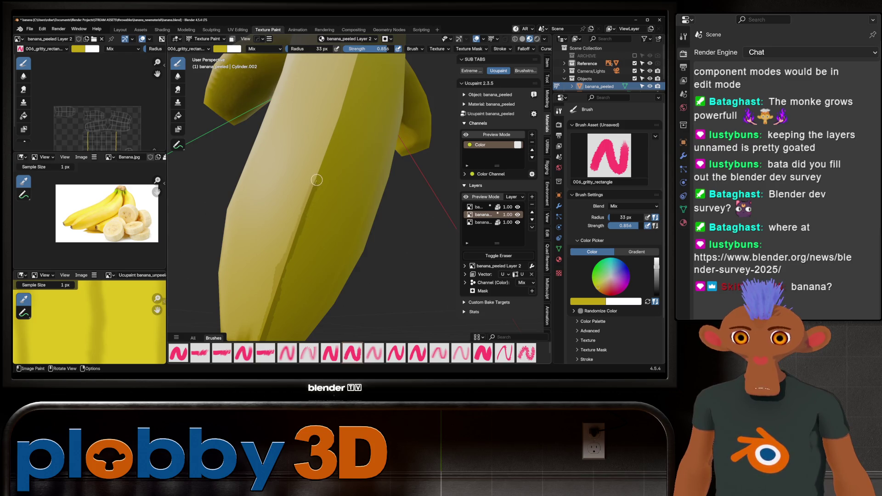
middle_click_drag(344, 92, 298, 251)
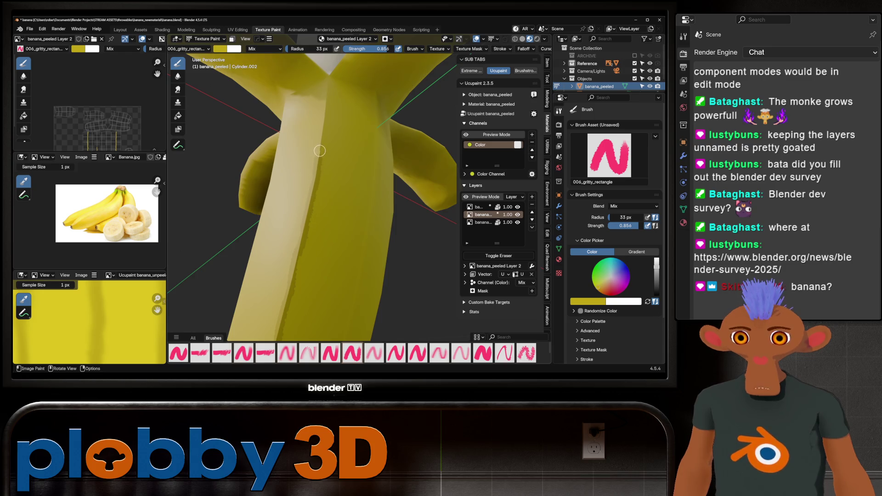
middle_click_drag(321, 130, 312, 192)
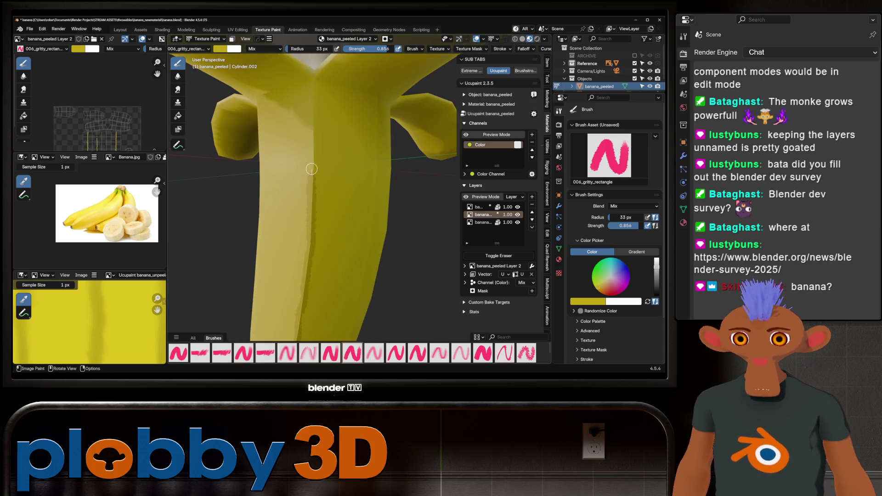
middle_click_drag(320, 84, 357, 302)
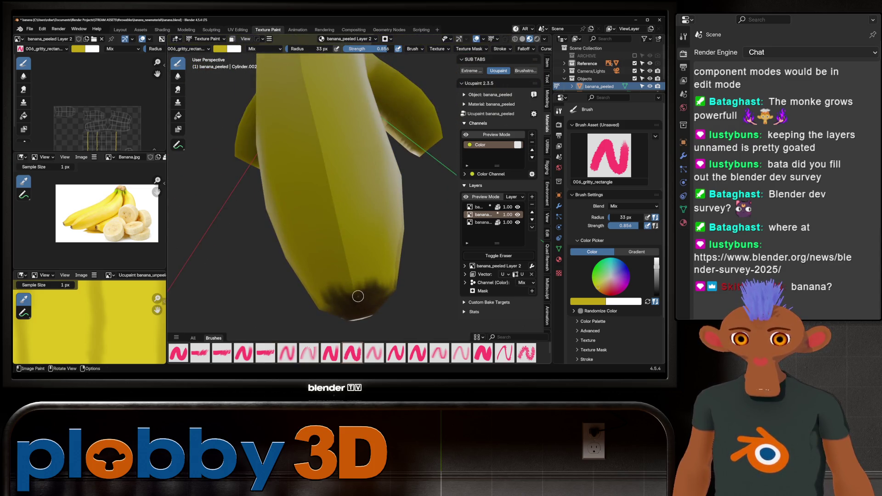
middle_click_drag(320, 152, 353, 264)
scroll(353, 264, "up", 2)
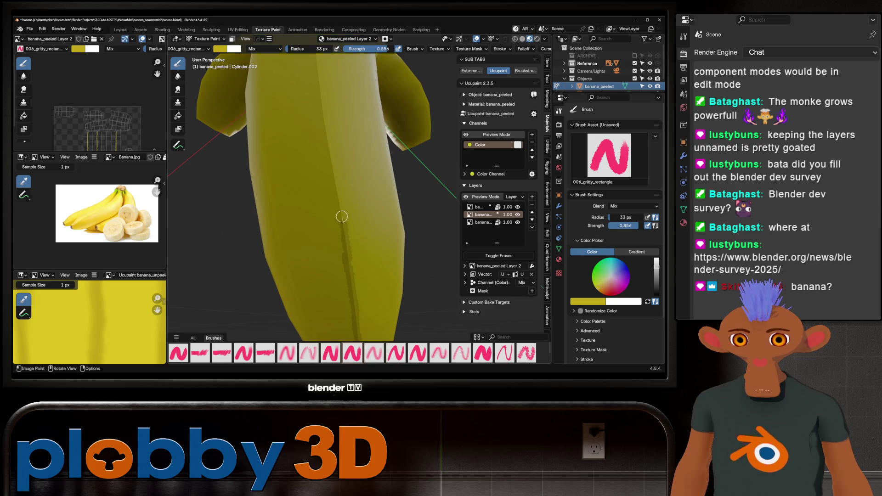
middle_click_drag(337, 187, 338, 278)
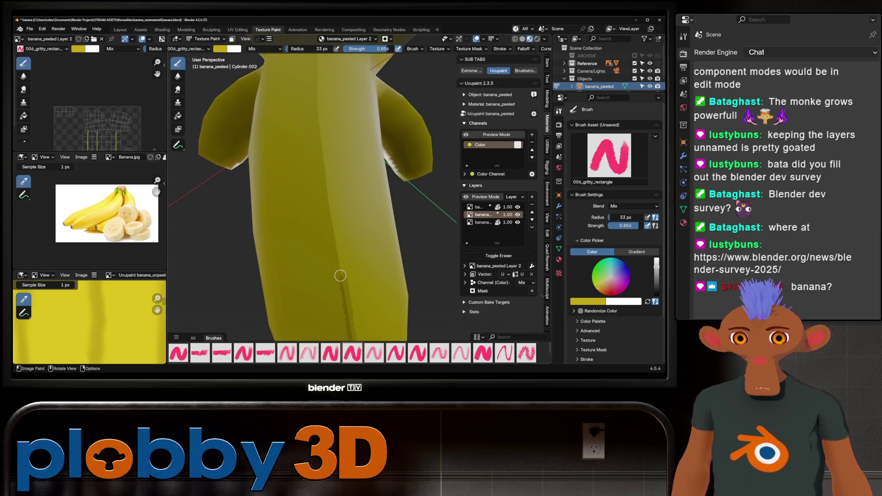
Paint thin dark yellow streaks up the middle of the peel, then pick the 001_dry_smear brush
left_click_drag(329, 209, 325, 170)
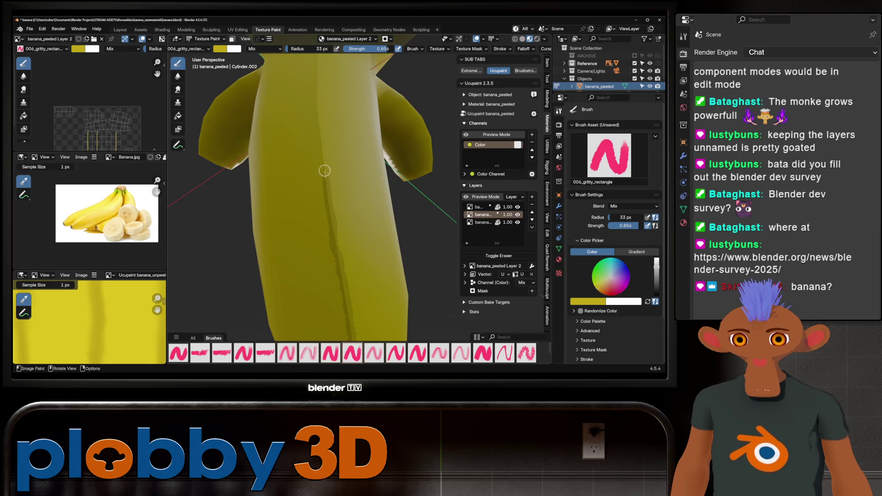
middle_click_drag(320, 128, 337, 248)
left_click_drag(337, 248, 336, 200)
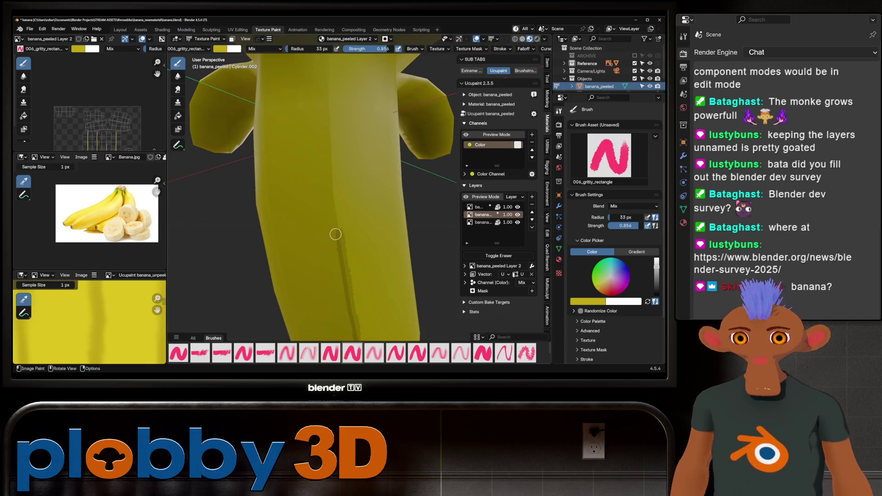
middle_click_drag(321, 170, 351, 262)
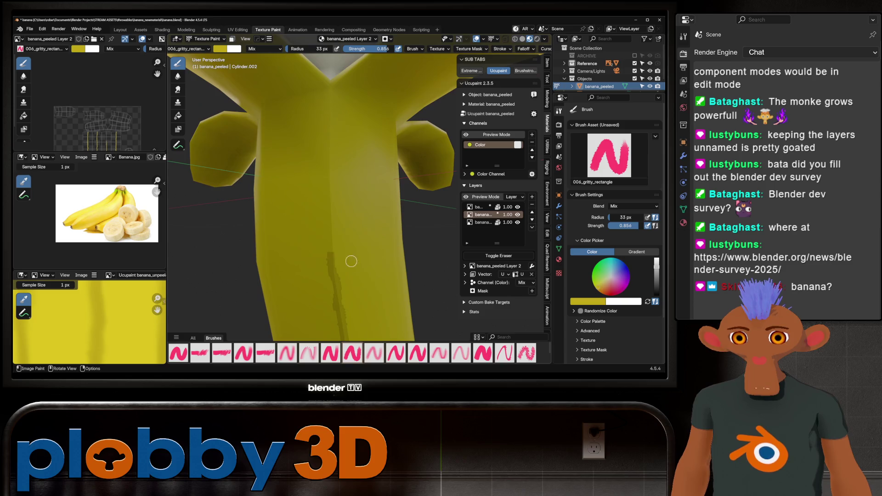
left_click_drag(332, 217, 329, 145)
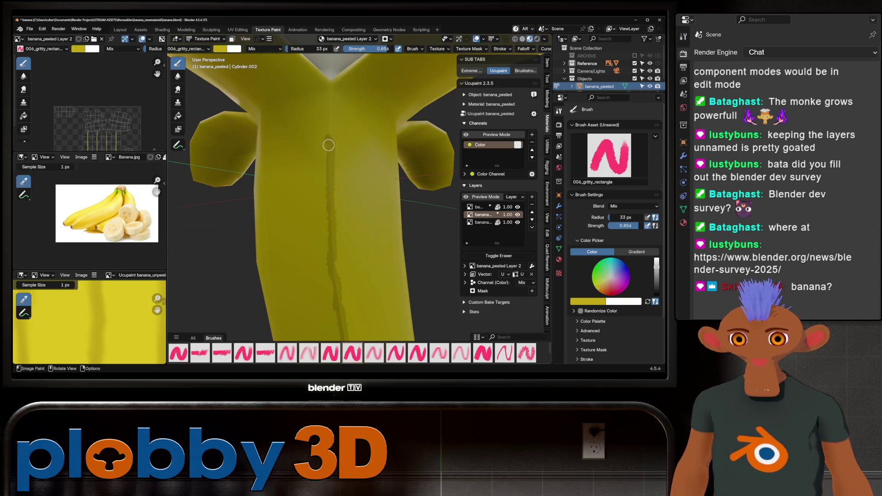
mouse_move(329, 151)
middle_mouse_down()
mouse_move(325, 207)
mouse_move(353, 97)
mouse_move(343, 204)
middle_mouse_up()
scroll(324, 207, "down", 2)
scroll(324, 207, "up", 3)
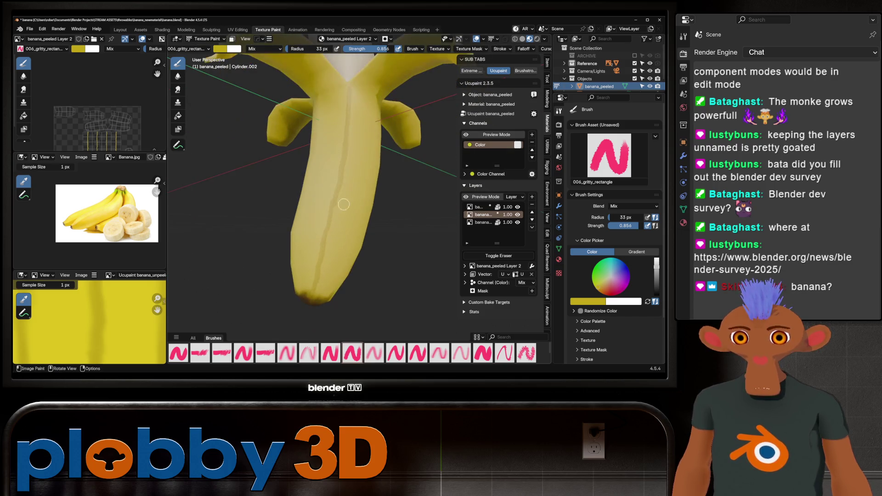
left_click(178, 89)
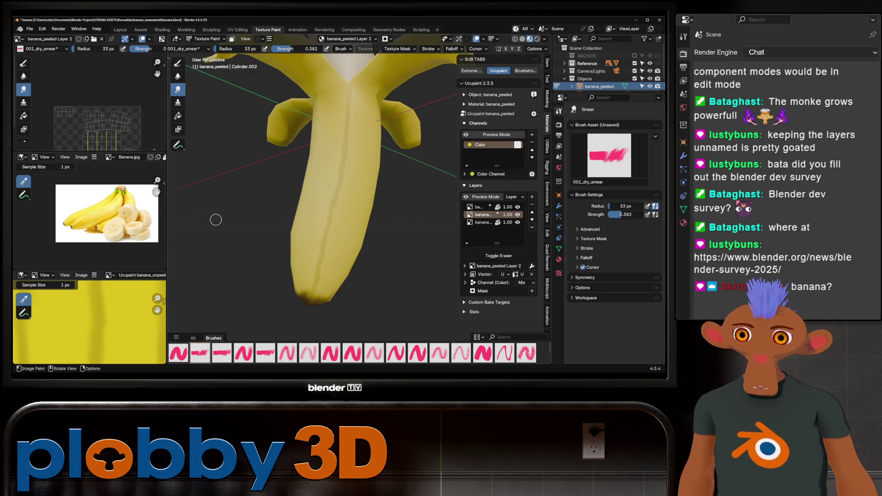
scroll(316, 299, "up", 2)
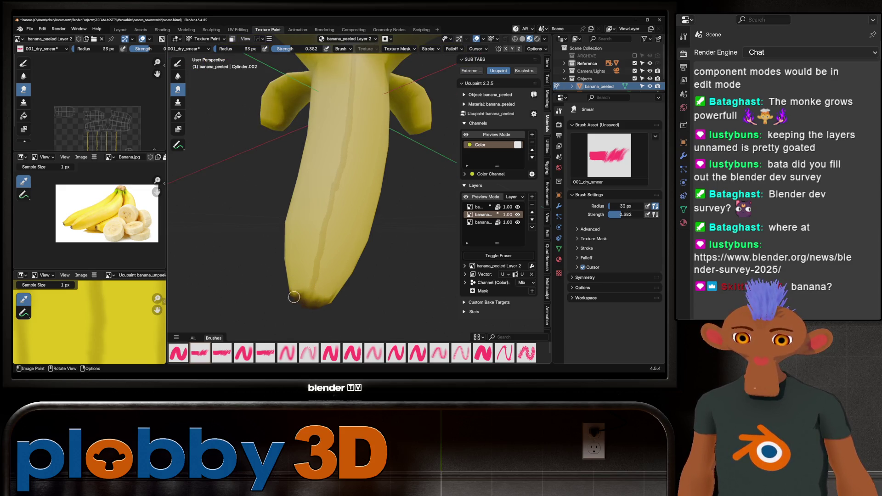
Enlarge the smear brush to 88 px and orbit to inspect the smeared peel streaks
key("f")
left_click(329, 262)
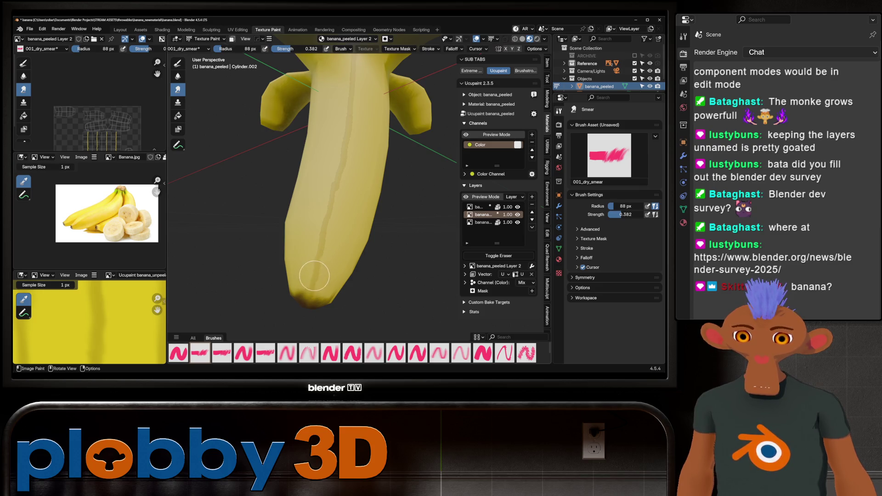
middle_click_drag(342, 188, 294, 267)
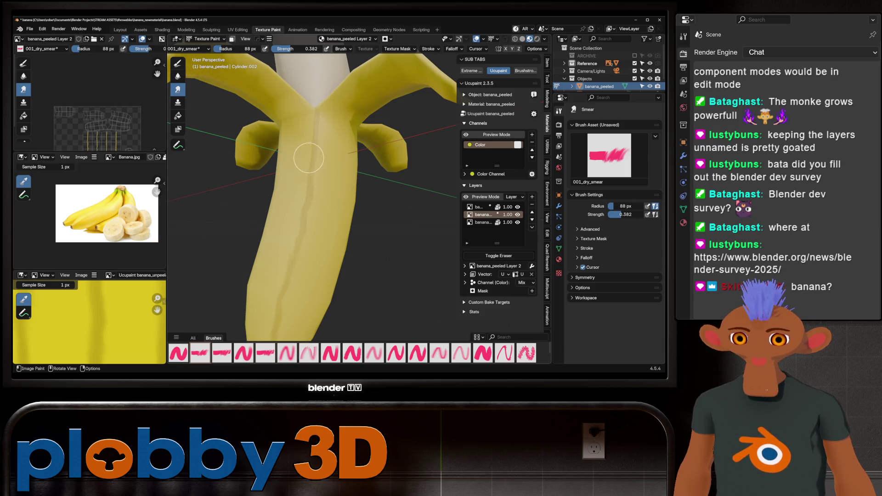
middle_click_drag(311, 199, 261, 214)
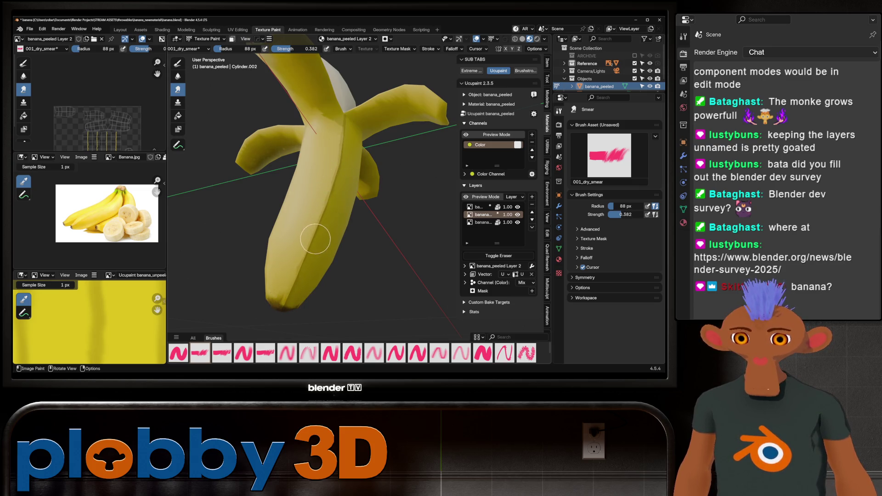
middle_click_drag(358, 207, 340, 245)
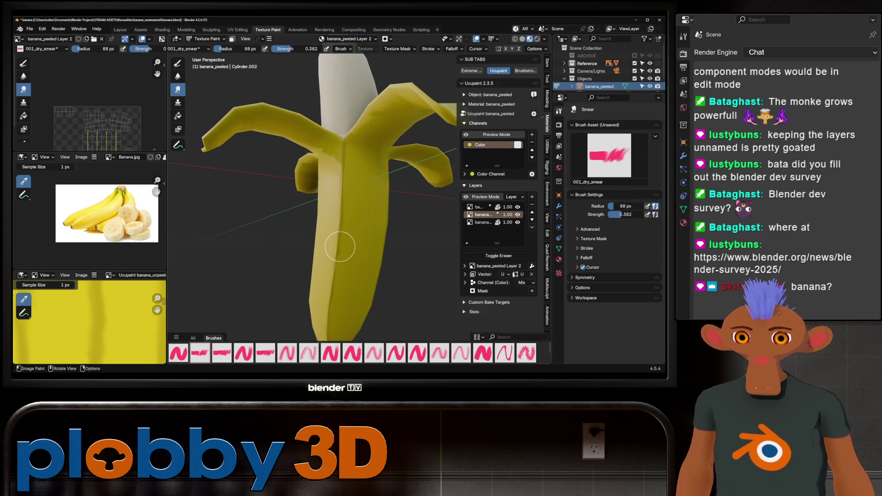
mouse_move(378, 200)
middle_mouse_down()
mouse_move(340, 183)
mouse_move(385, 245)
mouse_move(335, 276)
mouse_move(369, 286)
middle_mouse_up()
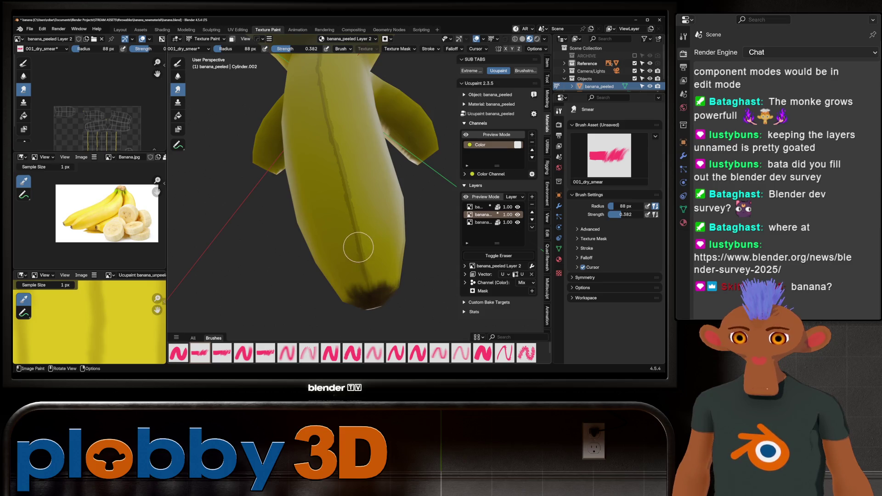
mouse_move(377, 155)
middle_mouse_down()
mouse_move(331, 179)
mouse_move(353, 254)
middle_mouse_up()
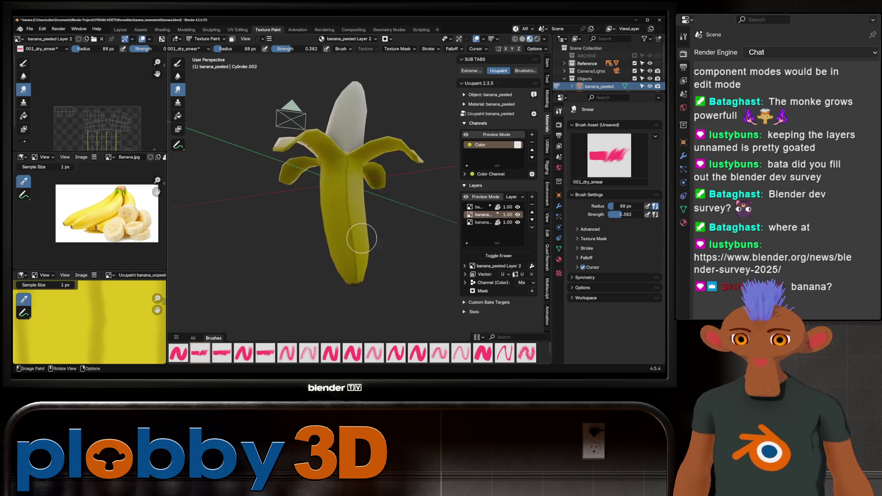
scroll(353, 254, "up", 2)
scroll(353, 254, "up", 3)
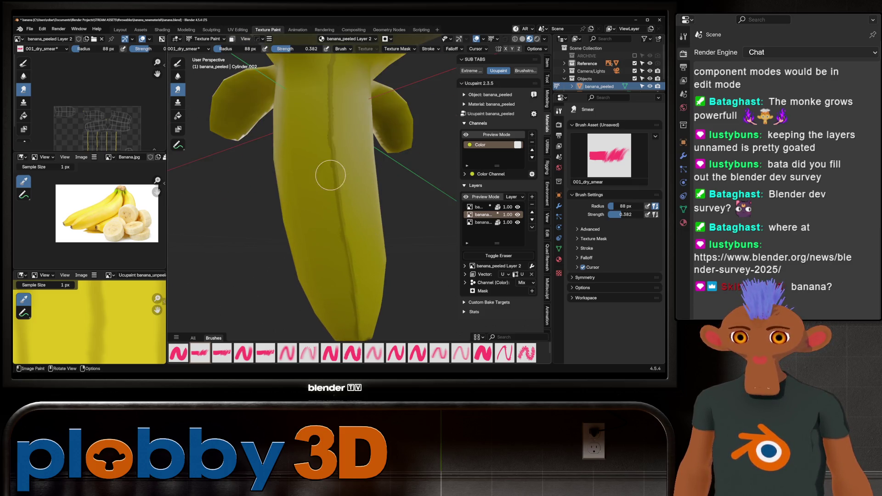
Review the peel interior and lower end, then switch to the Blur brush
middle_click_drag(326, 123, 345, 233)
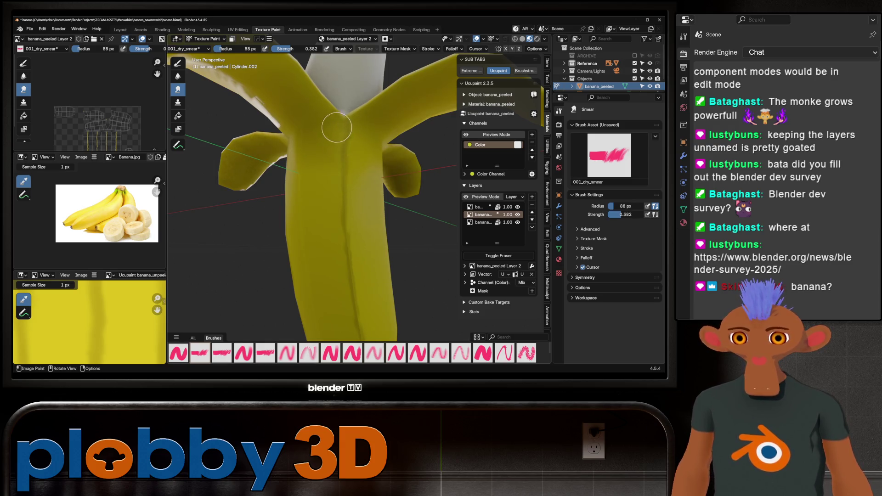
scroll(363, 176, "down", 4)
scroll(363, 176, "up", 4)
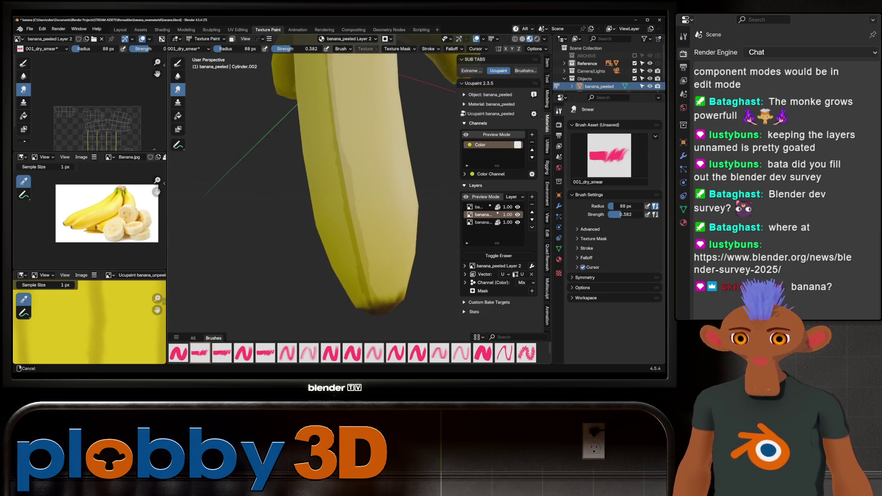
scroll(394, 295, "down", 1)
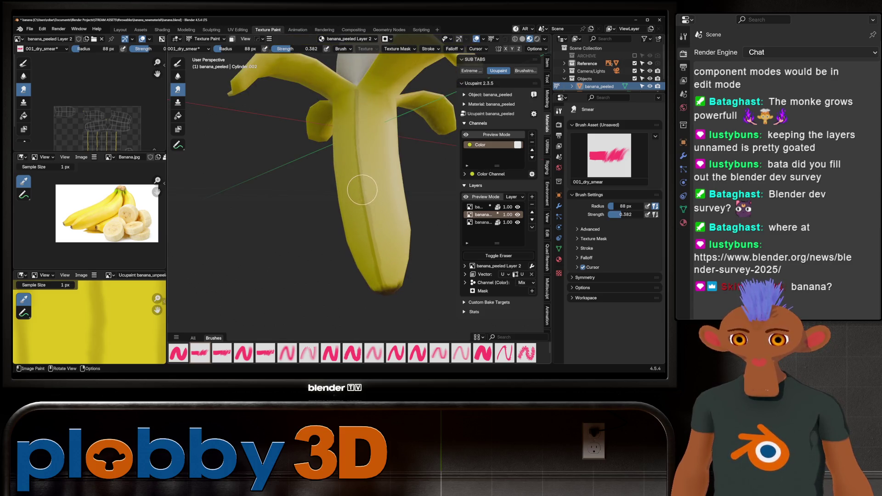
middle_click_drag(378, 289, 366, 194)
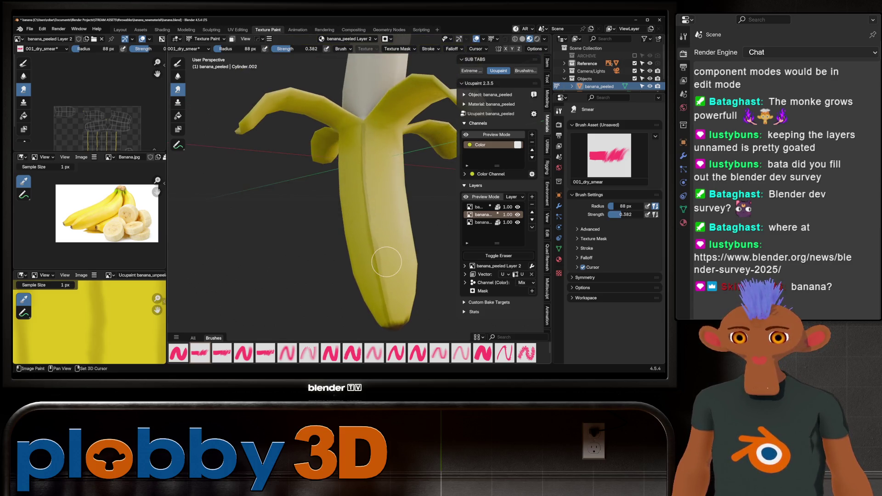
scroll(375, 230, "up", 2)
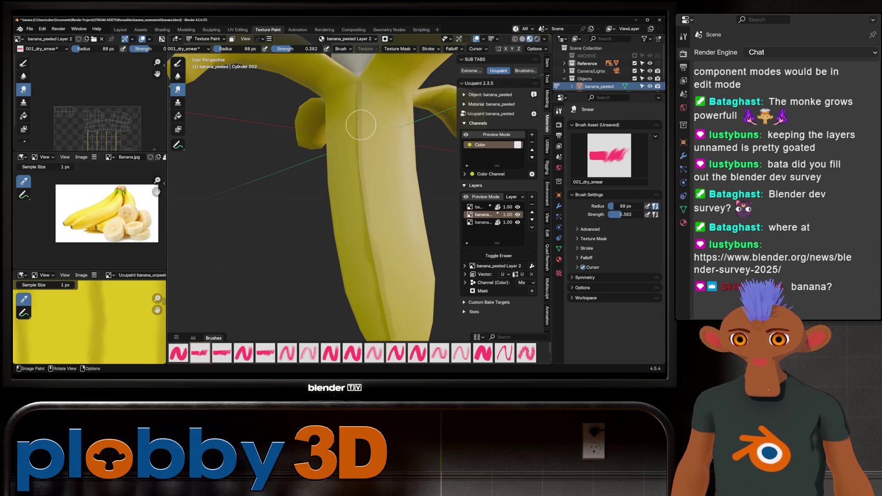
scroll(356, 84, "down", 3)
middle_click_drag(356, 85, 373, 207)
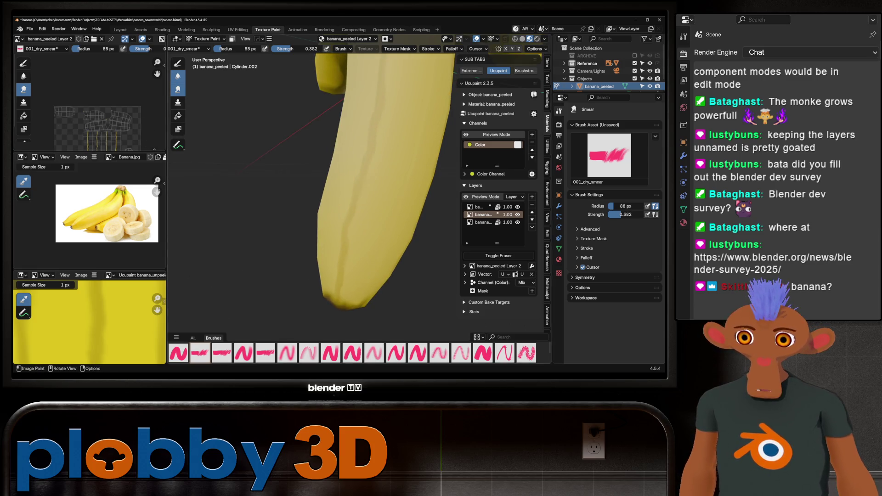
left_click(178, 76)
mouse_move(309, 251)
middle_mouse_down()
mouse_move(376, 252)
mouse_move(318, 279)
mouse_move(334, 260)
middle_mouse_up()
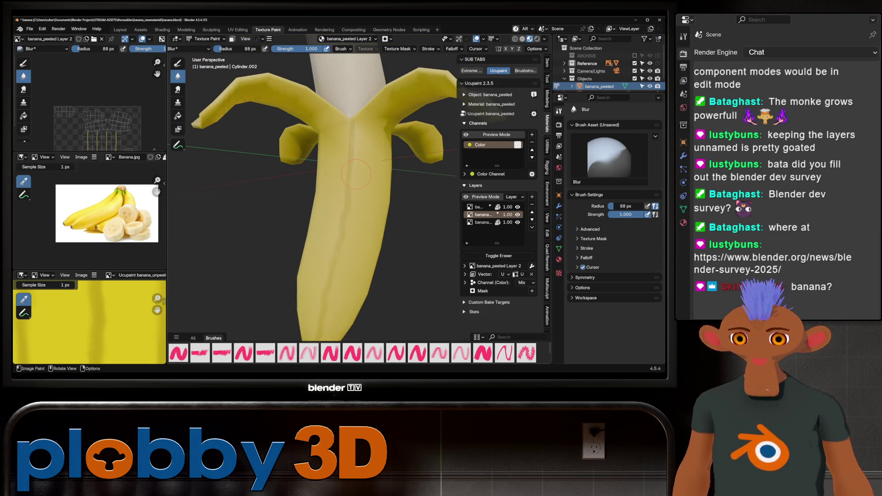
middle_click_drag(345, 188, 333, 240)
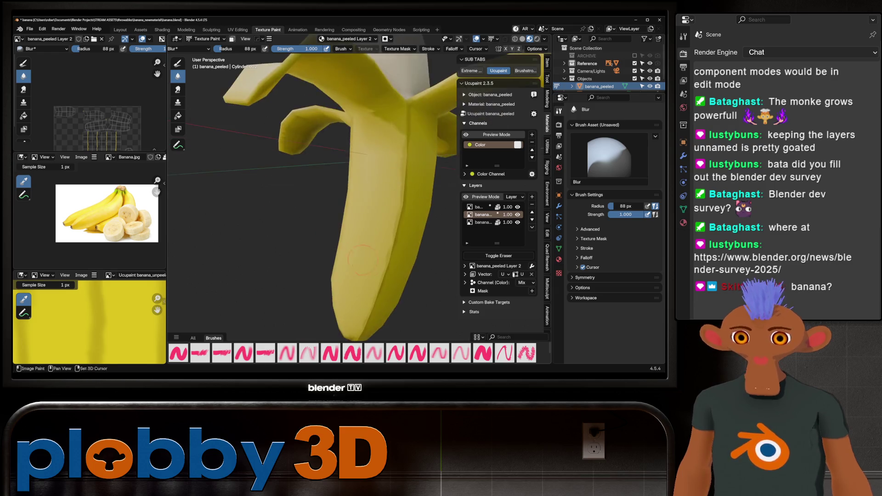
middle_click_drag(296, 323, 331, 295)
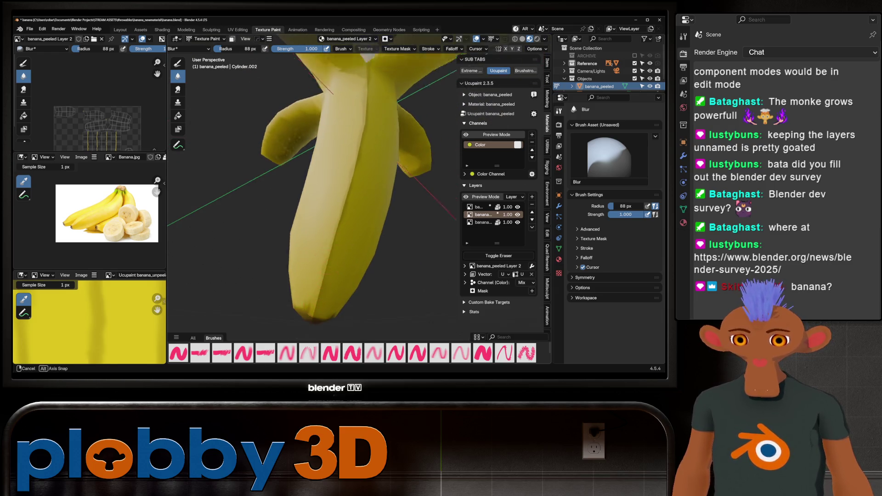
scroll(354, 225, "up", 5)
middle_click_drag(355, 225, 337, 299)
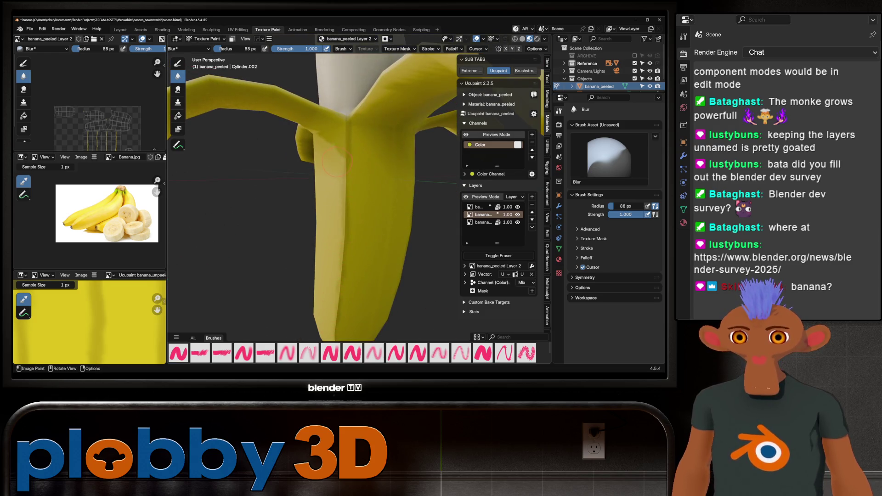
scroll(348, 145, "up", 3)
scroll(347, 145, "down", 6)
scroll(365, 180, "up", 3)
middle_click_drag(366, 180, 382, 215)
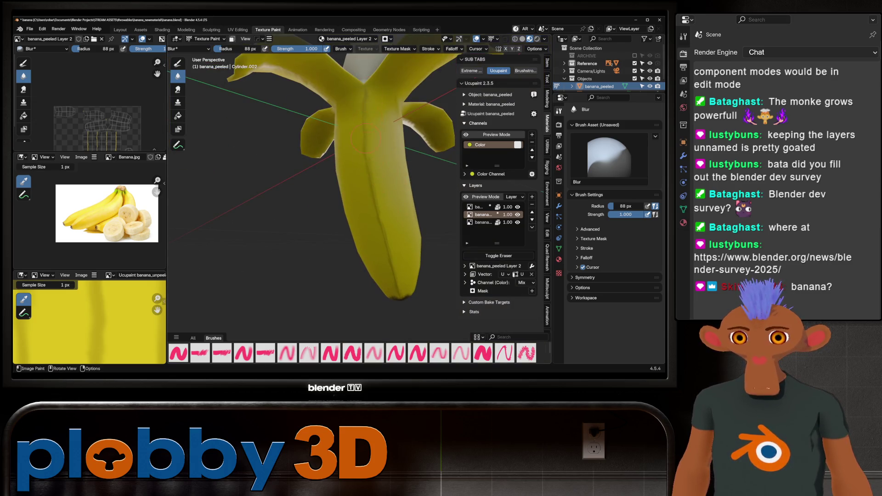
mouse_move(371, 134)
middle_mouse_down()
mouse_move(404, 218)
mouse_move(374, 213)
middle_mouse_up()
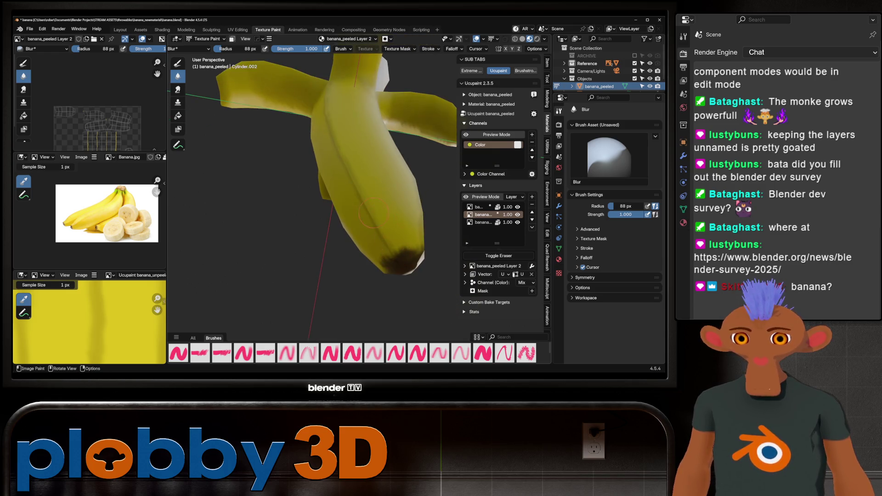
middle_click_drag(400, 255, 338, 267)
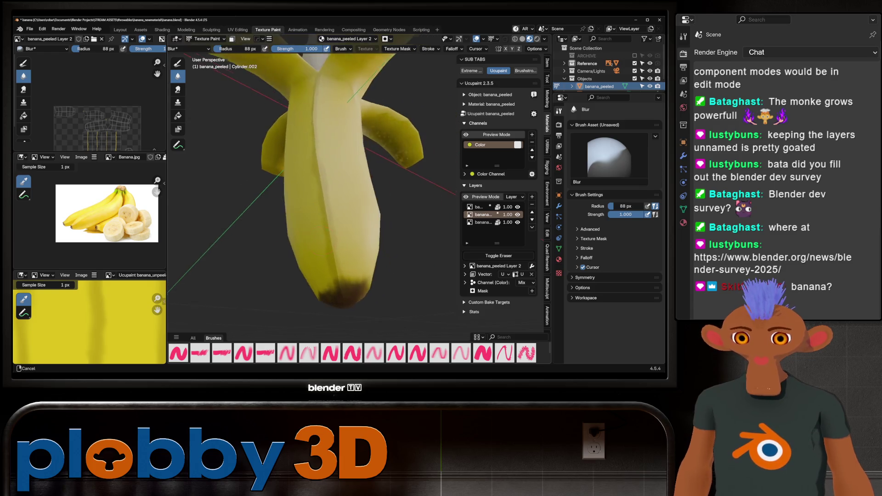
mouse_move(318, 160)
middle_mouse_down()
mouse_move(324, 208)
mouse_move(307, 221)
middle_mouse_up()
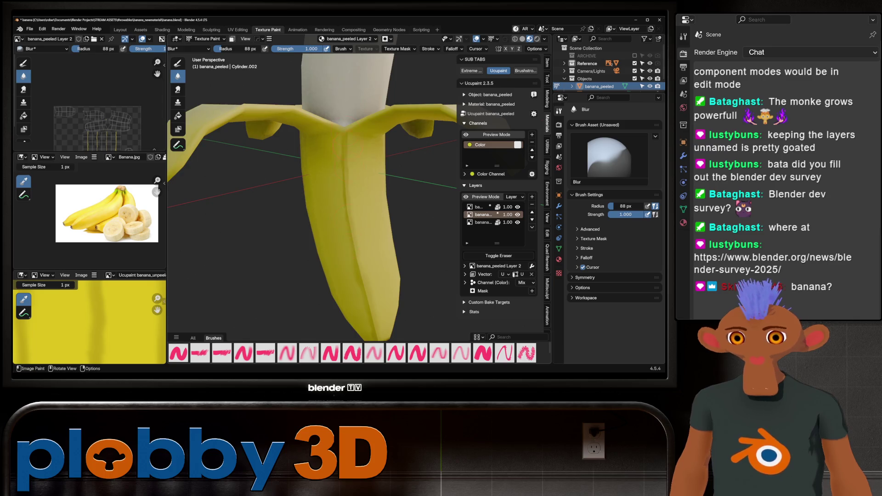
mouse_move(374, 238)
middle_mouse_down()
mouse_move(389, 260)
mouse_move(371, 265)
mouse_move(394, 186)
mouse_move(389, 210)
middle_mouse_up()
scroll(394, 187, "up", 3)
scroll(389, 210, "down", 4)
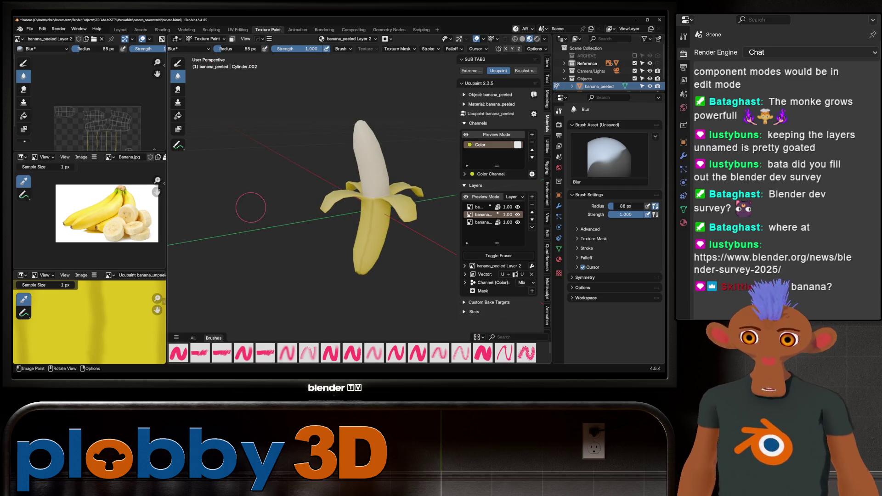
scroll(366, 194, "up", 3)
mouse_move(388, 203)
middle_mouse_down()
mouse_move(367, 193)
mouse_move(360, 202)
middle_mouse_up()
key("Tab")
Clear the selection and select the front and back peel flap faces as the paint mask
key("alt+a")
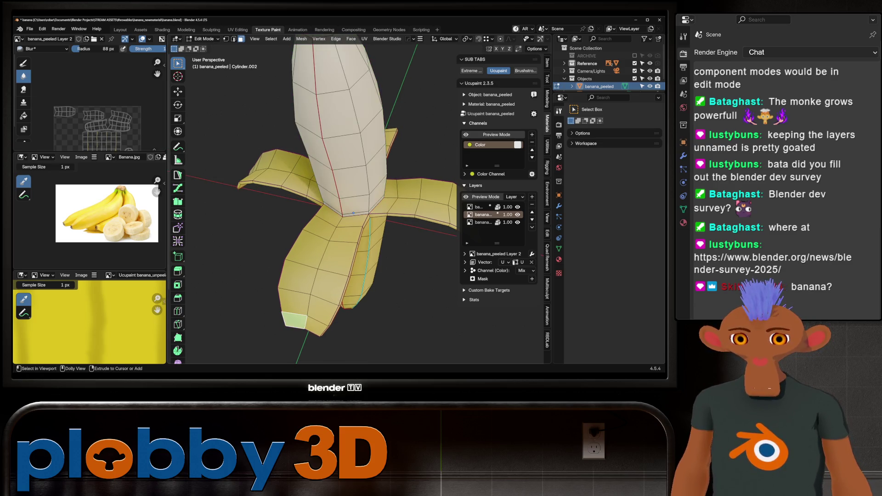
left_click(354, 221)
key("ctrl+l")
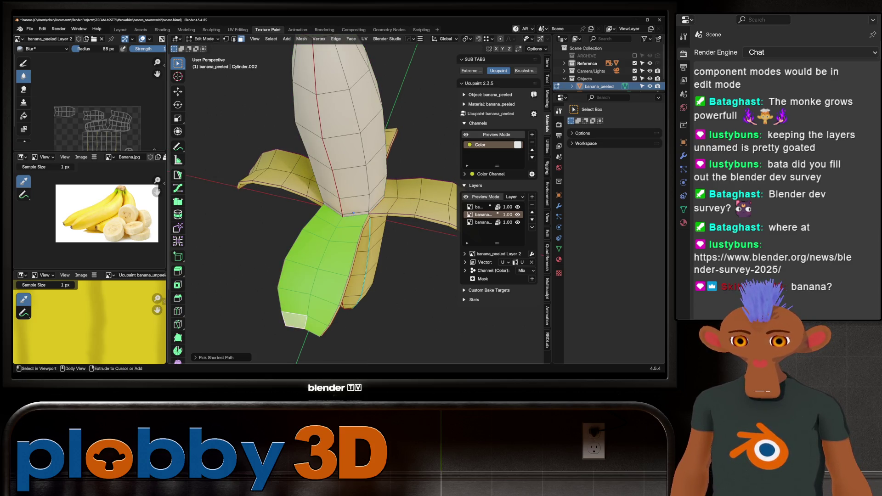
mouse_move(354, 213)
middle_mouse_down()
mouse_move(372, 227)
mouse_move(345, 238)
middle_mouse_up()
left_click(345, 238, "ctrl")
scroll(330, 242, "up", 3)
scroll(331, 242, "down", 3)
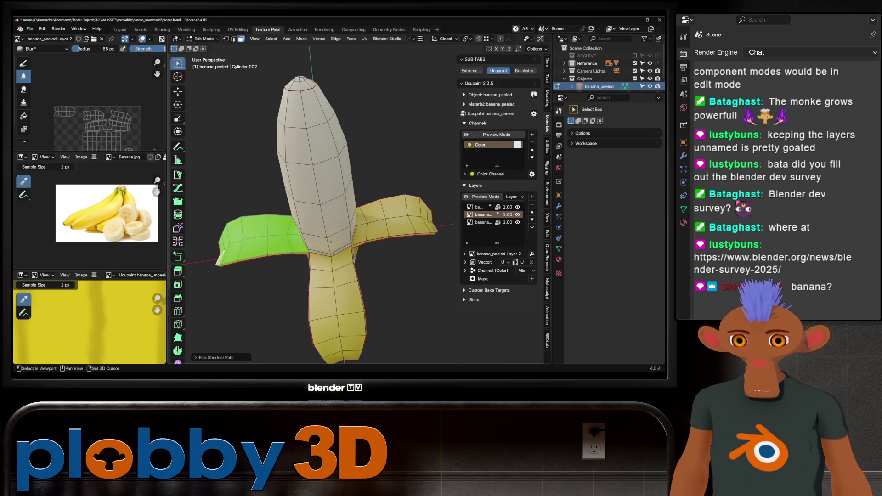
middle_click_drag(332, 243, 278, 207)
key("l")
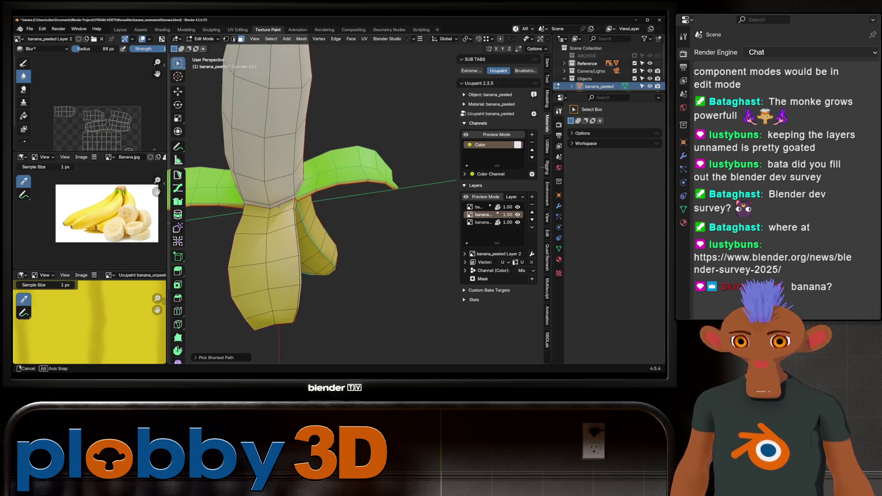
Add the peel-to-fruit faces, make the base banana_peeled Layer active, and return to Texture Paint
left_click(257, 212, "shift")
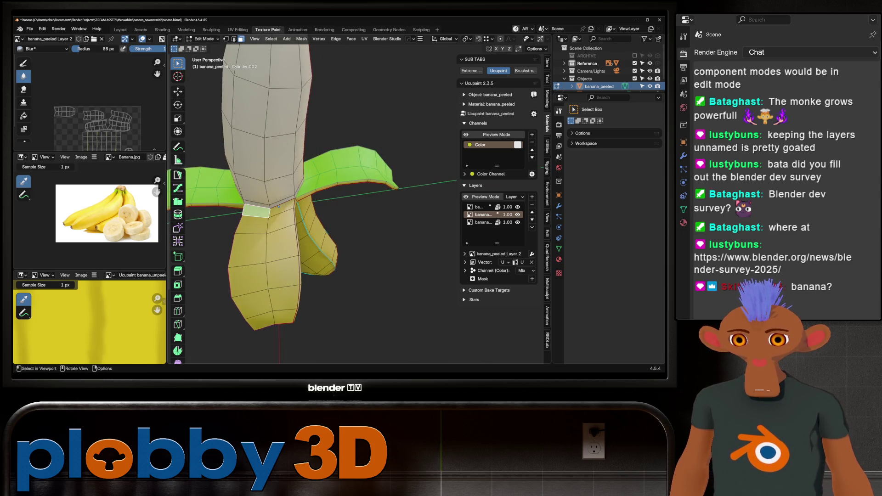
left_click(265, 321, "ctrl")
mouse_move(265, 321)
middle_mouse_down()
mouse_move(324, 290)
mouse_move(508, 292)
middle_mouse_up()
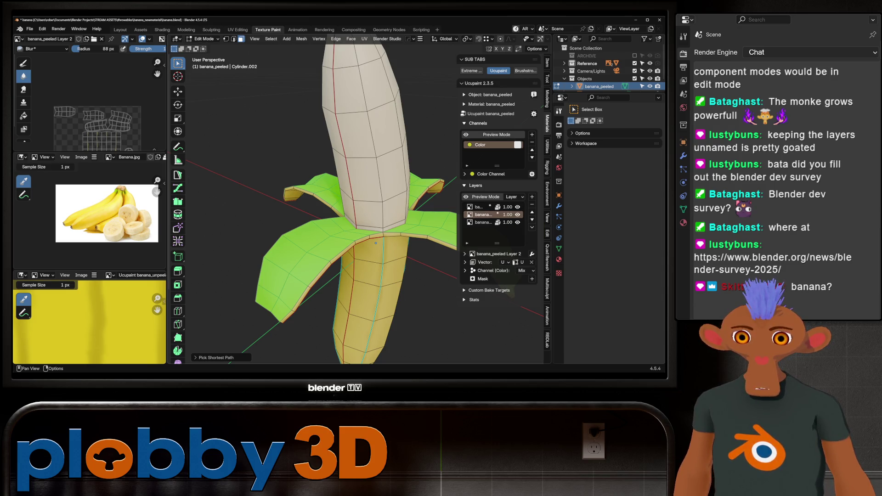
left_click(482, 221)
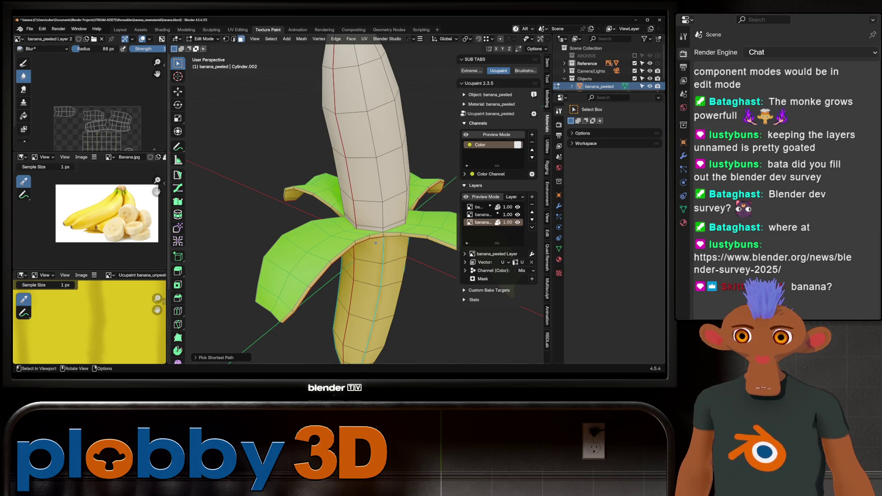
key("Tab")
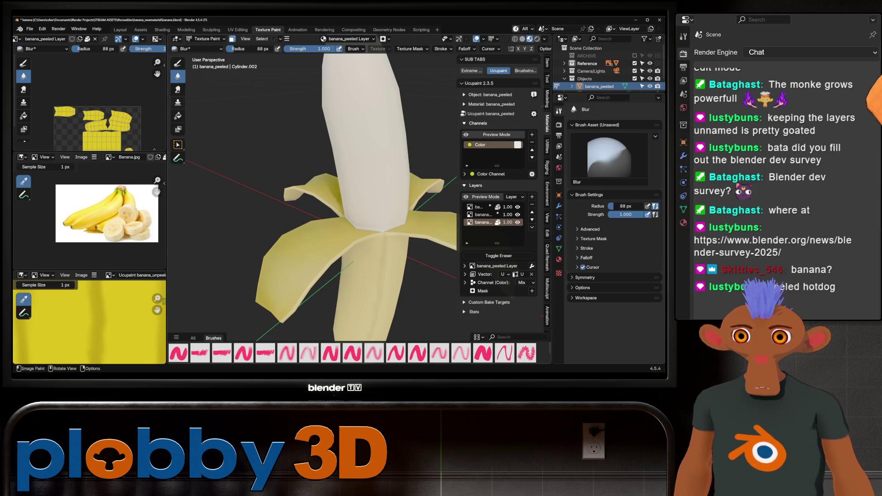
Fill the masked peel flaps with an eyedropper-sampled pale cream inner-peel colour
left_click(178, 115)
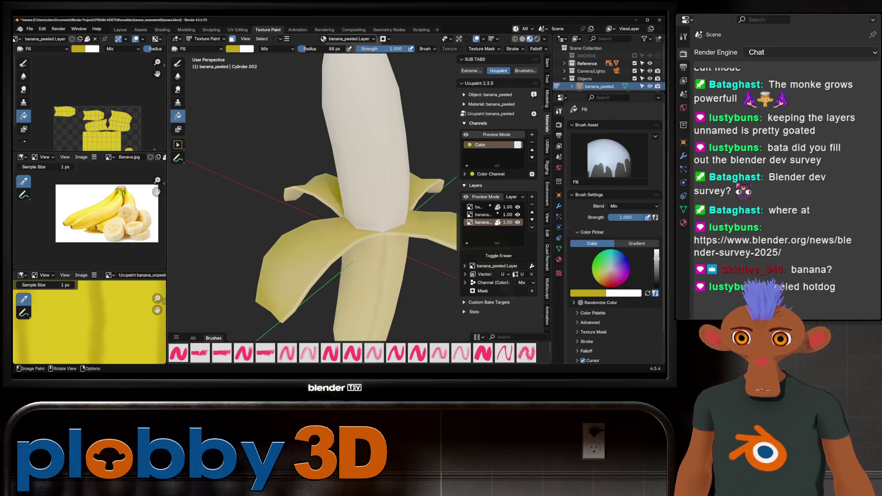
key("e")
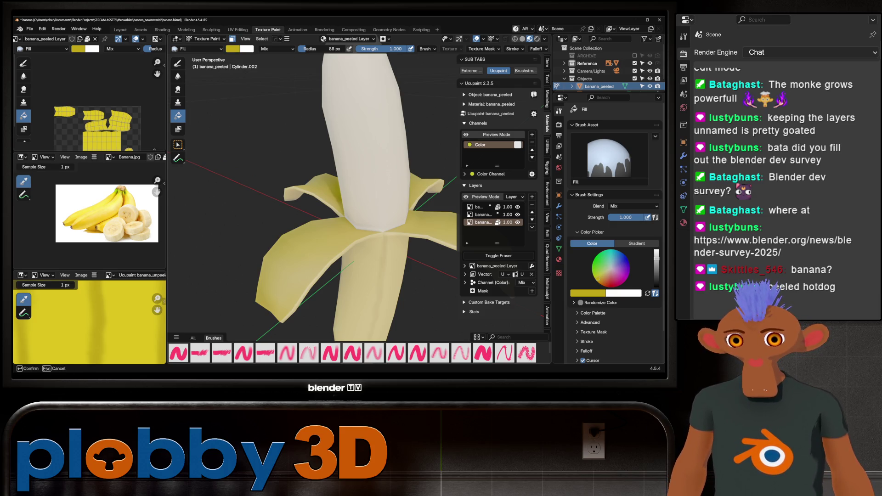
left_click(134, 224)
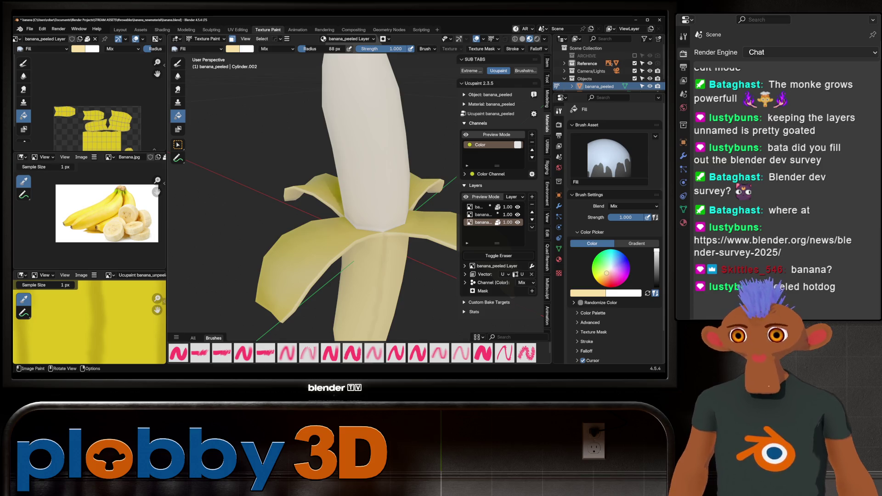
scroll(314, 199, "down", 3)
mouse_move(314, 200)
middle_mouse_down()
mouse_move(344, 214)
mouse_move(332, 210)
mouse_move(428, 196)
middle_mouse_up()
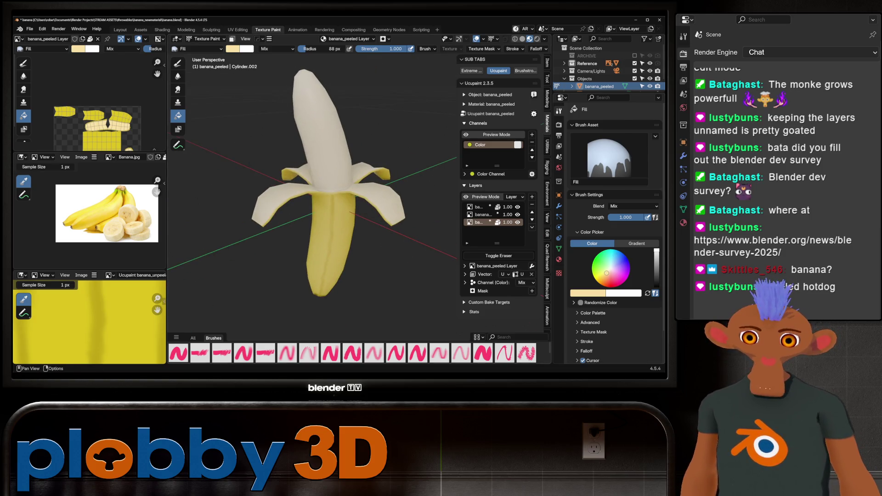
left_click(533, 114)
Bake the Ucupaint channels to an image and save banana.blend
left_click(552, 123)
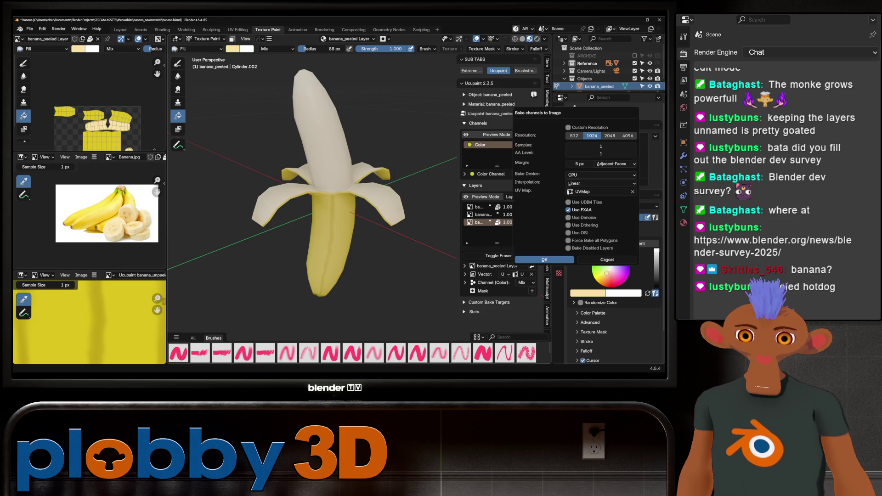
left_click(544, 260)
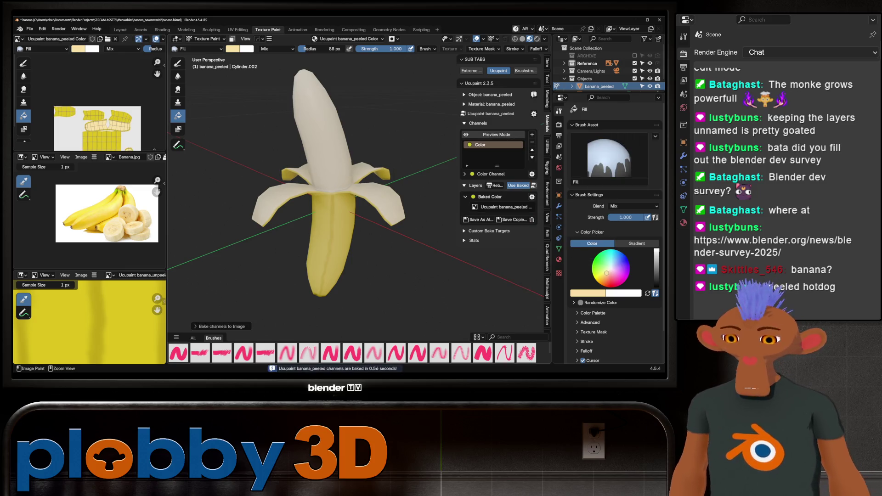
key("ctrl+s")
scroll(128, 314, "down", 3)
scroll(128, 313, "down", 5)
scroll(103, 324, "up", 5)
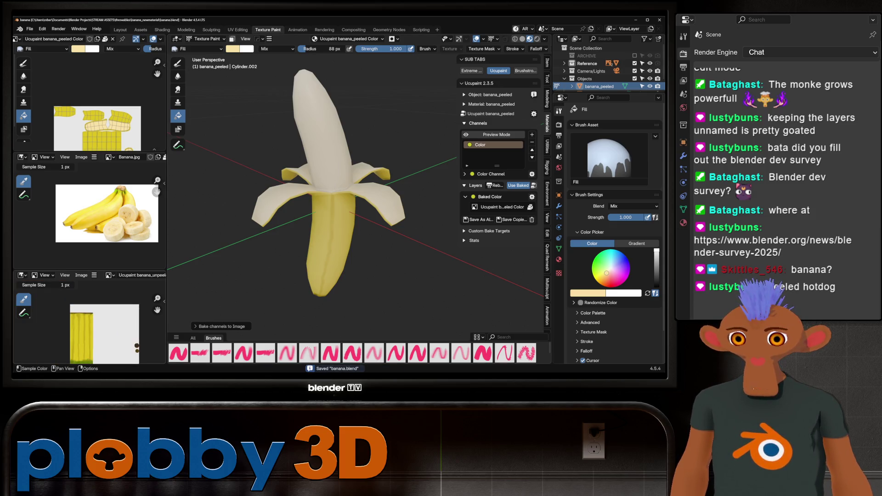
scroll(122, 123, "down", 2)
scroll(122, 123, "up", 2)
scroll(121, 123, "up", 2)
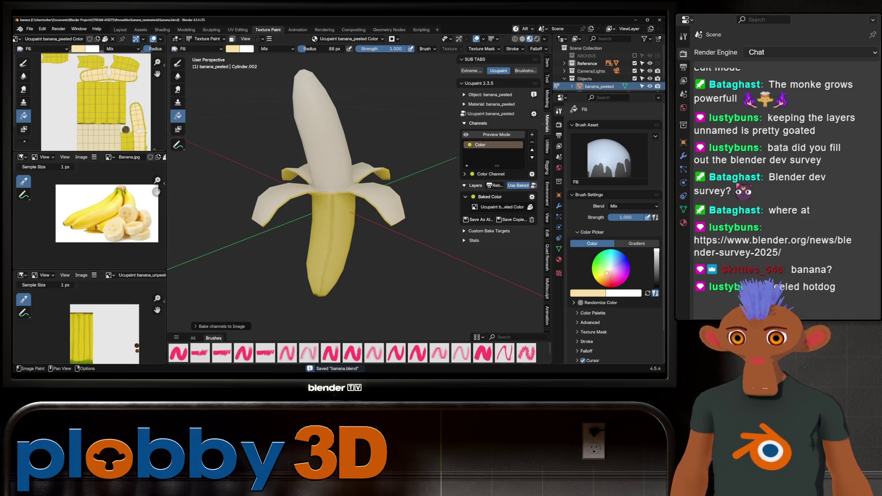
scroll(121, 122, "down", 3)
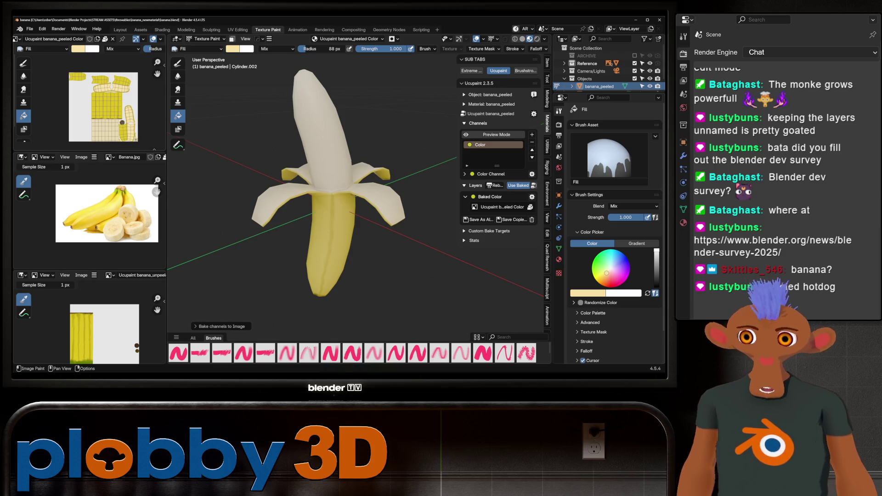
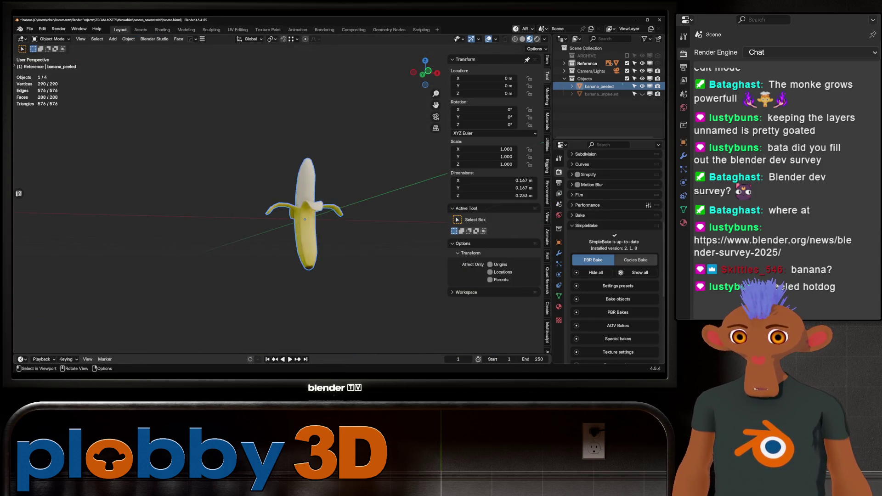
Save the banana file with Ctrl+S after inspecting the peeled banana from below
middle_click_drag(276, 208, 276, 172)
mouse_move(275, 206)
middle_mouse_down()
mouse_move(318, 255)
mouse_move(358, 241)
mouse_move(331, 221)
mouse_move(269, 227)
middle_mouse_up()
scroll(269, 227, "up", 3)
scroll(266, 229, "down", 3)
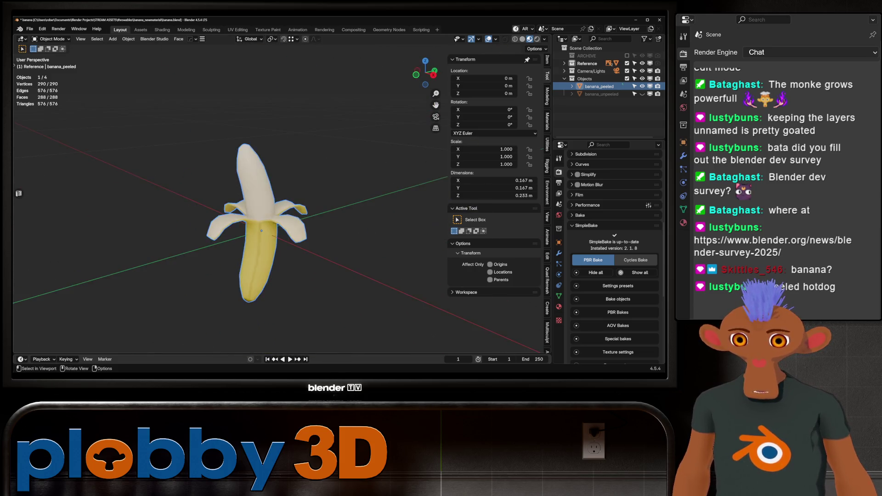
key("ctrl+s")
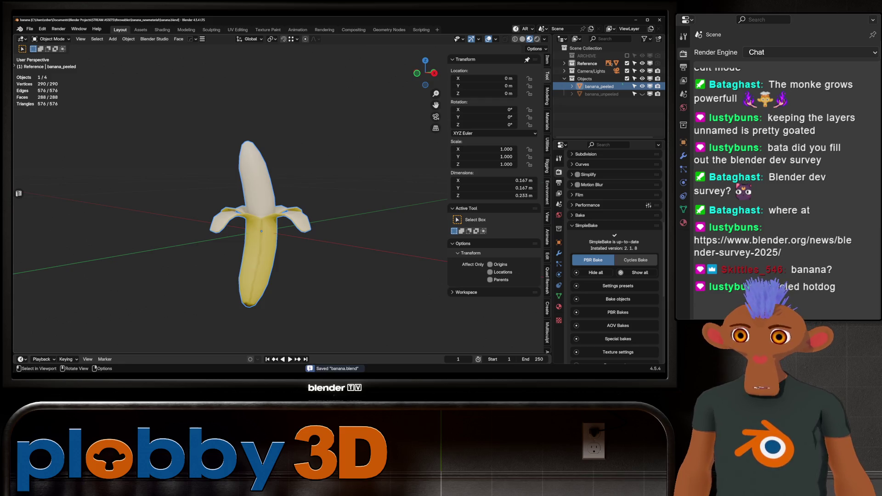
left_click(30, 29)
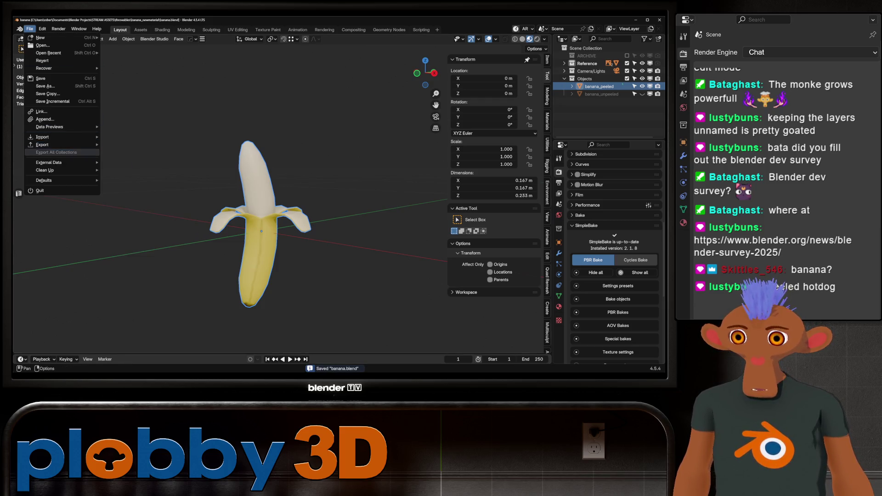
mouse_move(49, 162)
left_click(128, 169)
mouse_move(269, 228)
middle_mouse_down()
mouse_move(303, 227)
mouse_move(303, 213)
mouse_move(289, 227)
middle_mouse_up()
scroll(269, 227, "up", 2)
scroll(269, 228, "up", 3)
scroll(270, 228, "down", 3)
scroll(269, 228, "up", 3)
scroll(269, 227, "down", 4)
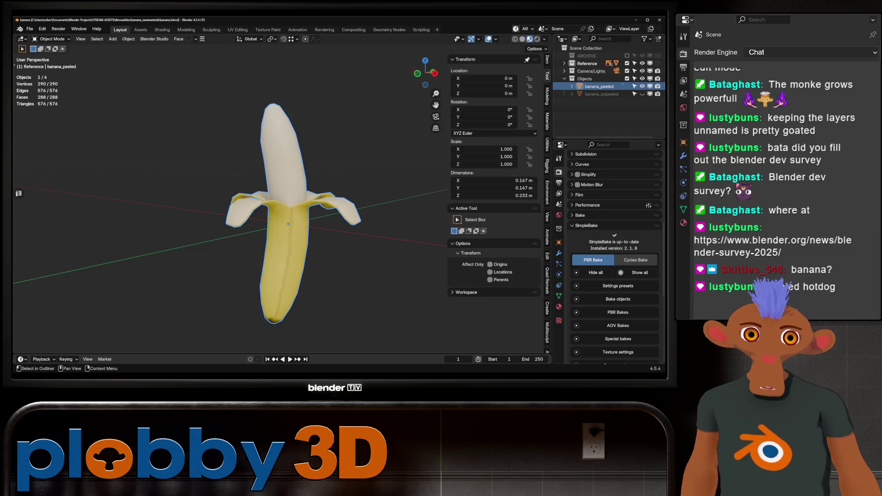
Hide banana_peeled and reveal the hidden banana_unpeeled in its place
key("h")
key("alt+h")
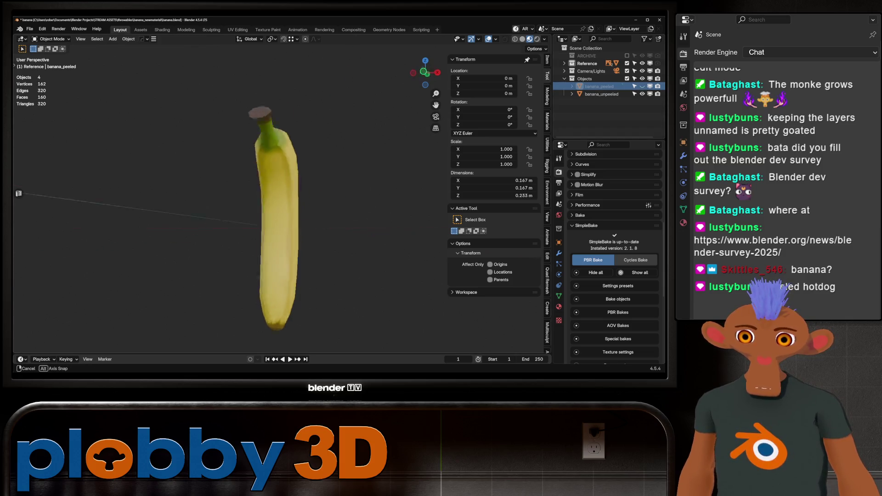
middle_click_drag(289, 221, 331, 221)
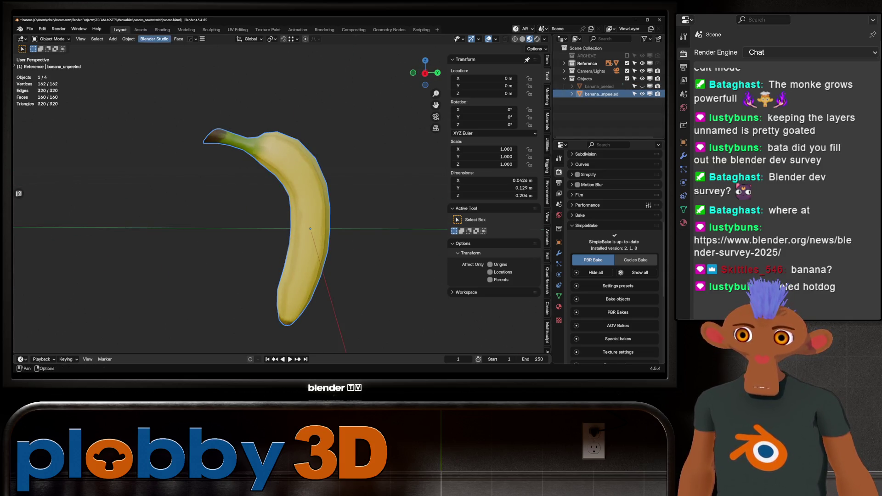
Switch to the Shading workspace and move the image texture node aside for room
left_click(162, 30)
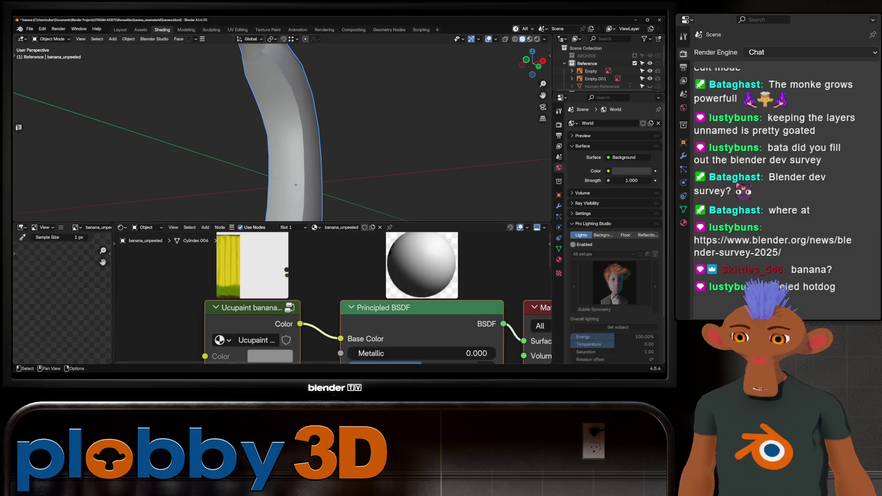
left_click_drag(310, 222, 310, 179)
scroll(311, 275, "down", 3)
scroll(311, 275, "up", 2)
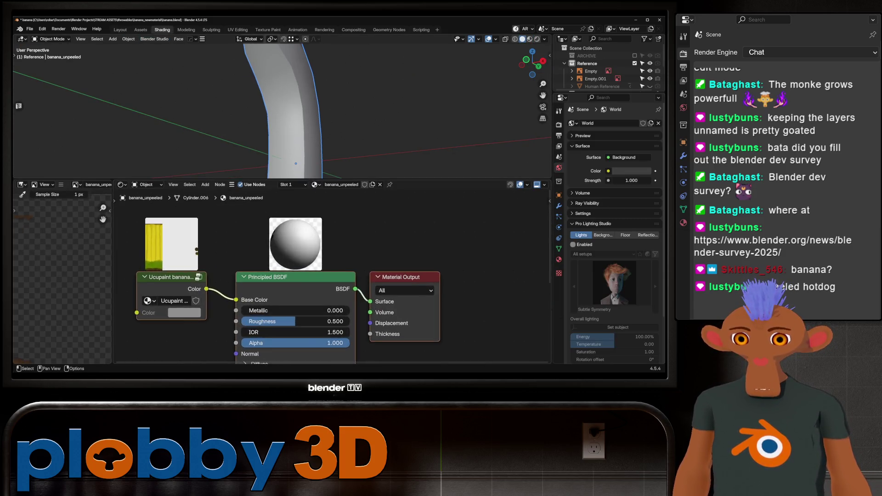
scroll(310, 276, "down", 2)
scroll(249, 266, "down", 1)
scroll(248, 266, "down", 2)
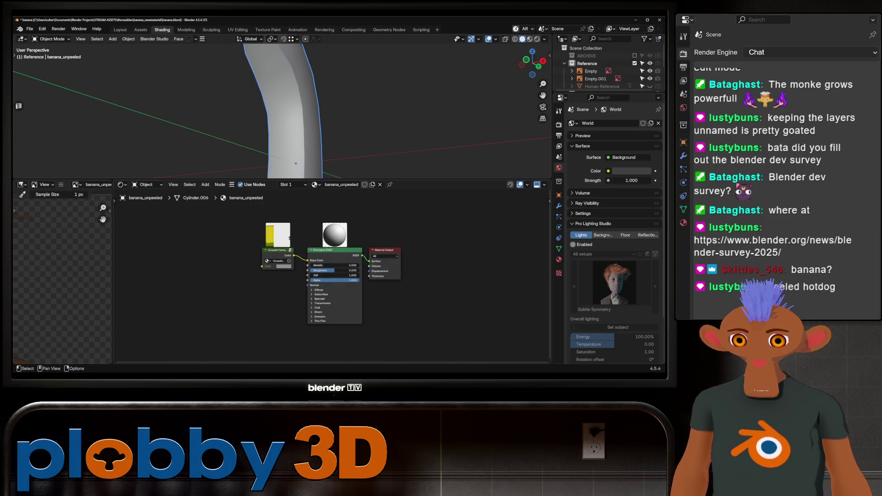
left_click_drag(278, 250, 149, 200)
scroll(301, 277, "up", 2)
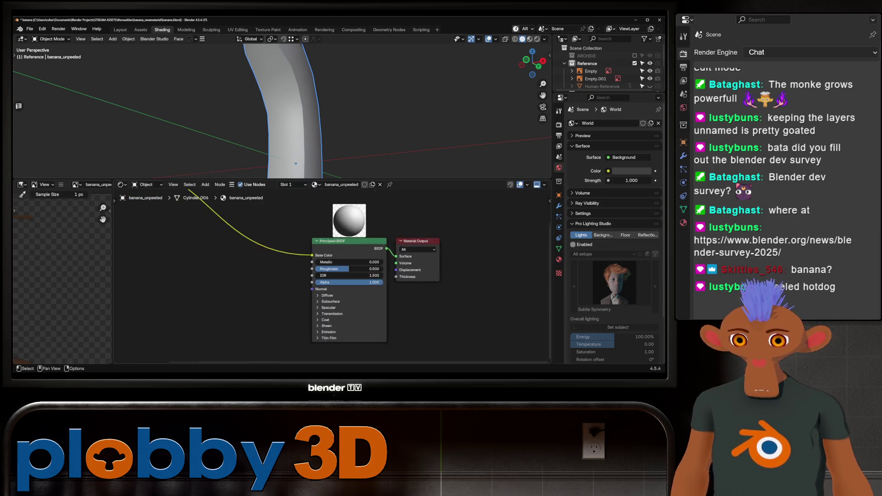
scroll(301, 277, "up", 2)
scroll(311, 110, "down", 3)
scroll(310, 110, "down", 2)
scroll(310, 276, "down", 3)
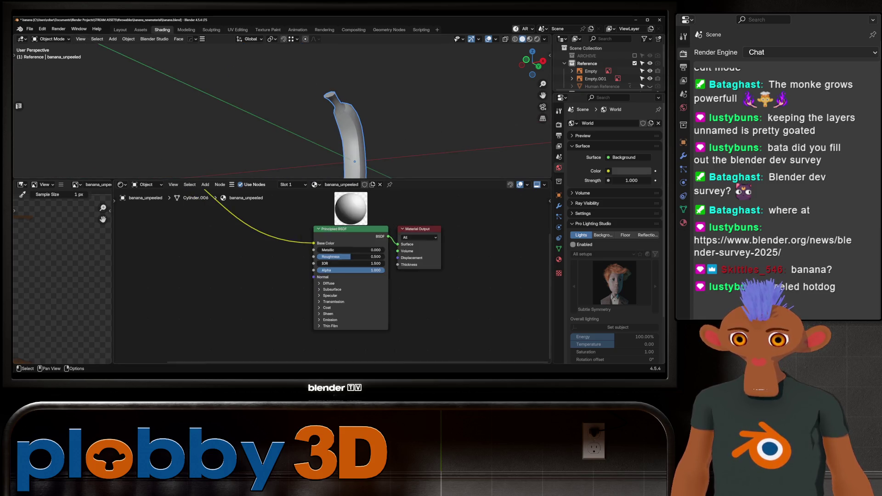
scroll(310, 276, "down", 3)
middle_click_drag(242, 269, 263, 272)
Add a Noise Texture node to the unpeeled banana material, cancelling a wrong first pick
key("shift+a")
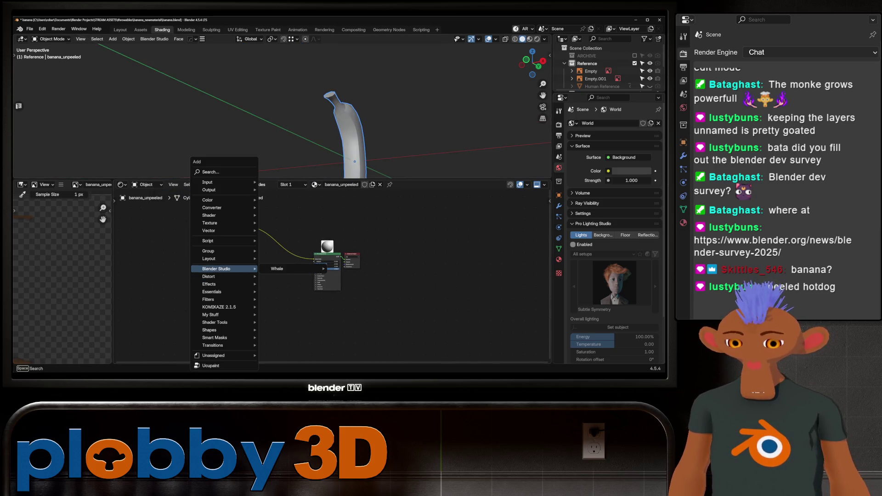
type("noise")
key("Return")
key("Escape")
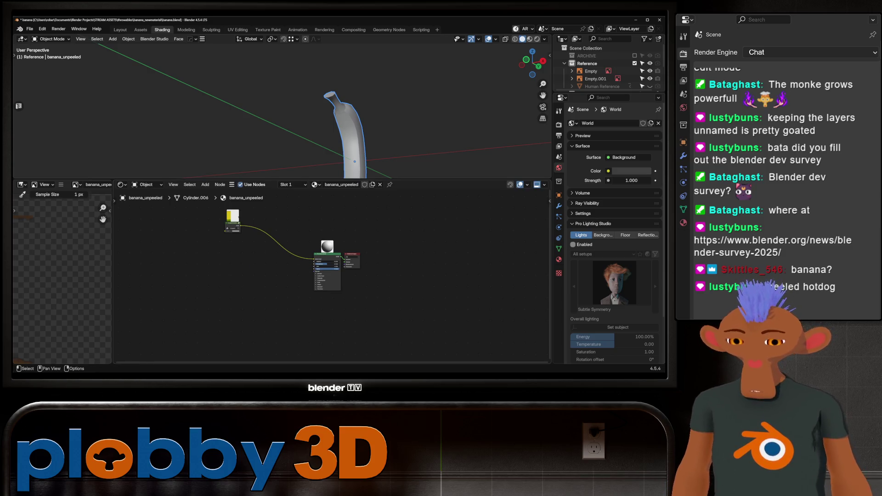
key("shift+a")
type("nbo")
key("BackSpace")
key("BackSpace")
type("oise")
key("Down")
key("Down")
key("Return")
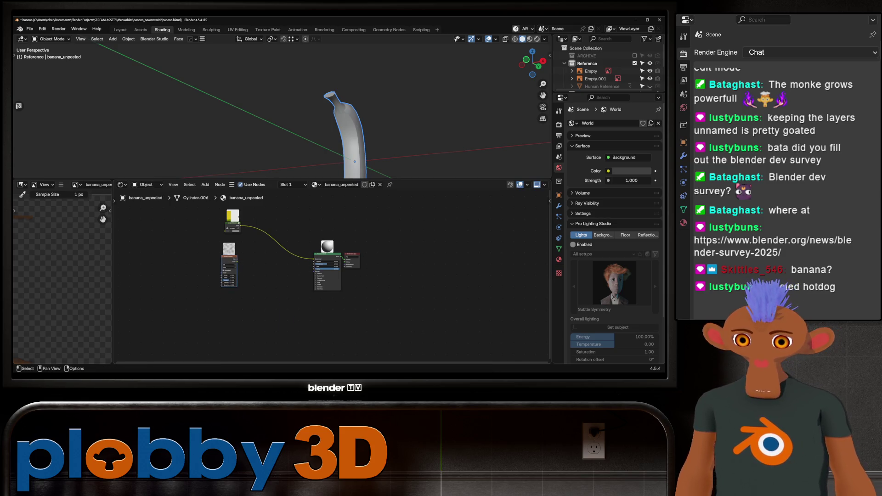
Feed Object coordinates through Mapping into the noise and run its Fac into a new Color Ramp
key("ctrl+t")
scroll(198, 268, "up", 2)
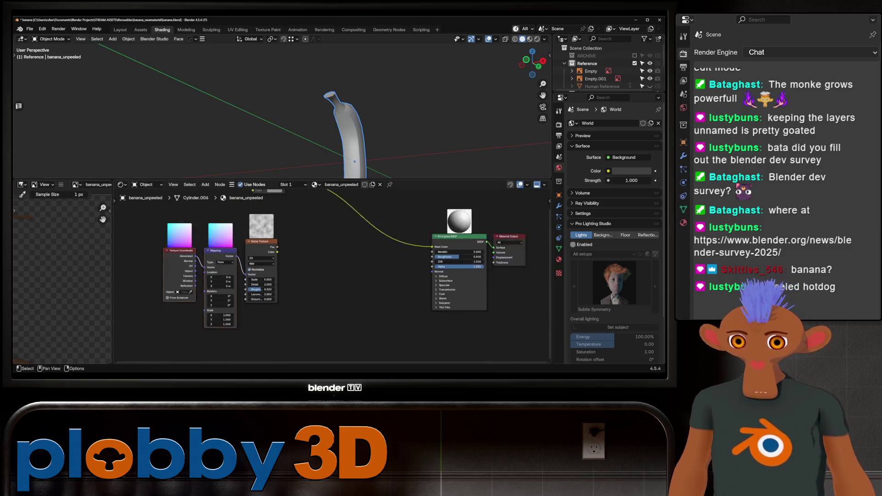
scroll(198, 267, "up", 2)
left_click_drag(192, 271, 207, 266)
mouse_move(276, 235)
left_mouse_down()
mouse_move(280, 243)
mouse_move(343, 253)
left_mouse_up()
key("Return")
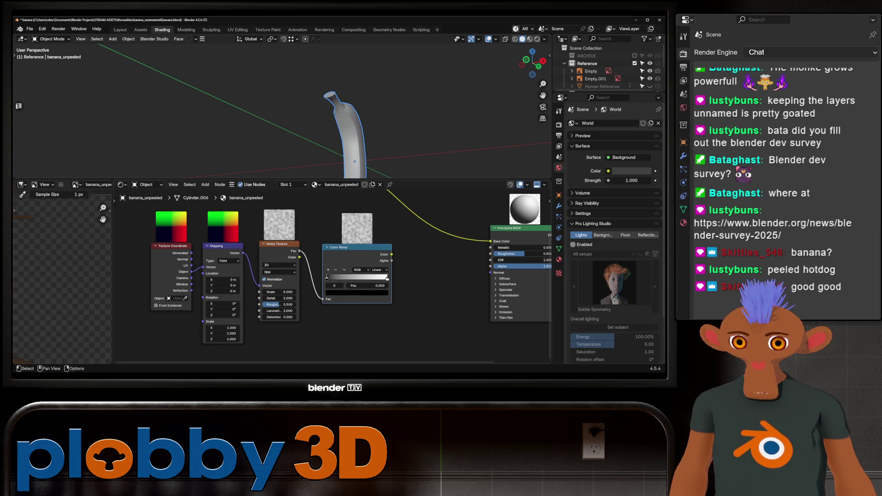
scroll(276, 296, "down", 1)
scroll(276, 297, "down", 2)
scroll(277, 296, "down", 1)
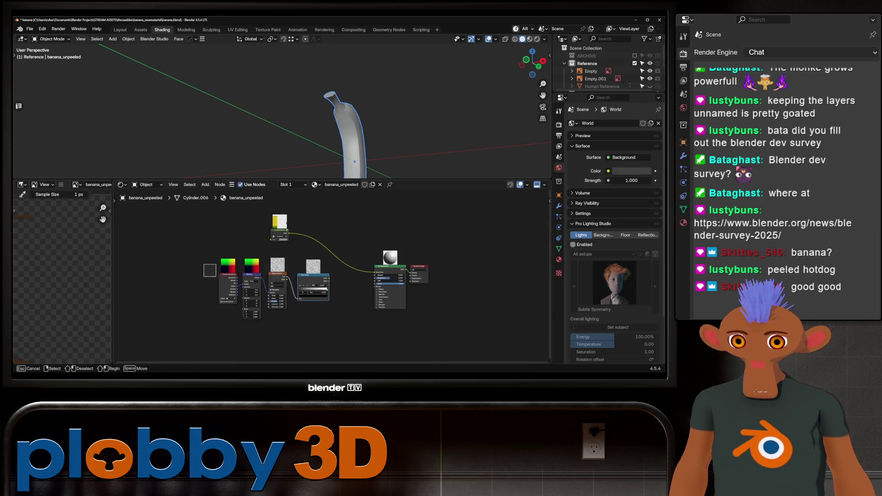
key("ctrl+h")
key("ctrl+h")
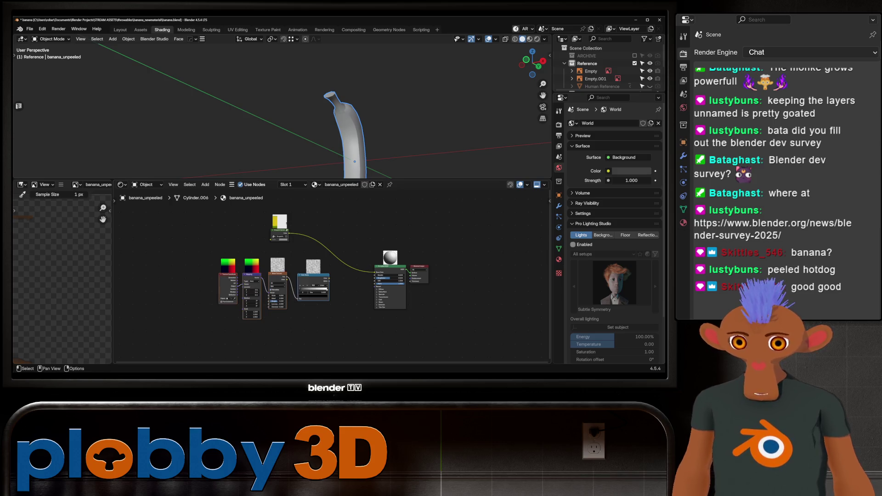
key("g")
scroll(228, 270, "up", 1)
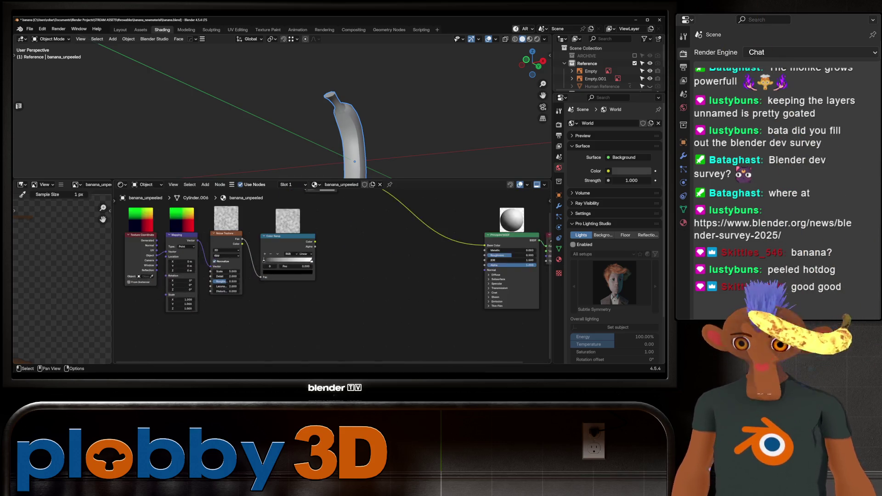
scroll(228, 270, "up", 2)
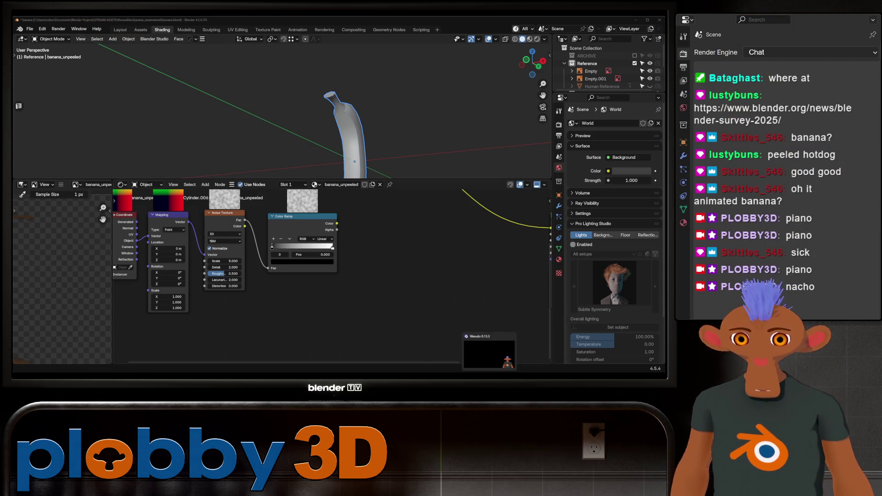
Review the nacho chat-trigger graph in Warudo, save the scene, and return to Blender
left_click(490, 350)
left_click_drag(276, 172, 319, 143)
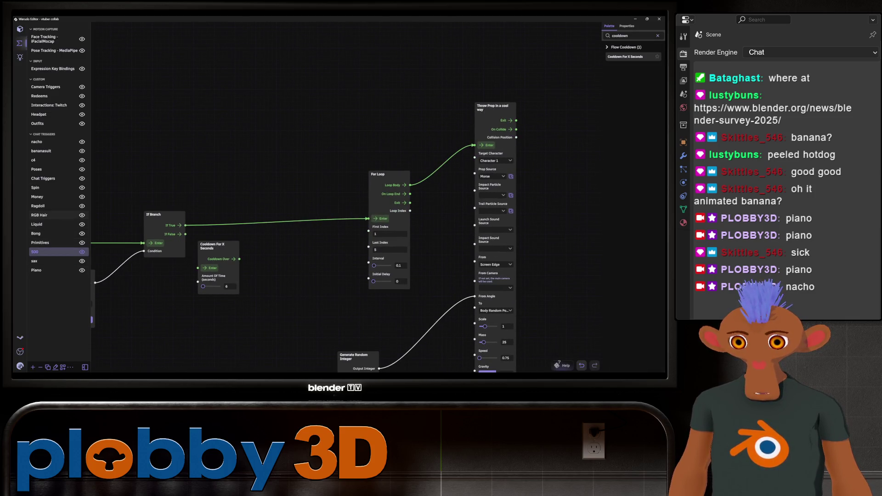
left_click(36, 141)
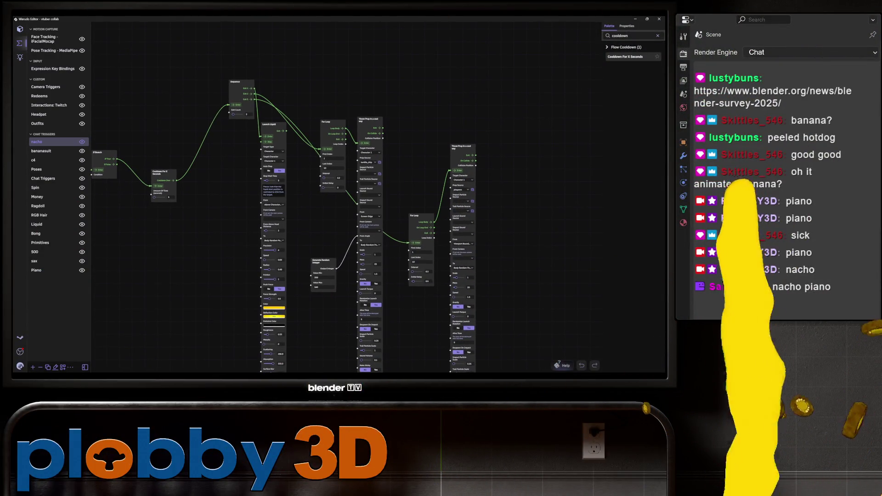
scroll(234, 227, "up", 1)
scroll(449, 218, "up", 1)
scroll(449, 218, "up", 1)
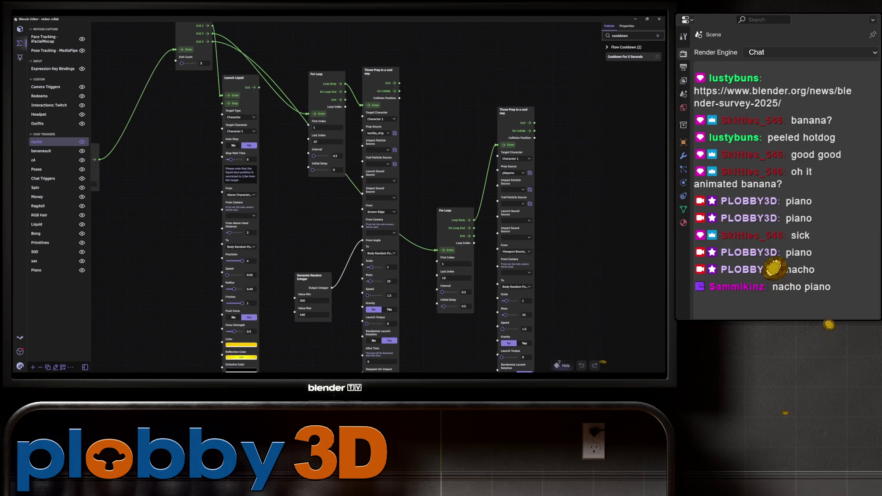
scroll(314, 69, "up", 1)
scroll(315, 69, "up", 1)
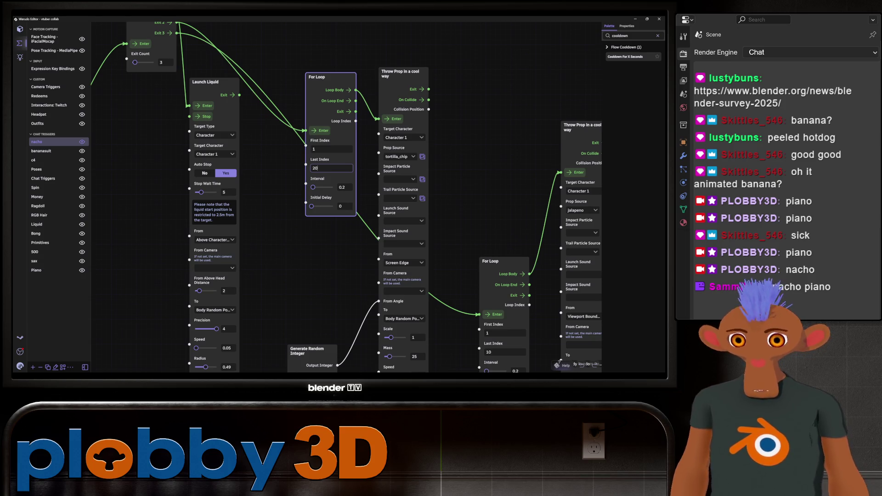
scroll(294, 213, "down", 1)
scroll(295, 213, "down", 2)
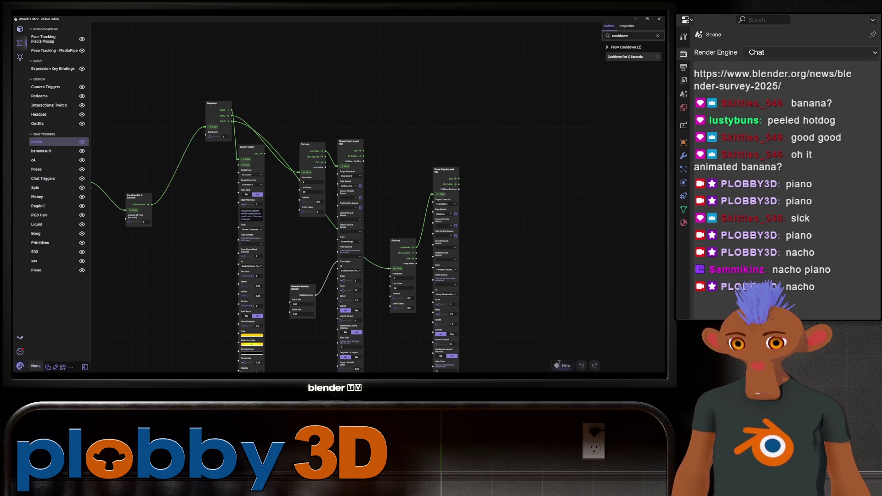
left_click(34, 366)
left_click(33, 244)
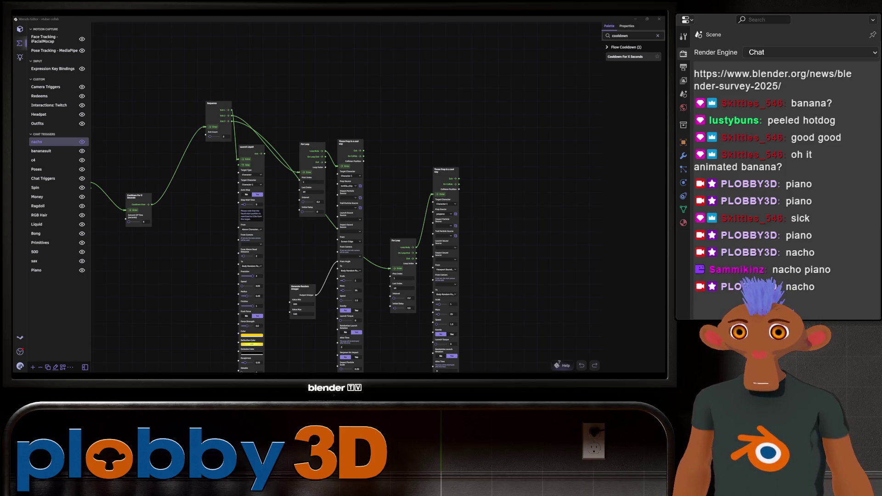
key("alt+Tab")
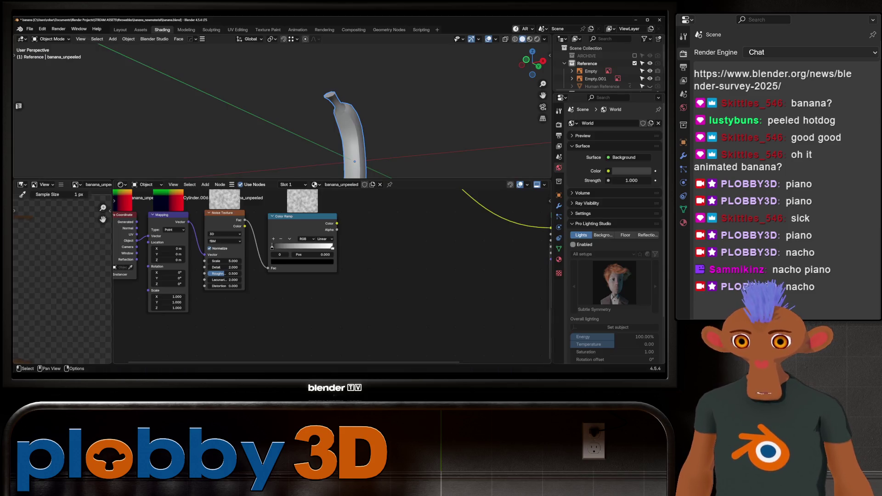
key("Home")
left_click(531, 39)
scroll(345, 117, "up", 2)
middle_click_drag(345, 117, 324, 111)
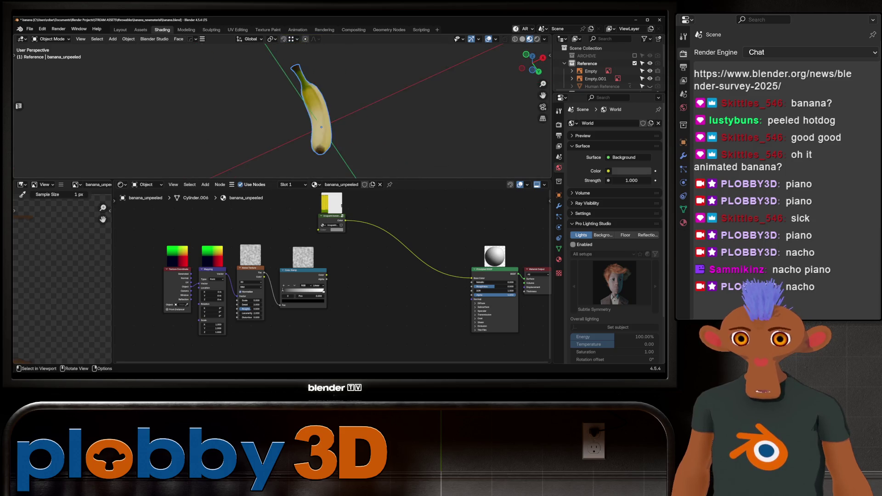
scroll(359, 295, "up", 1)
scroll(359, 295, "up", 1)
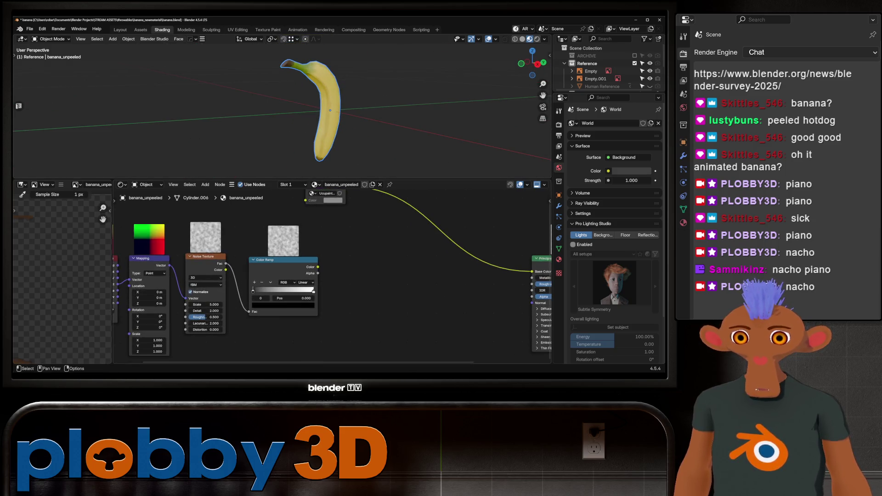
left_click(282, 305)
left_click_drag(283, 282, 303, 282)
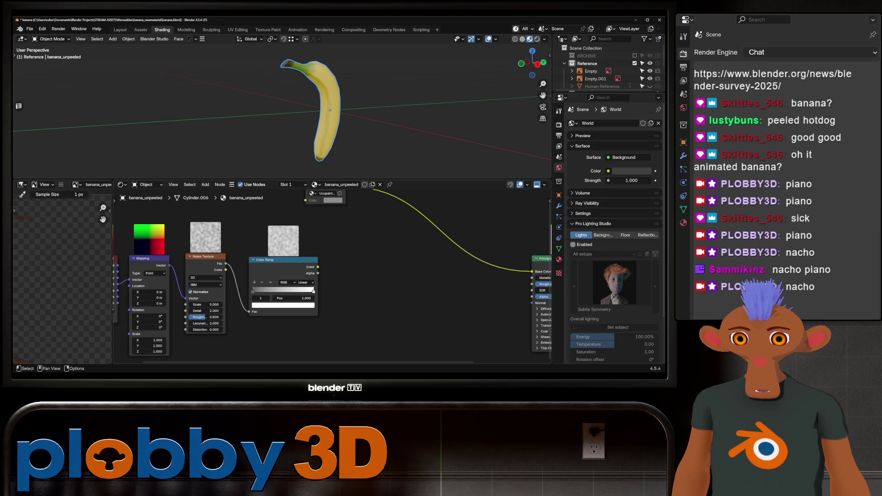
left_click(283, 306)
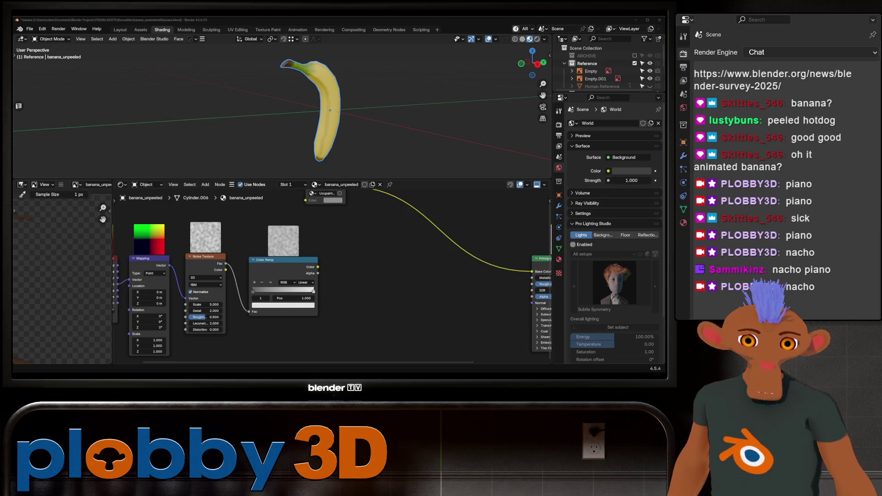
middle_click_drag(310, 110, 330, 103)
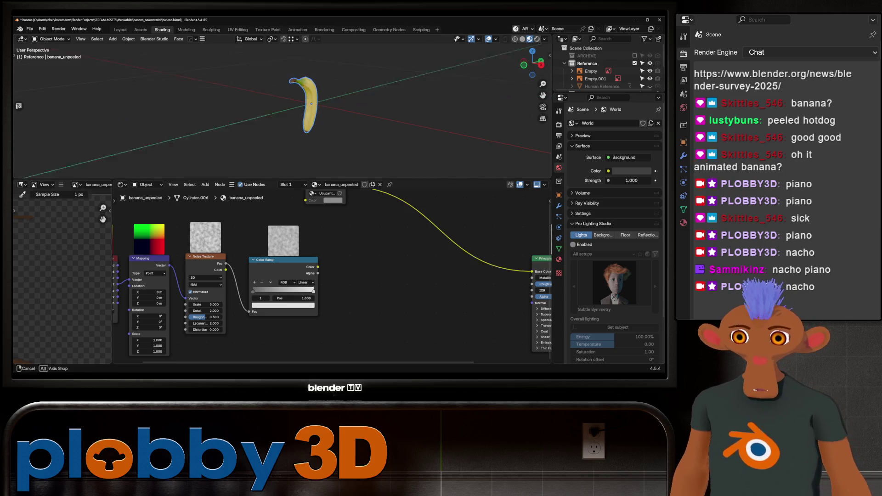
scroll(310, 110, "up", 5)
scroll(310, 111, "up", 2)
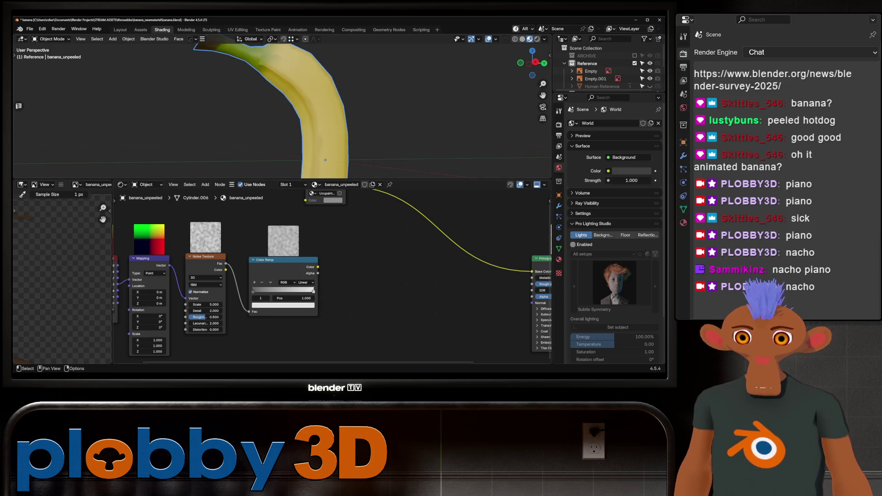
scroll(159, 258, "down", 3)
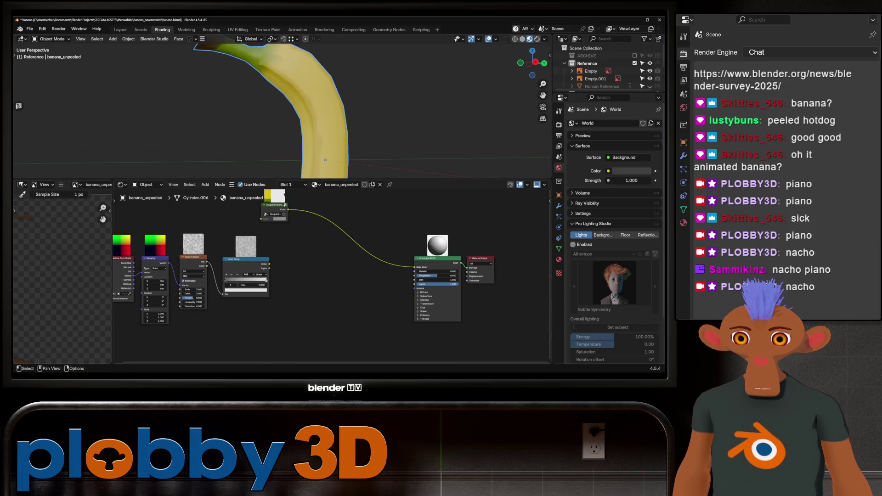
Shift the colour ramp stop and set the noise Detail to 10 with adjusted Roughness
left_click_drag(233, 279, 414, 274)
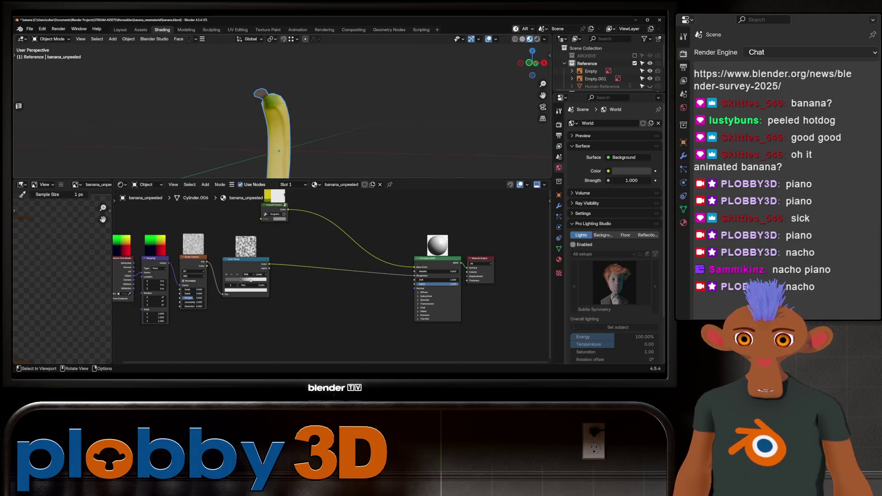
scroll(231, 282, "up", 1)
scroll(231, 282, "up", 1)
left_click(232, 281)
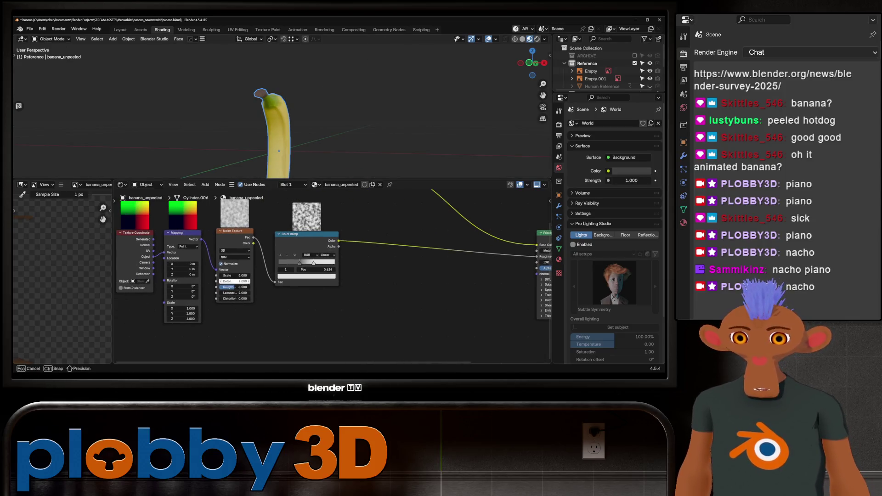
key("Return")
left_click_drag(234, 287, 243, 286)
middle_click_drag(275, 110, 296, 104)
middle_click_drag(272, 145, 330, 124)
scroll(331, 110, "up", 3)
scroll(331, 111, "down", 4)
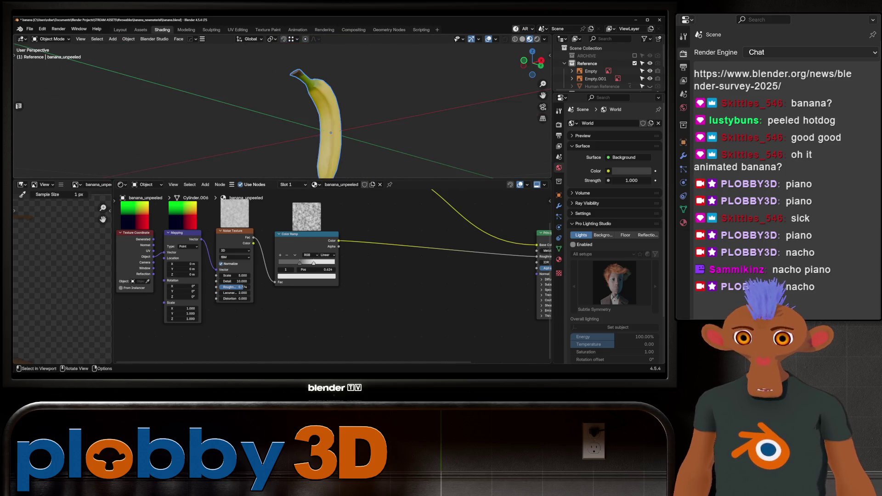
Duplicate the Noise Texture and feed the Mapping output into the copy
key("Home")
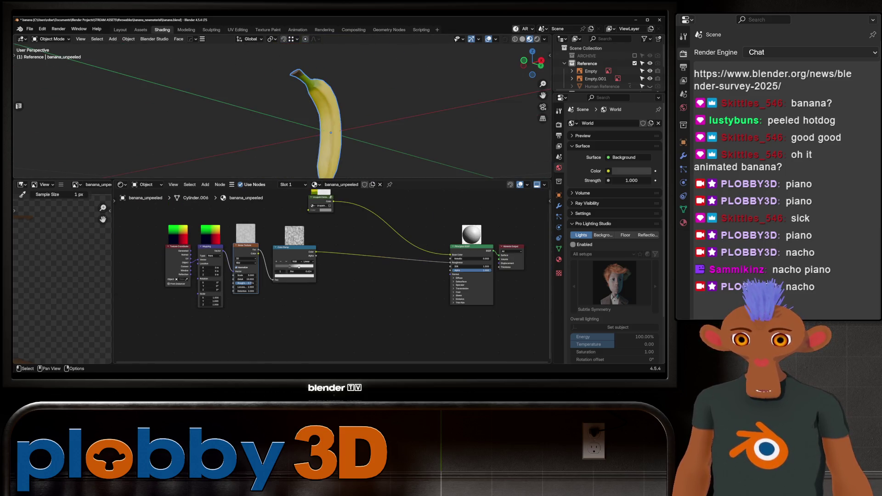
key("shift+d")
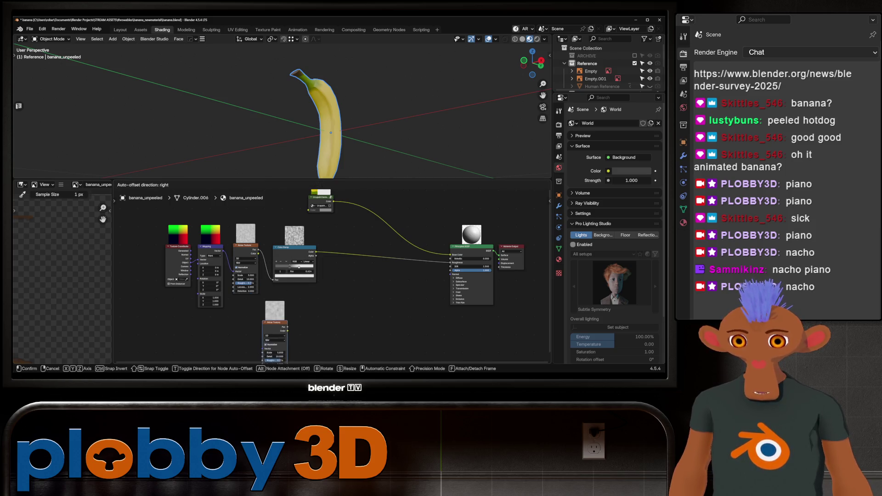
scroll(276, 275, "down", 2)
left_click_drag(223, 219, 257, 317)
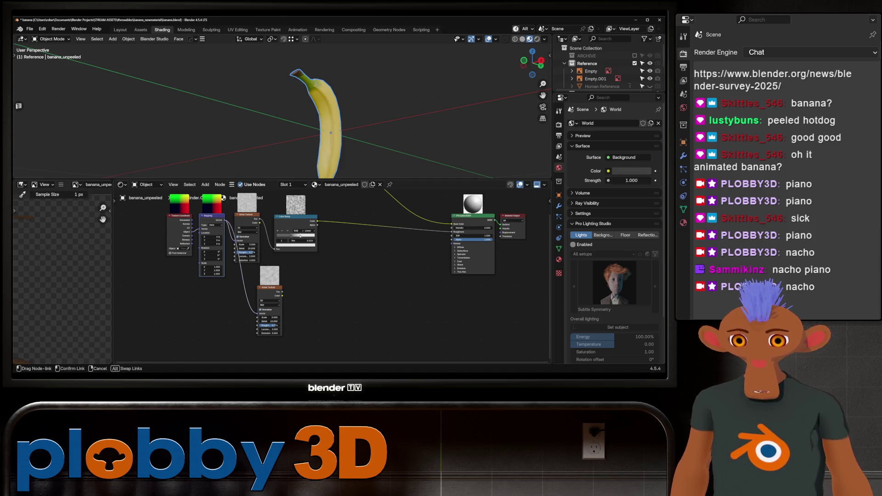
scroll(321, 296, "up", 1)
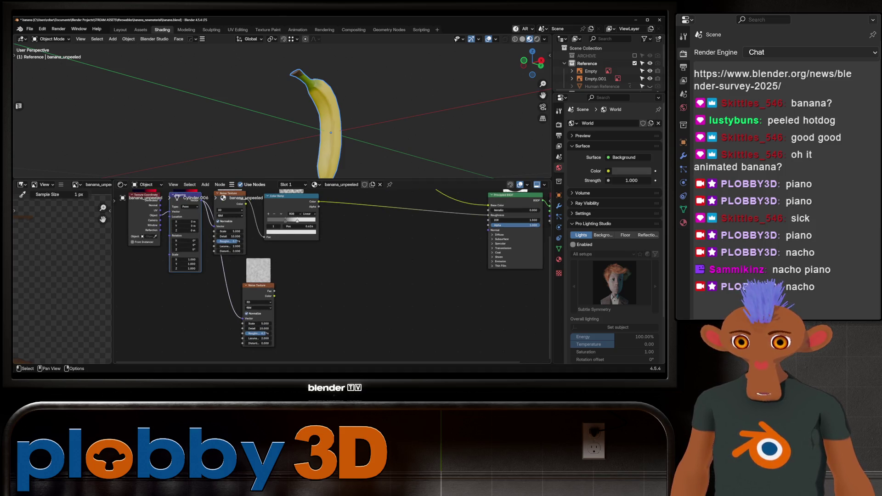
Drive a new Bump node from the second noise Fac and feed its Normal into the Principled shader
key("Home")
left_click_drag(247, 299, 355, 281)
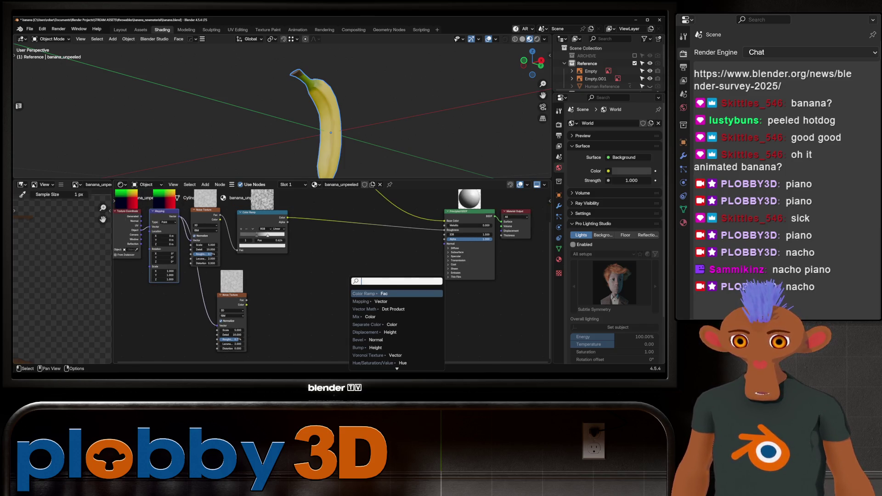
left_click(375, 348)
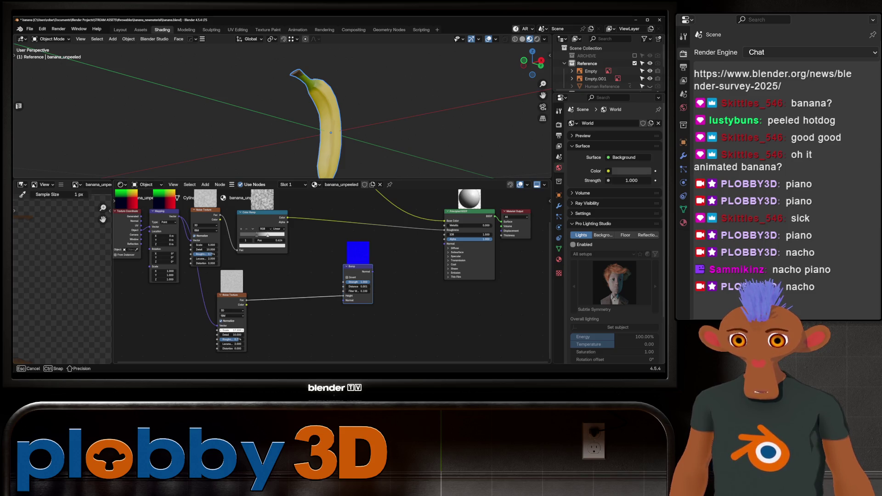
scroll(419, 260, "up", 2)
scroll(419, 259, "up", 2)
left_click_drag(331, 281, 467, 229)
scroll(334, 120, "up", 3)
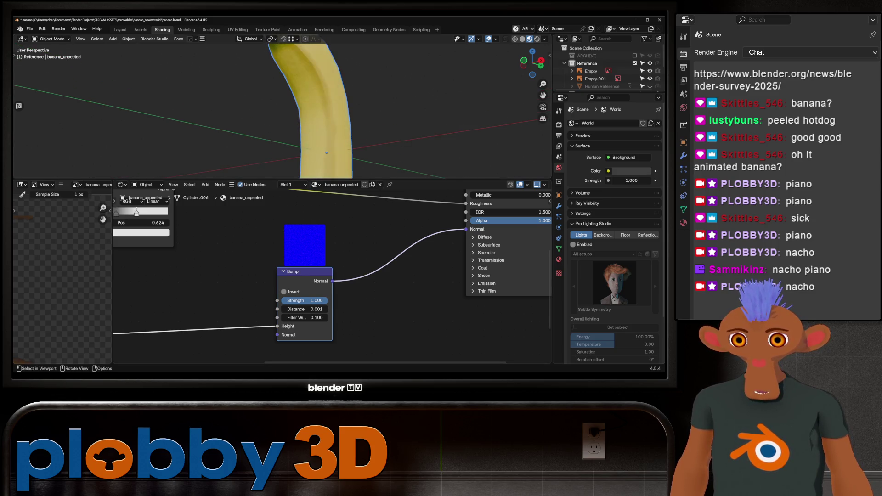
mouse_move(331, 110)
middle_mouse_down()
mouse_move(276, 103)
mouse_move(311, 103)
middle_mouse_up()
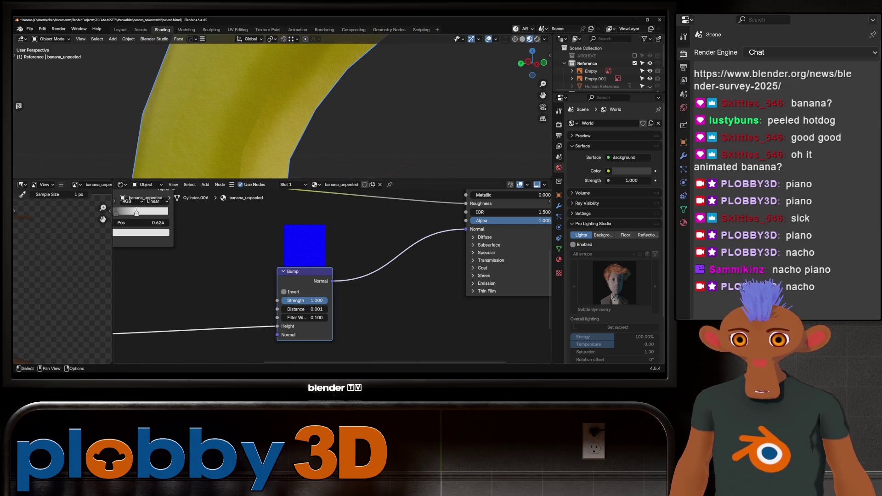
middle_click_drag(206, 276, 479, 282)
Set the second noise Scale to 9.28 and the bump Distance to 0.002, then inspect the banana
middle_click_drag(311, 290, 310, 166)
mouse_move(365, 270)
left_mouse_down()
mouse_move(414, 271)
mouse_move(368, 287)
mouse_move(352, 270)
left_mouse_up()
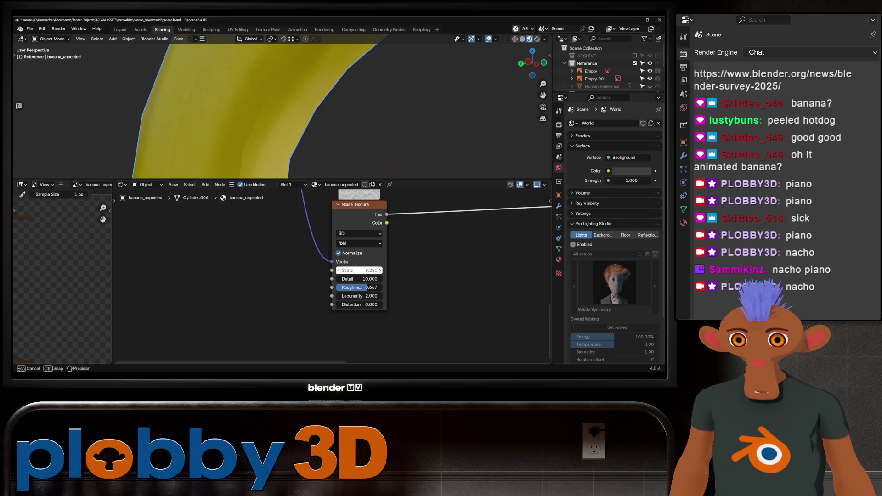
middle_click_drag(359, 270, 170, 352)
mouse_move(407, 271)
left_mouse_down()
mouse_move(420, 270)
mouse_move(389, 271)
left_mouse_up()
left_click(405, 271)
type(".002")
key("Return")
mouse_move(386, 138)
middle_mouse_down()
mouse_move(397, 171)
mouse_move(359, 131)
middle_mouse_up()
scroll(331, 111, "up", 3)
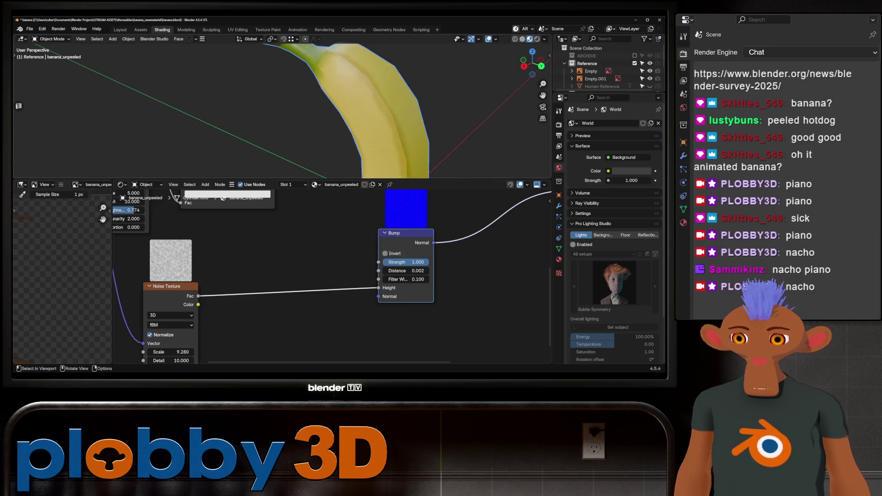
scroll(283, 111, "down", 5)
mouse_move(283, 110)
middle_mouse_down()
mouse_move(303, 124)
mouse_move(324, 83)
middle_mouse_up()
scroll(304, 124, "up", 3)
scroll(324, 83, "down", 2)
mouse_move(303, 110)
middle_mouse_down()
mouse_move(324, 96)
mouse_move(414, 124)
middle_mouse_up()
scroll(324, 97, "down", 3)
scroll(331, 104, "up", 2)
scroll(331, 104, "up", 3)
scroll(432, 138, "down", 3)
scroll(432, 137, "up", 3)
scroll(432, 138, "down", 4)
scroll(414, 124, "up", 5)
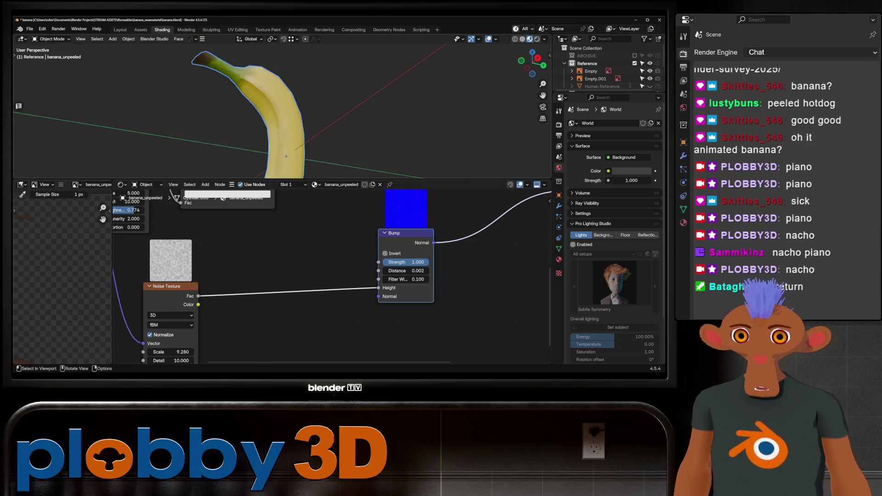
scroll(282, 111, "down", 4)
middle_click_drag(283, 110, 304, 103)
scroll(331, 276, "down", 3)
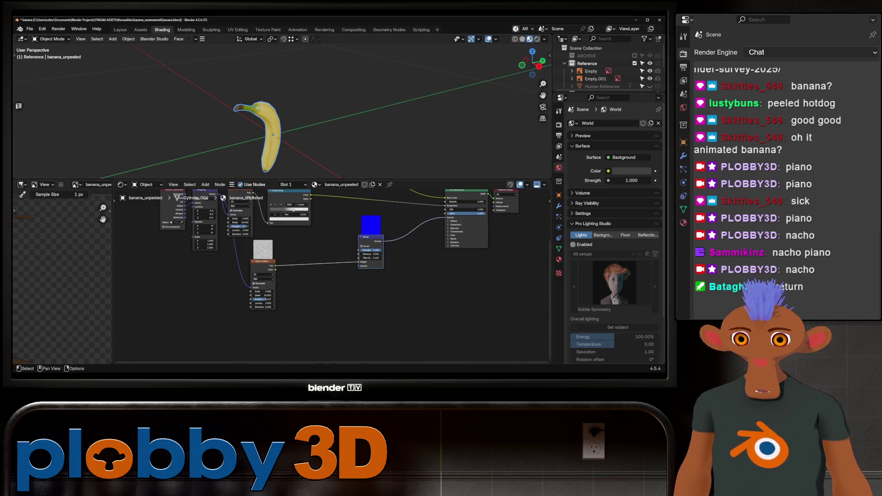
scroll(331, 276, "down", 3)
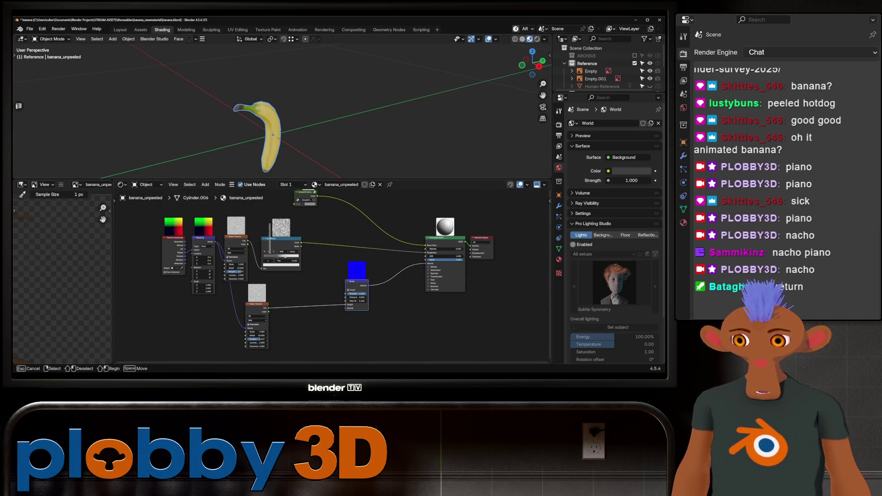
scroll(371, 304, "down", 1)
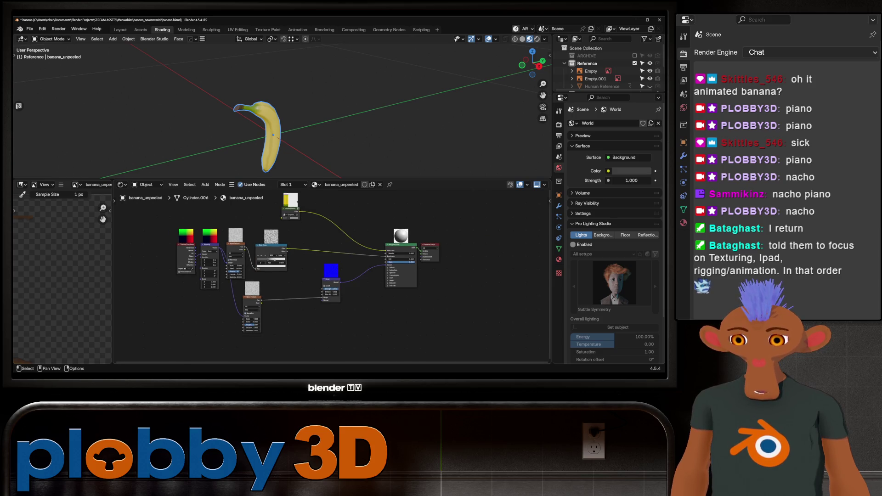
scroll(370, 304, "down", 1)
Move the texture, mapping and bump nodes lower and add a Voronoi Texture node above them
left_click_drag(163, 221, 296, 362)
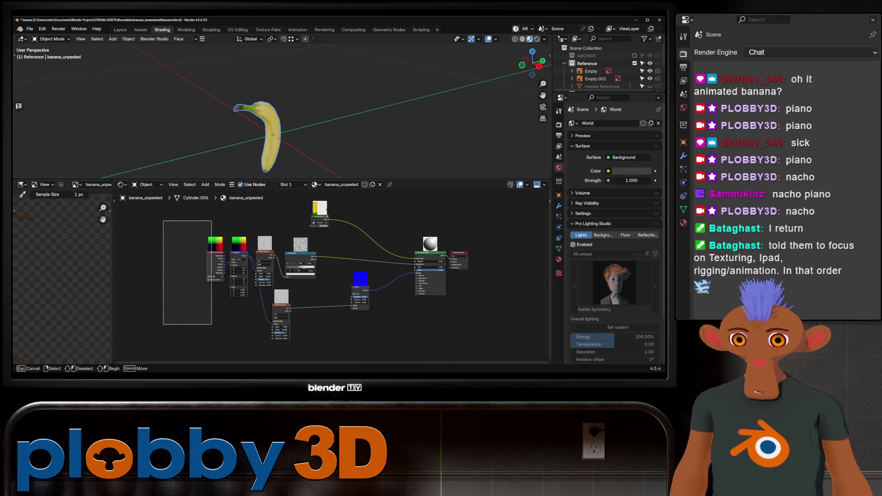
left_click_drag(301, 253, 304, 317)
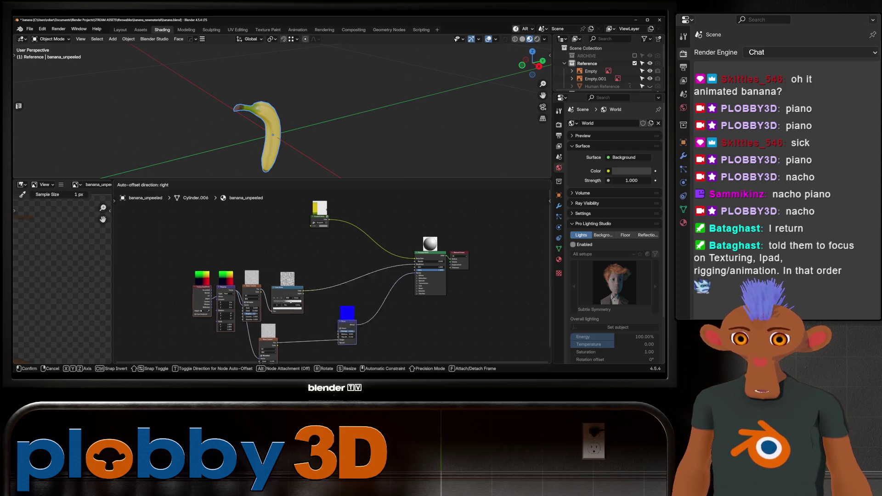
scroll(371, 304, "up", 2)
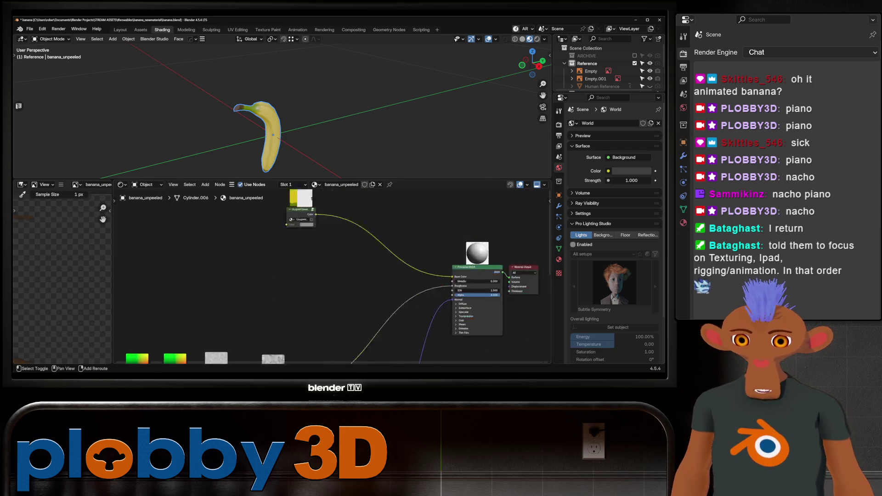
scroll(255, 108, "up", 5)
scroll(255, 108, "up", 3)
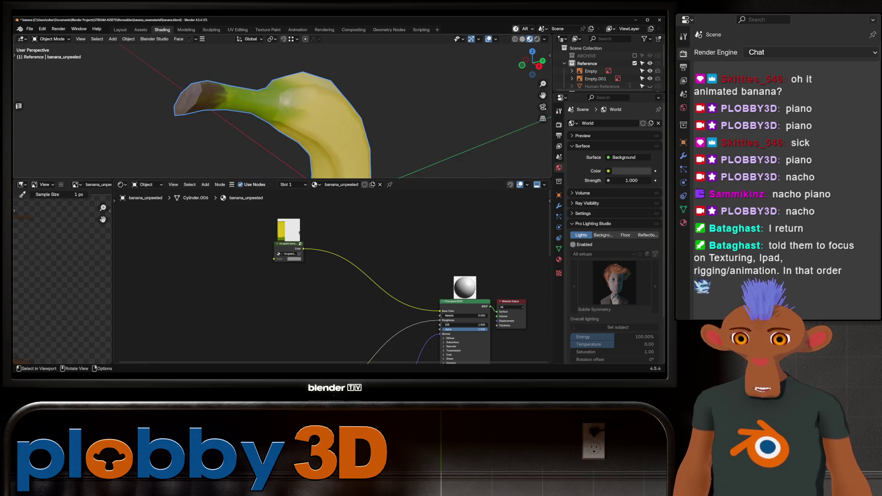
key("shift+a")
type("v")
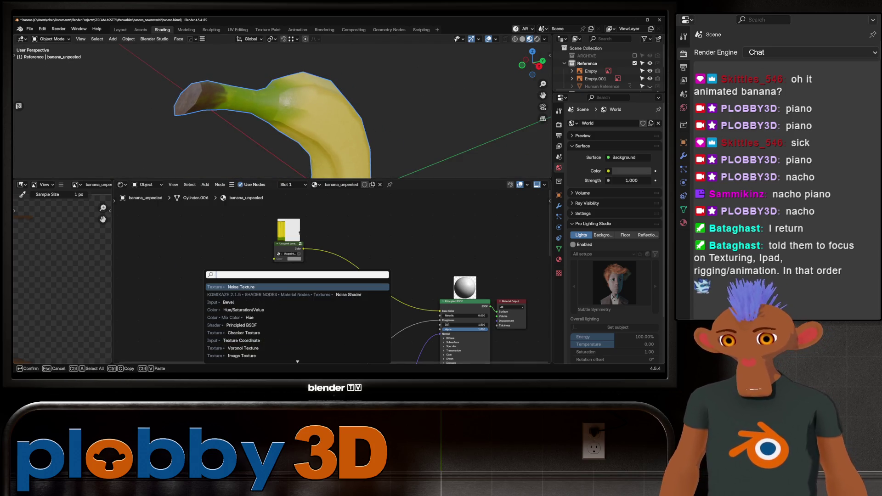
type("oronoi")
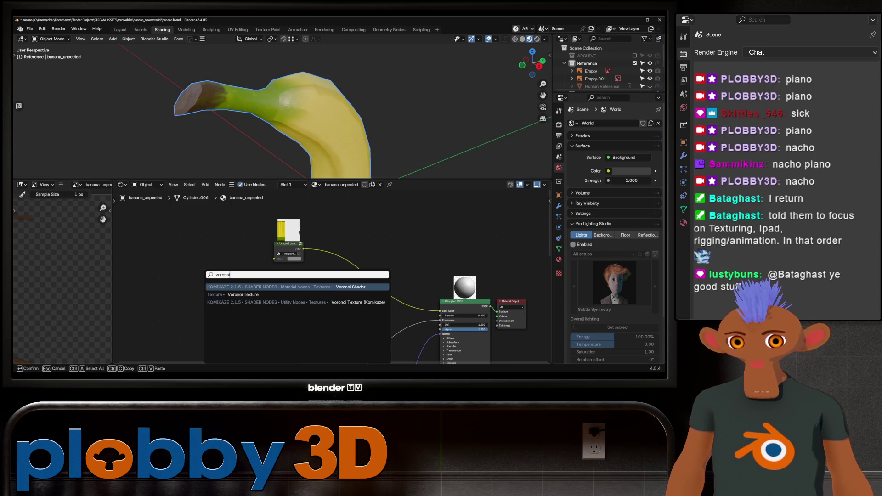
key("Down")
key("Return")
left_click(245, 295)
scroll(332, 276, "down", 2)
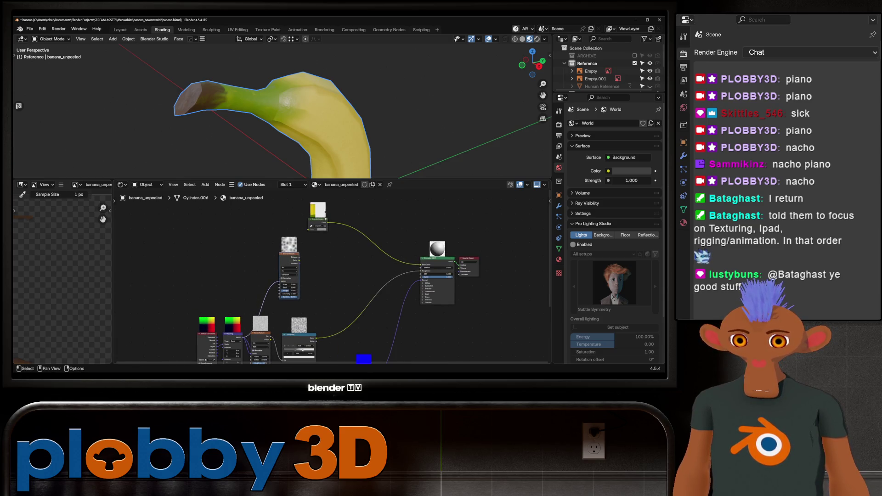
scroll(345, 242, "up", 3)
scroll(282, 242, "down", 2)
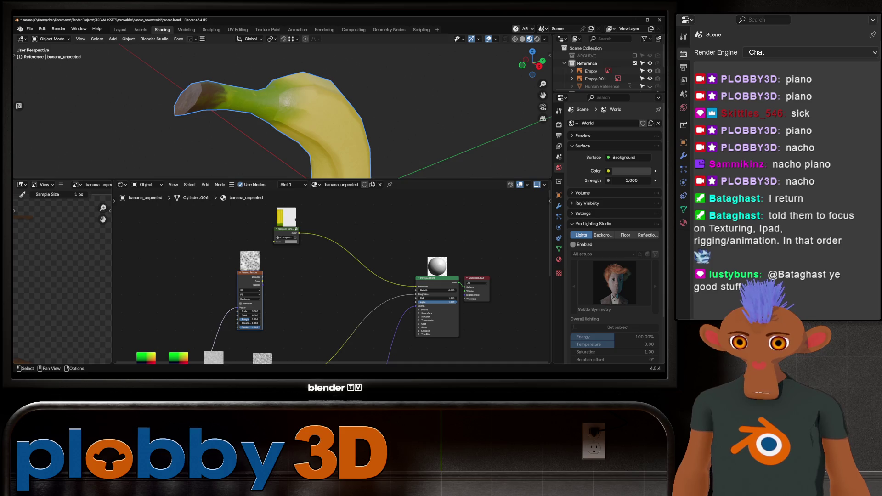
key("shift+a")
type("mix col")
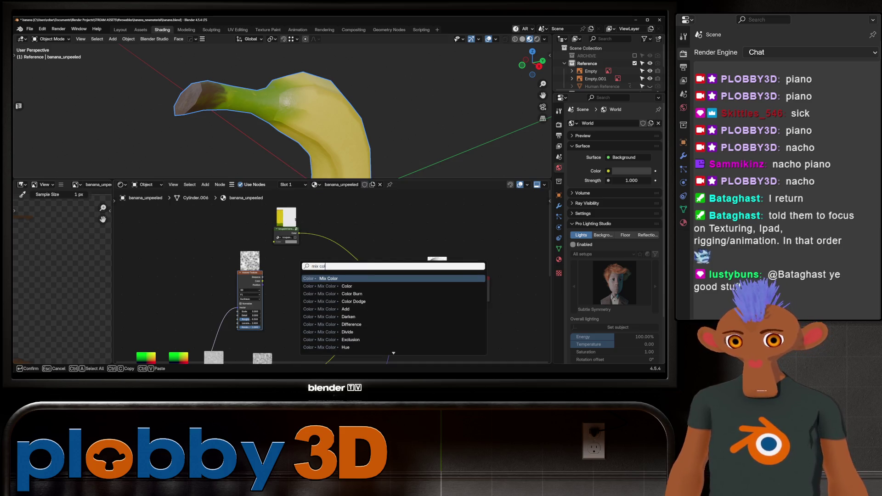
Drop a Mix Color node onto the base-colour link with a sampled brown B colour, factored by Voronoi Distance
key("Return")
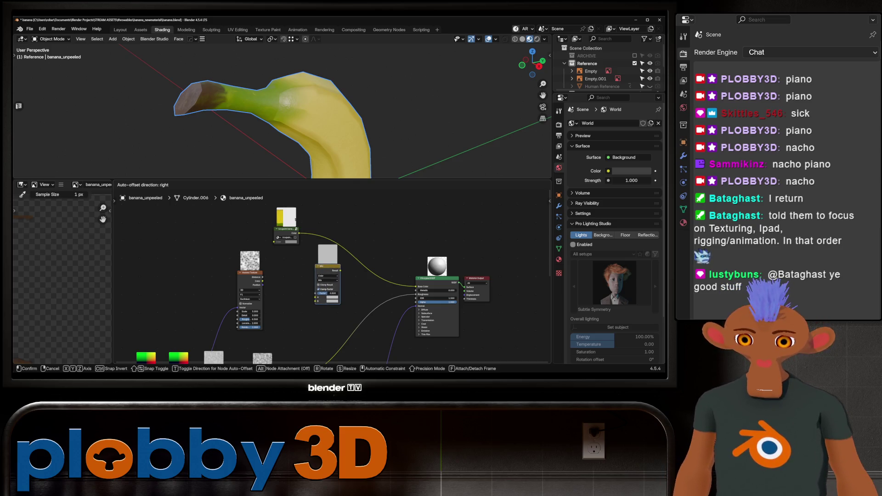
key("Return")
scroll(306, 287, "up", 2)
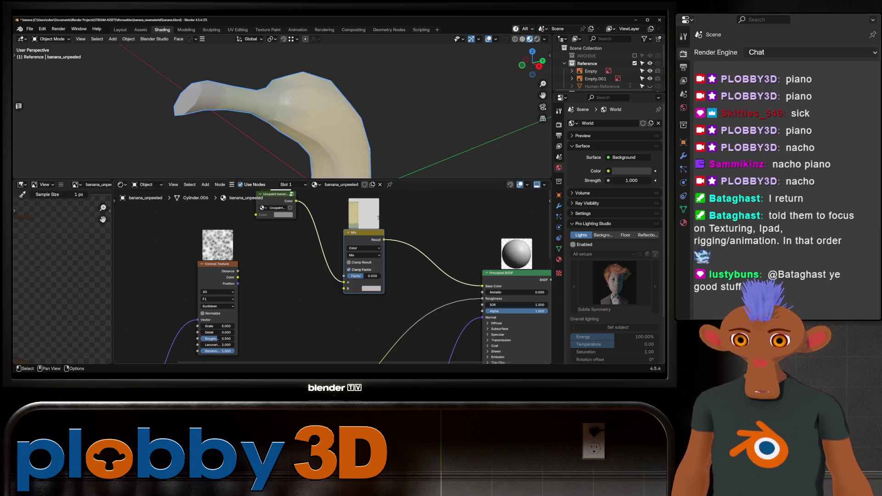
scroll(311, 276, "up", 1)
middle_click_drag(310, 276, 338, 332)
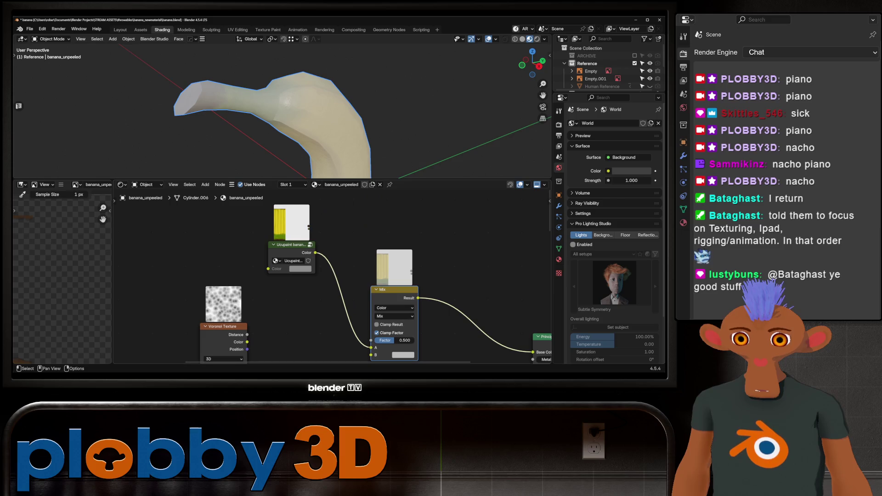
scroll(70, 276, "down", 2)
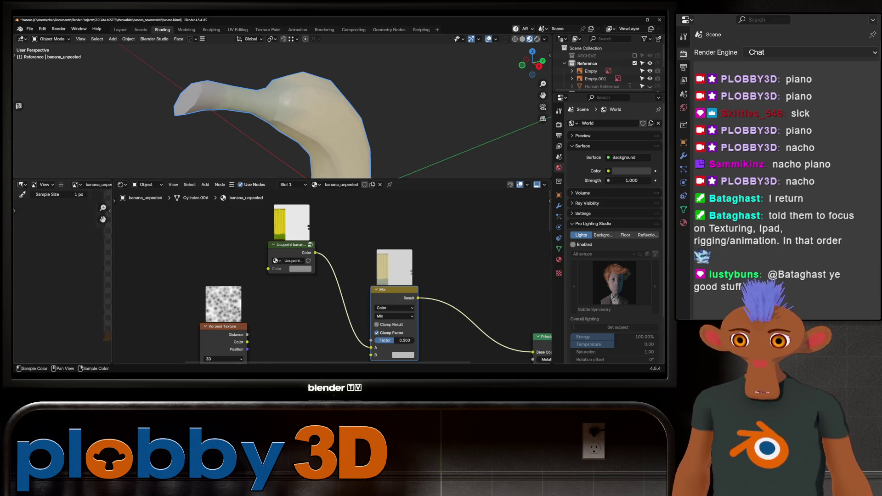
middle_click_drag(329, 349, 329, 348)
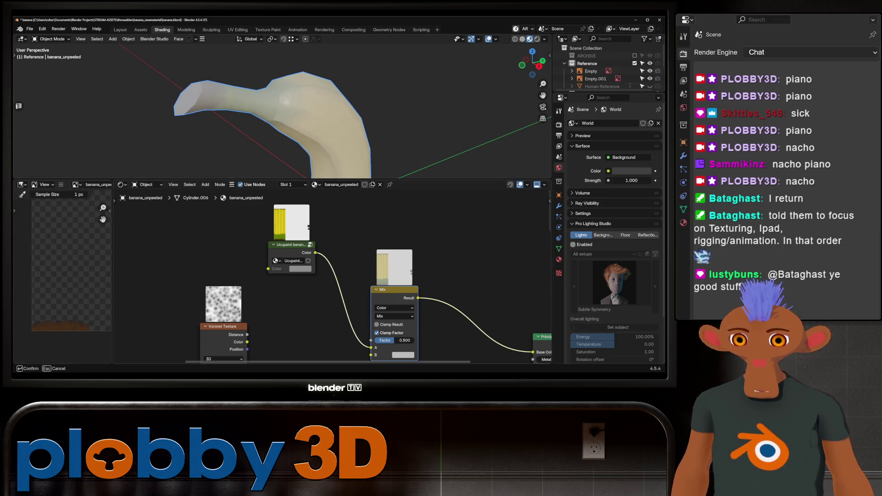
key("Return")
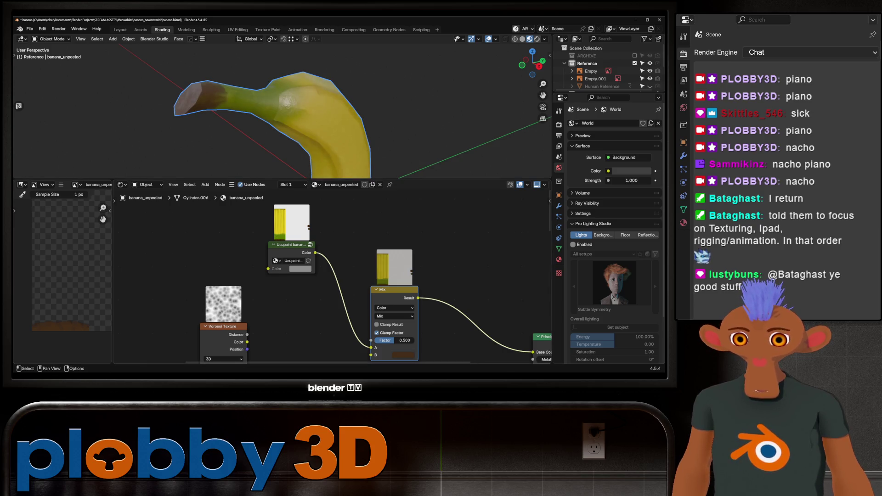
scroll(146, 225, "down", 1)
left_click_drag(234, 320, 341, 324)
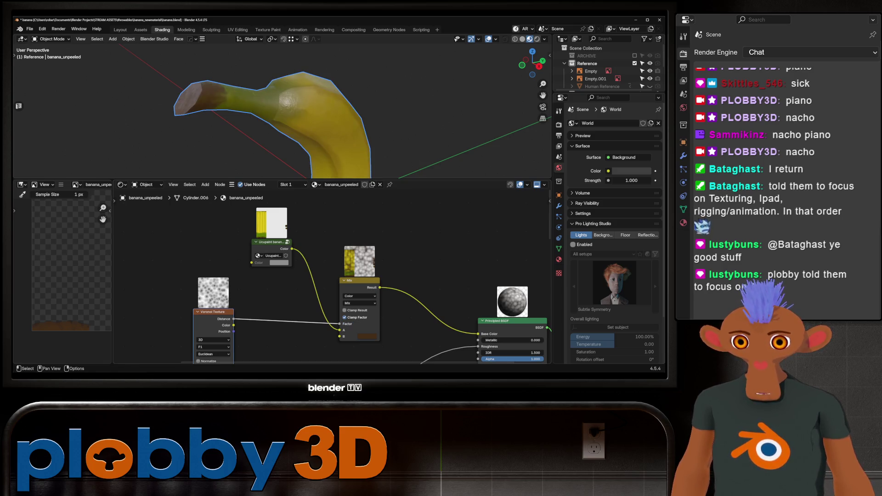
Raise the Voronoi Scale to about 440 for dense fine speckles on the peel
middle_click_drag(275, 118, 296, 114)
middle_click_drag(310, 276, 338, 197)
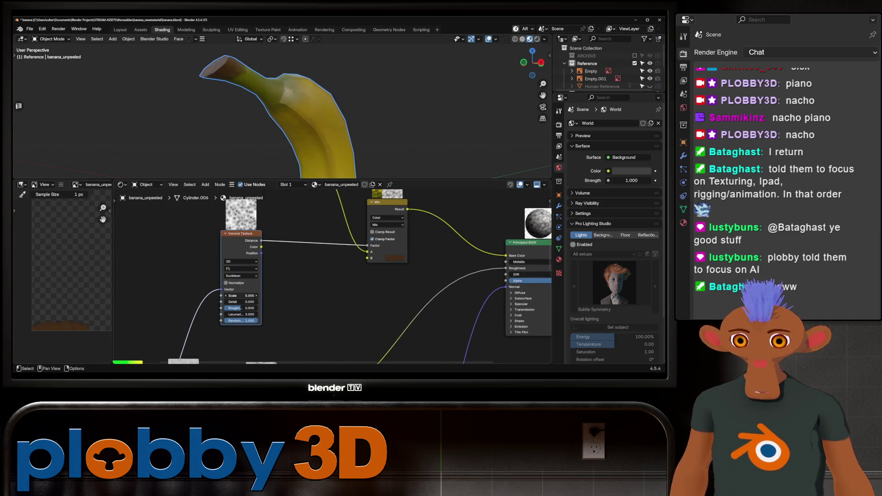
left_click_drag(240, 295, 290, 295)
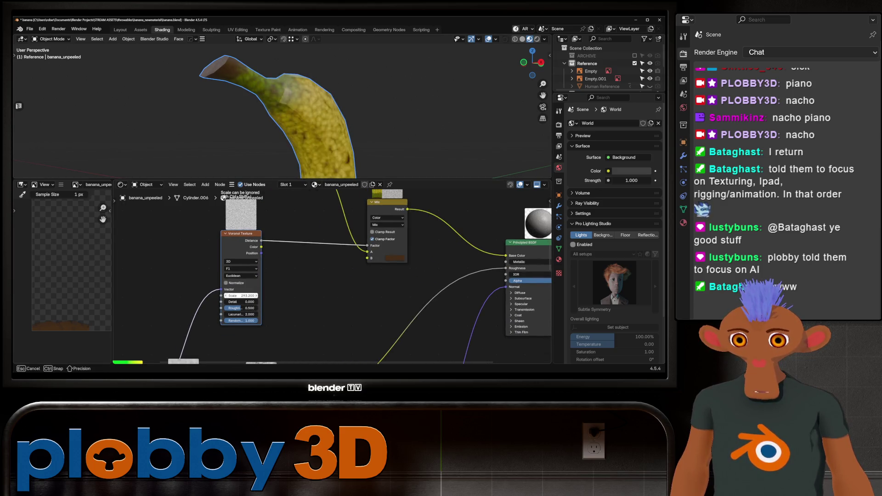
left_click_drag(290, 295, 324, 295)
scroll(347, 264, "down", 1)
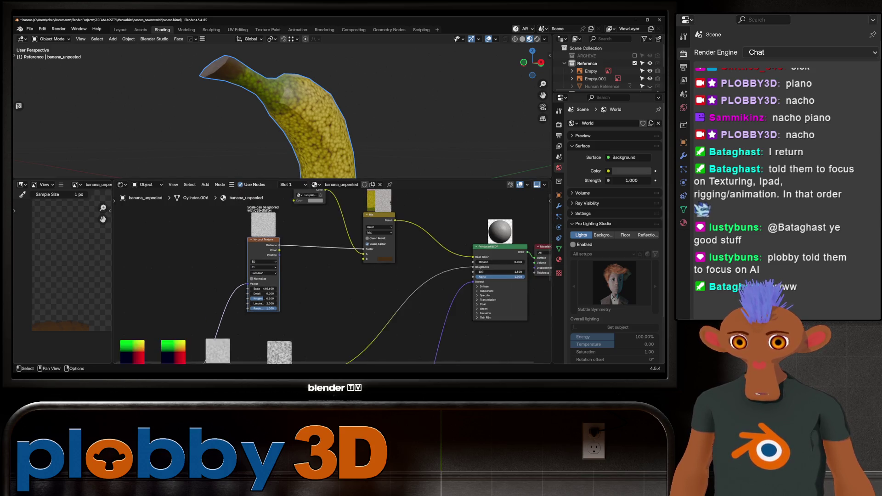
middle_click_drag(300, 275, 264, 277)
key("shift+a")
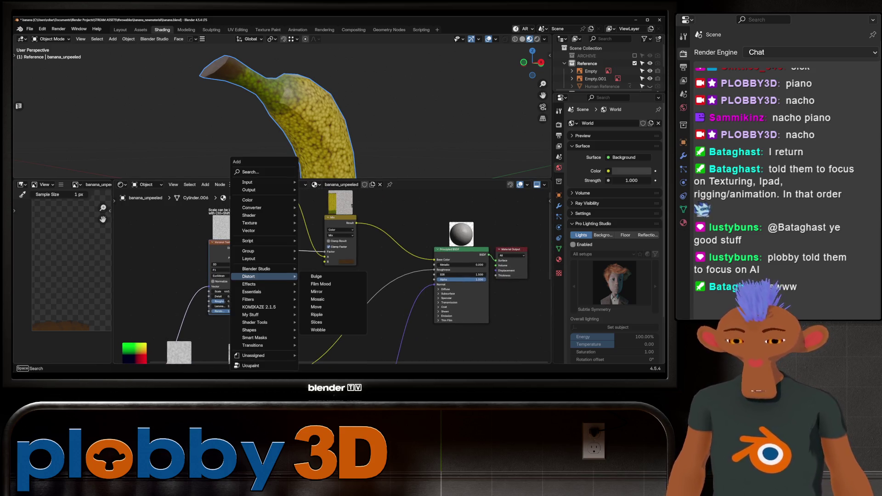
Insert an Invert Color node on the Voronoi-to-Mix Factor link
key("shift+a")
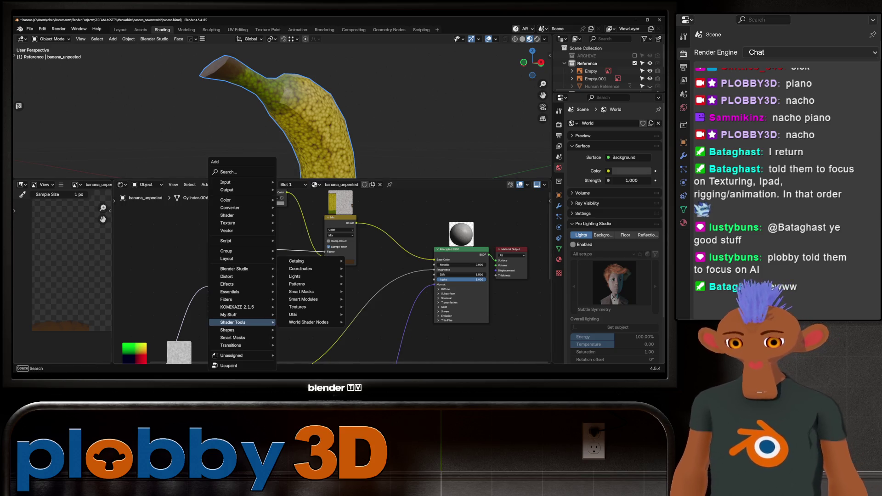
type("invert")
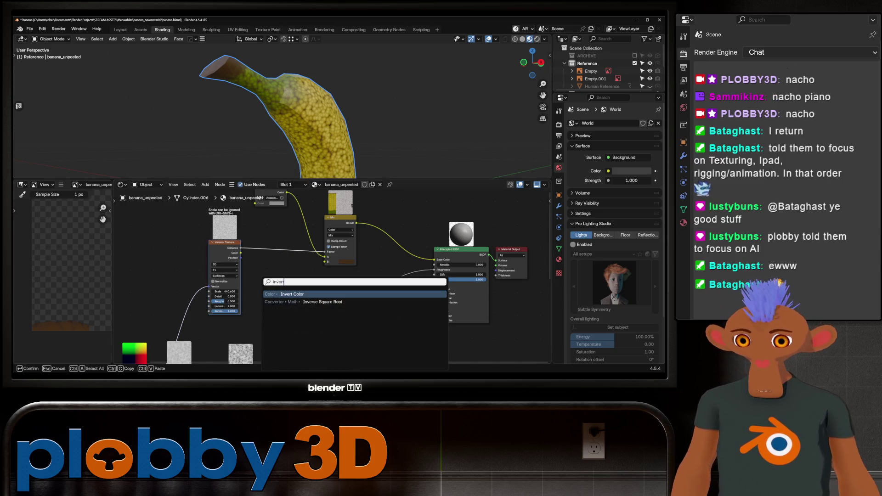
key("Return")
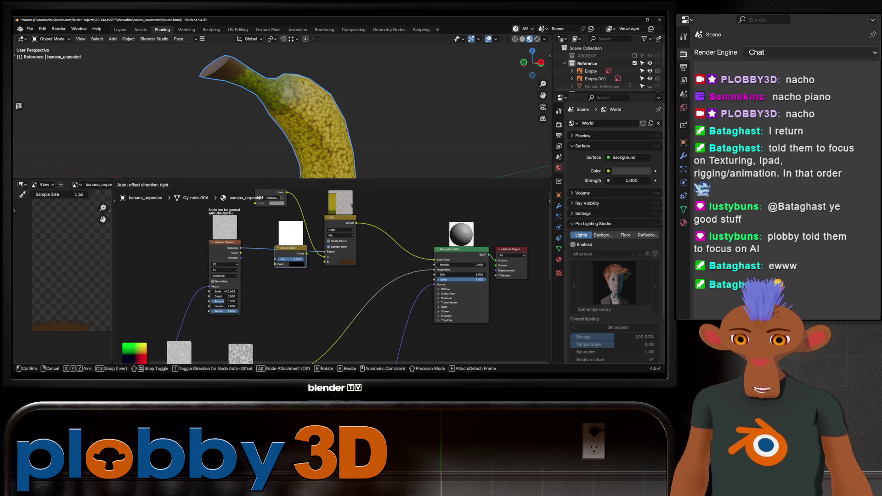
left_click(281, 247)
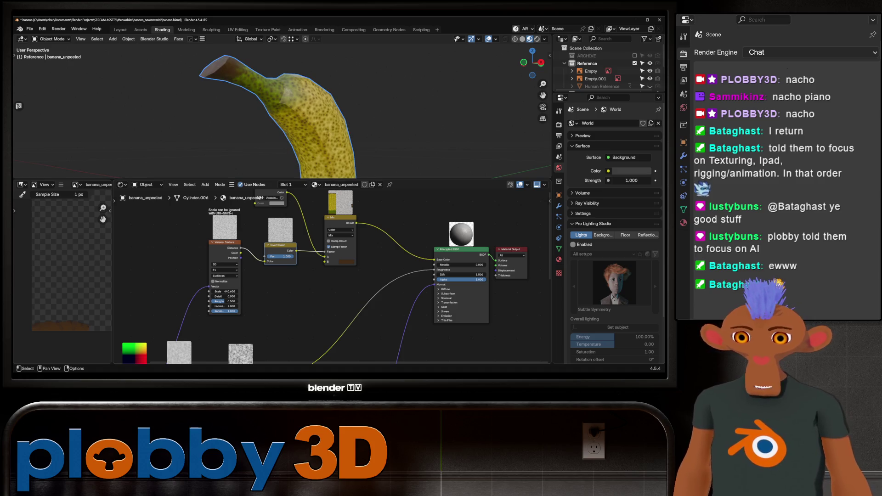
scroll(248, 287, "up", 4)
Raise the Voronoi Detail and ease its Scale down to 394 for sparse brown freckles
left_click(200, 305)
mouse_move(201, 304)
left_mouse_down()
mouse_move(215, 304)
mouse_move(202, 316)
left_mouse_up()
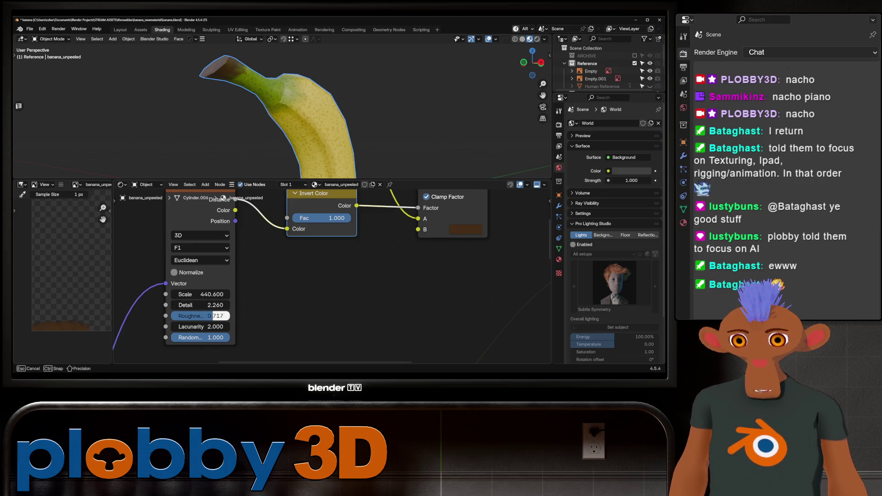
mouse_move(310, 104)
middle_mouse_down()
mouse_move(359, 111)
mouse_move(328, 110)
mouse_move(358, 115)
mouse_move(331, 110)
mouse_move(343, 120)
mouse_move(324, 121)
middle_mouse_up()
scroll(297, 121, "up", 3)
scroll(255, 110, "up", 2)
scroll(255, 110, "up", 4)
left_click_drag(207, 295, 200, 295)
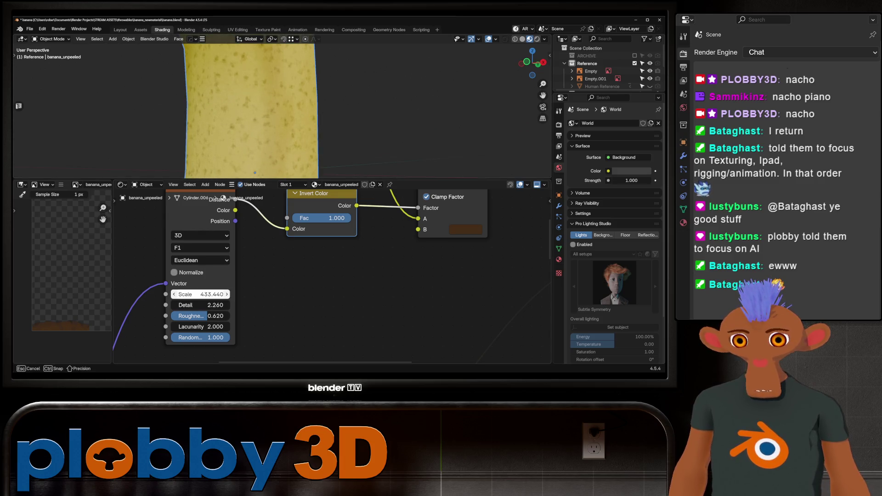
middle_click_drag(275, 111, 290, 111)
scroll(276, 110, "down", 3)
scroll(275, 276, "down", 4)
scroll(275, 276, "down", 2)
scroll(276, 276, "down", 2)
scroll(296, 296, "up", 2)
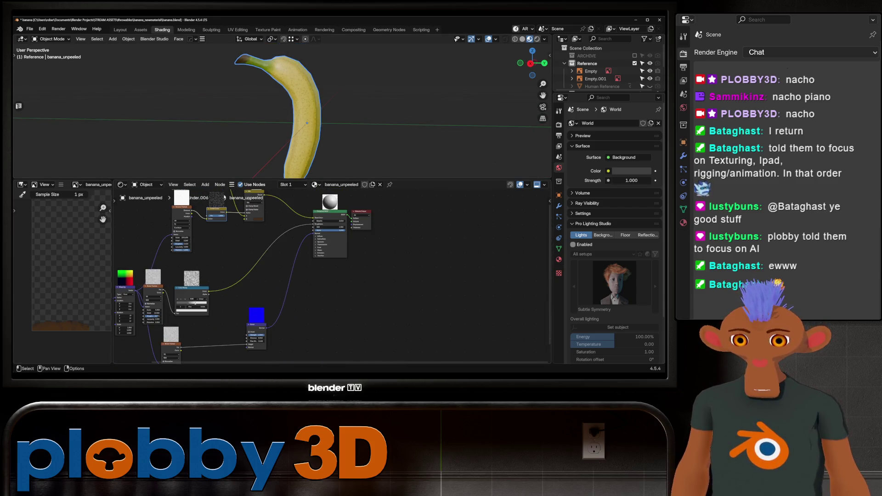
Duplicate the Bump node above the original and drive it from a texture output
key("shift+d")
left_click(291, 285)
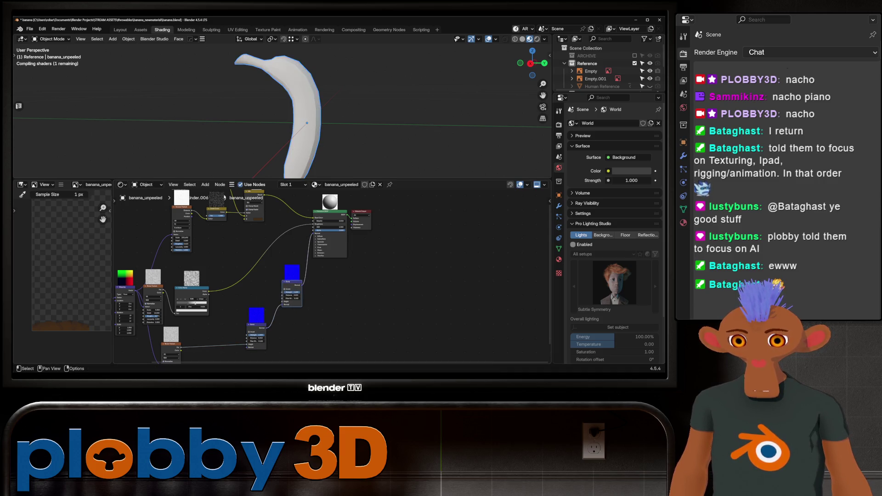
scroll(271, 272, "up", 1)
scroll(296, 276, "up", 1)
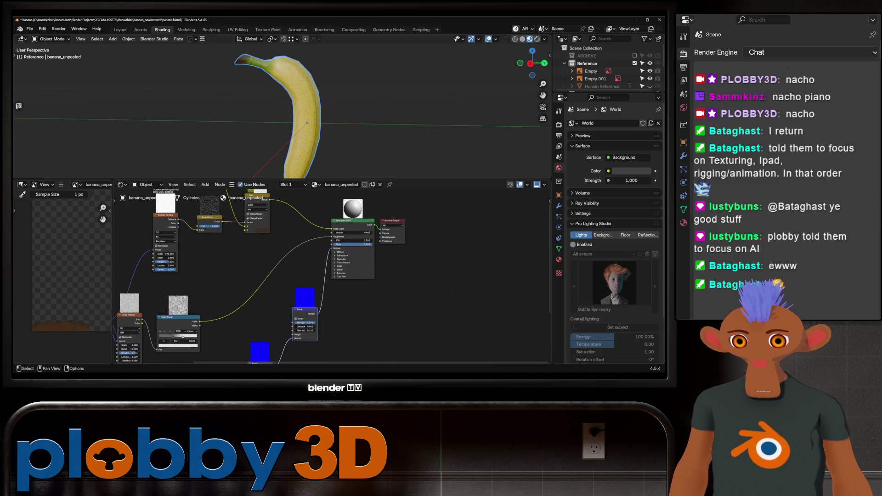
mouse_move(178, 222)
left_mouse_down()
mouse_move(297, 339)
mouse_move(295, 321)
left_mouse_up()
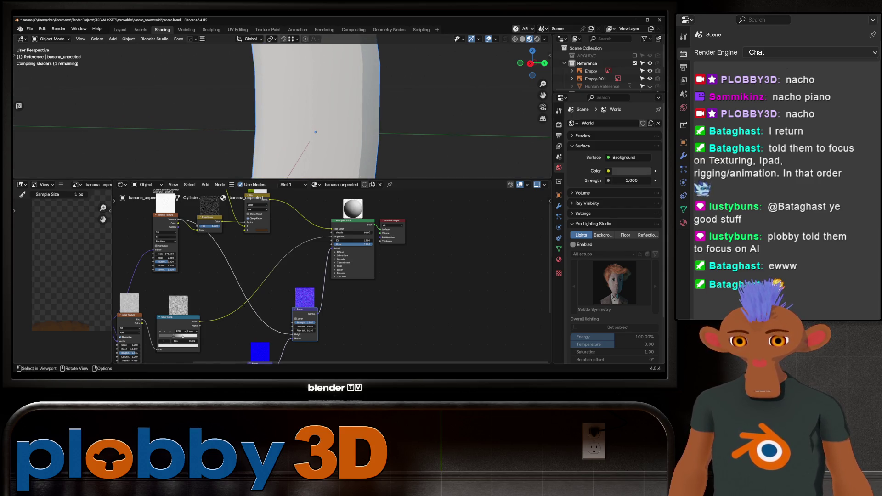
middle_click_drag(414, 124, 386, 128)
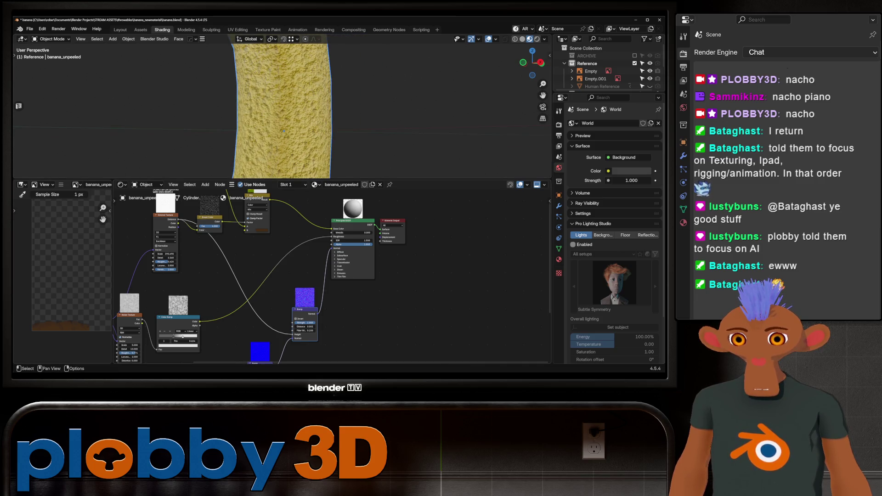
scroll(307, 330, "up", 2)
scroll(304, 322, "up", 2)
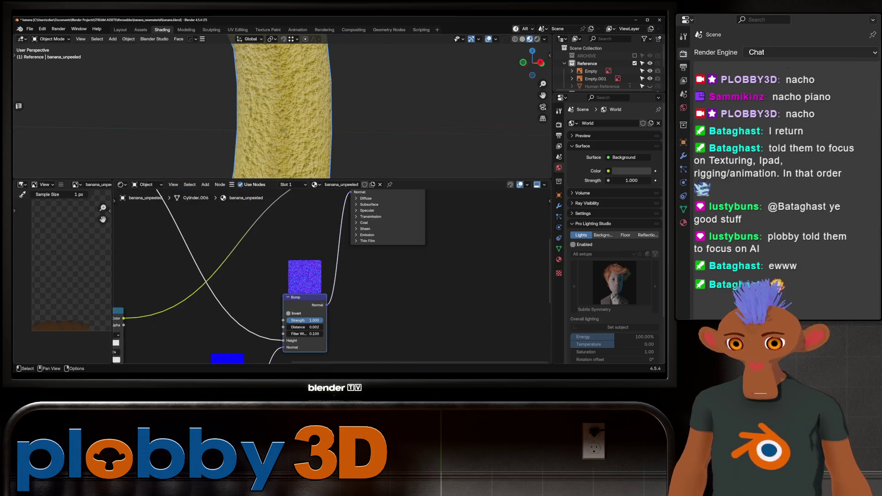
Tick Invert on the Bump node so it pushes inward, then detach its Height link
left_click(289, 314)
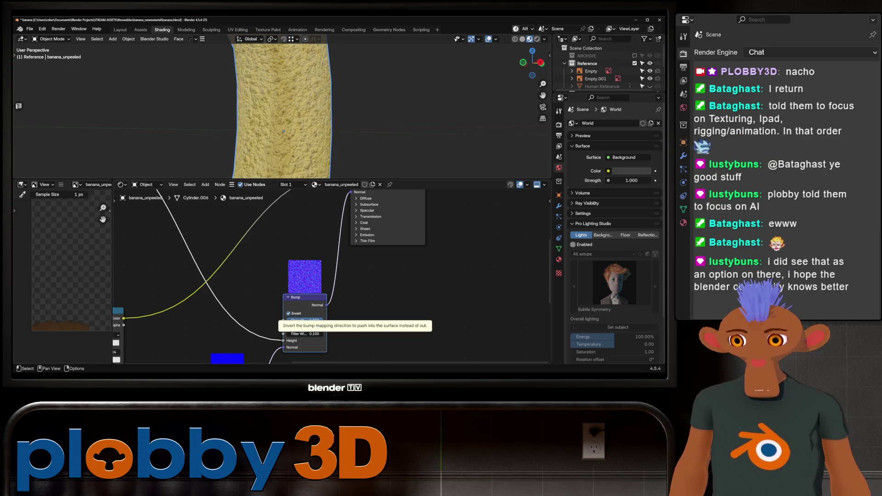
scroll(279, 137, "down", 3)
mouse_move(262, 125)
middle_mouse_down()
mouse_move(297, 137)
mouse_move(338, 127)
middle_mouse_up()
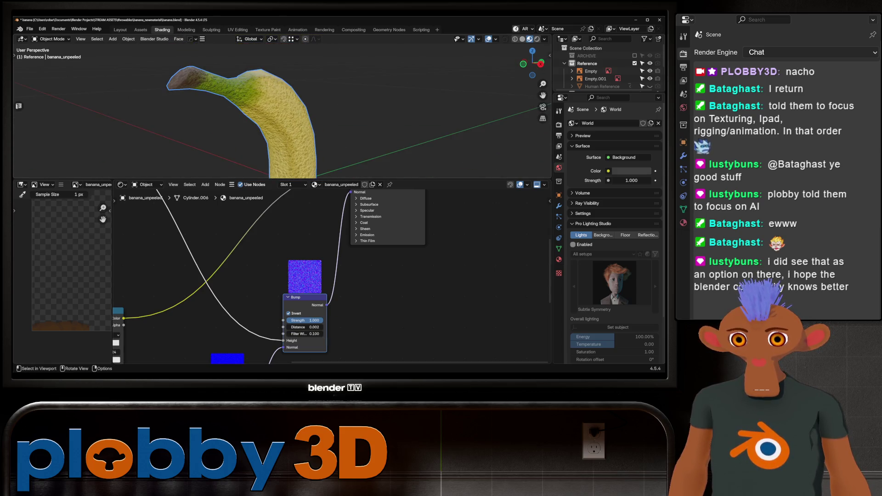
middle_click_drag(311, 290, 336, 240)
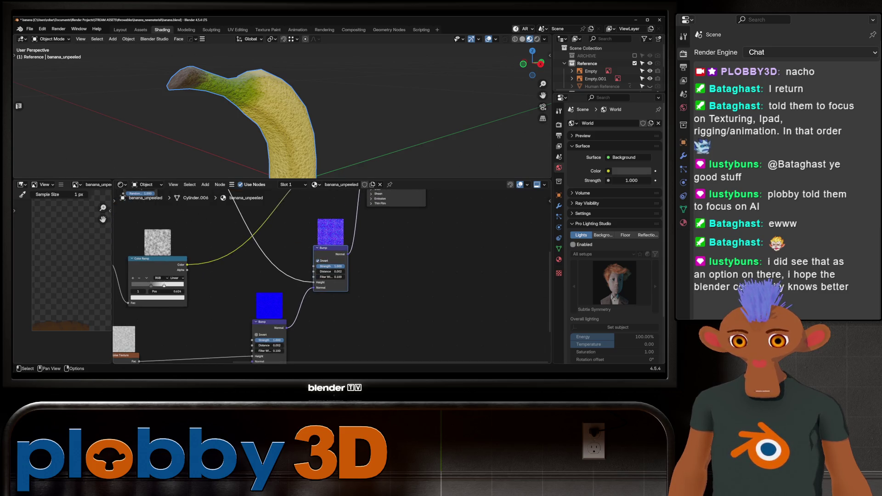
scroll(290, 303, "up", 1)
scroll(290, 303, "up", 1)
scroll(290, 304, "up", 1)
scroll(290, 304, "up", 1)
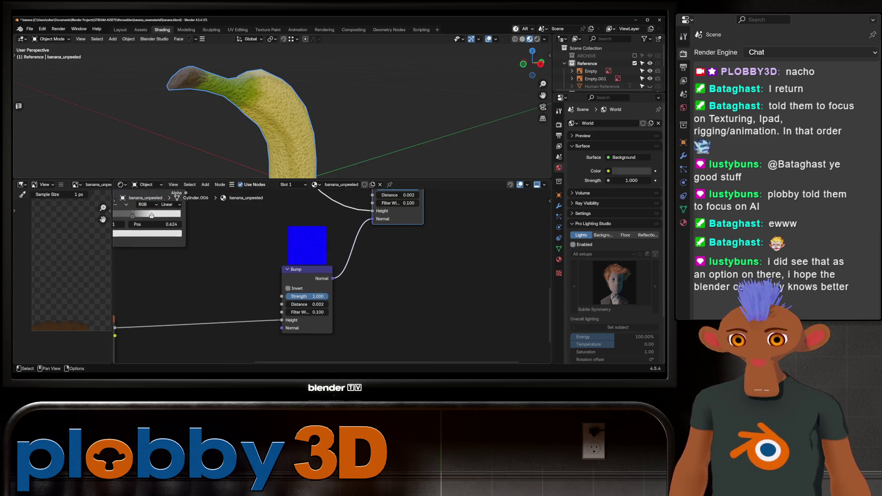
scroll(300, 312, "down", 1)
scroll(301, 311, "down", 1)
mouse_move(288, 318)
left_mouse_down()
mouse_move(263, 326)
mouse_move(289, 318)
left_mouse_up()
scroll(359, 275, "down", 1)
Rewire the Bump nodes so the lower Noise Texture drives the second Bump feeding the BSDF Normal
left_click_drag(353, 248, 342, 276)
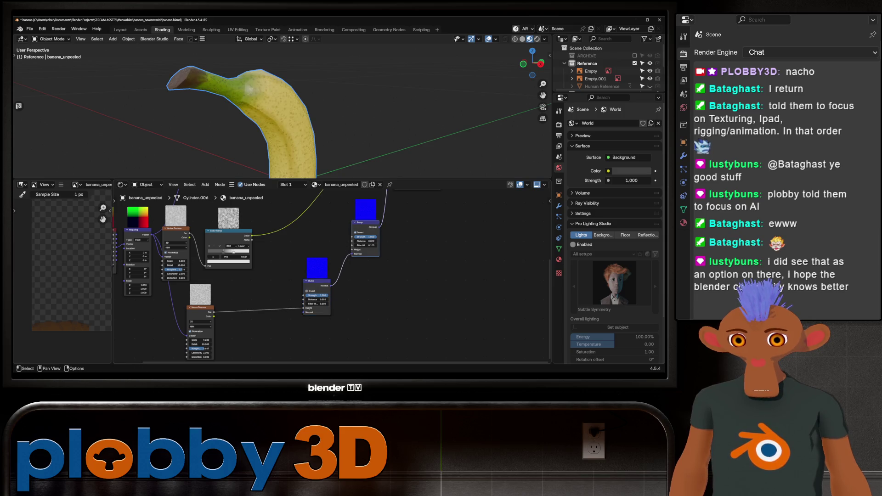
left_click_drag(388, 190, 396, 214)
left_click_drag(365, 279, 275, 324)
scroll(245, 359, "down", 2)
middle_click_drag(311, 276, 312, 271)
middle_click_drag(276, 355, 275, 290)
left_click_drag(227, 304, 272, 290)
scroll(274, 301, "up", 2)
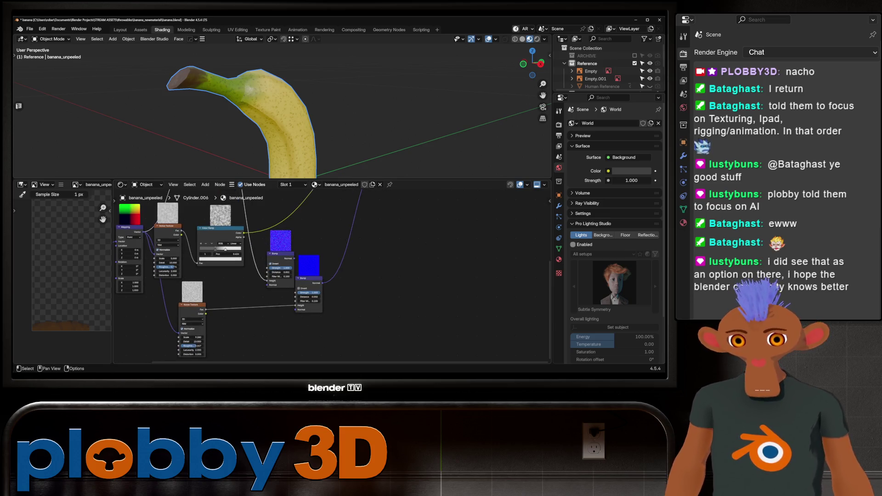
left_click_drag(276, 273, 276, 277)
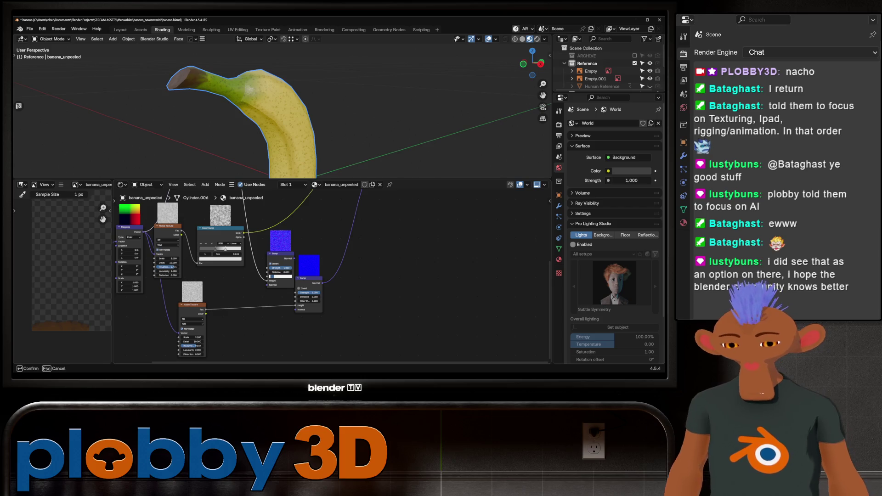
left_click_drag(293, 259, 297, 308)
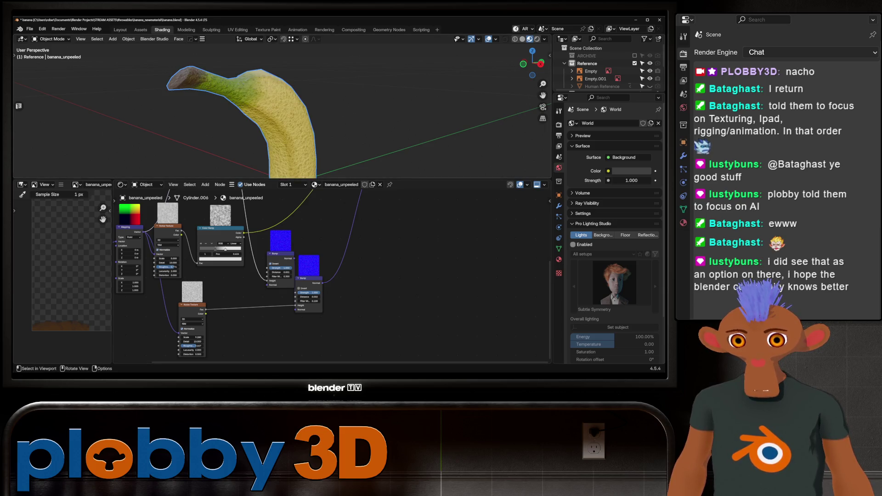
scroll(276, 110, "up", 6)
Enable Invert on the upper Bump node so its detail pushes into the skin
middle_click_drag(276, 110, 276, 110)
scroll(261, 235, "up", 2)
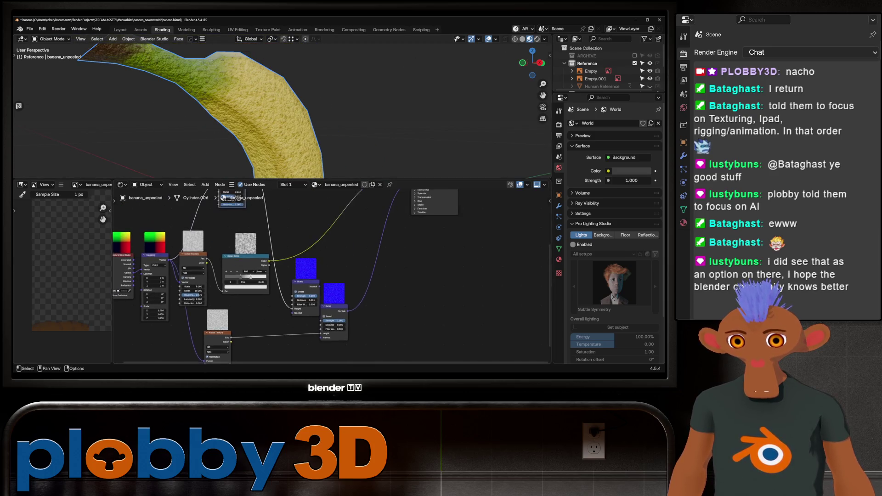
scroll(261, 235, "up", 1)
scroll(276, 111, "down", 2)
middle_click_drag(414, 207, 276, 331)
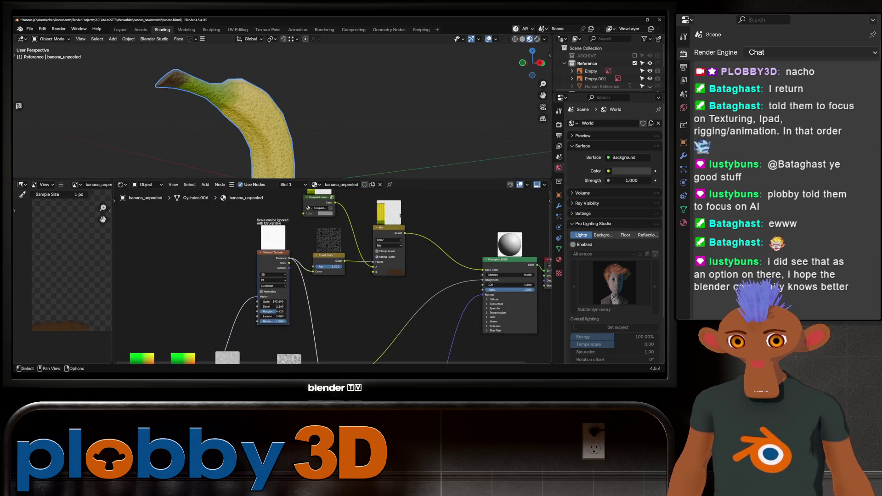
scroll(295, 300, "up", 2)
scroll(294, 300, "up", 1)
mouse_move(275, 111)
middle_mouse_down()
mouse_move(289, 103)
mouse_move(307, 135)
middle_mouse_up()
mouse_move(358, 276)
middle_mouse_down()
mouse_move(368, 301)
mouse_move(331, 269)
middle_mouse_up()
scroll(331, 276, "down", 2)
middle_click_drag(331, 310, 314, 207)
left_click(320, 274)
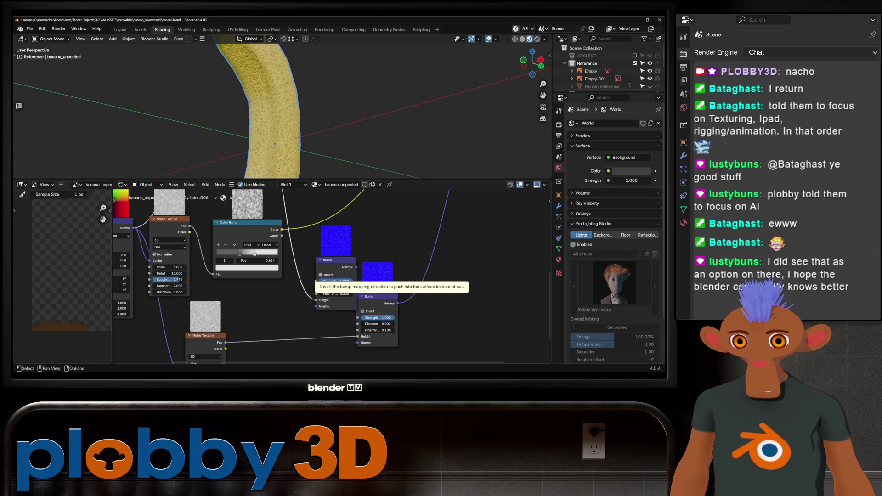
left_click(321, 274)
left_click(320, 274)
middle_click_drag(310, 207, 348, 356)
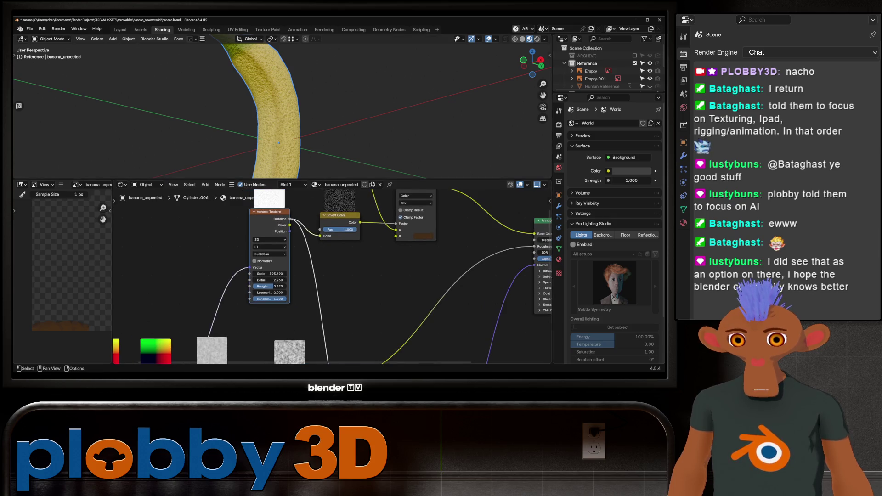
Try higher Voronoi Detail and Roughness values, then cancel both edits
middle_click_drag(262, 276, 234, 224)
left_click_drag(235, 225, 248, 224)
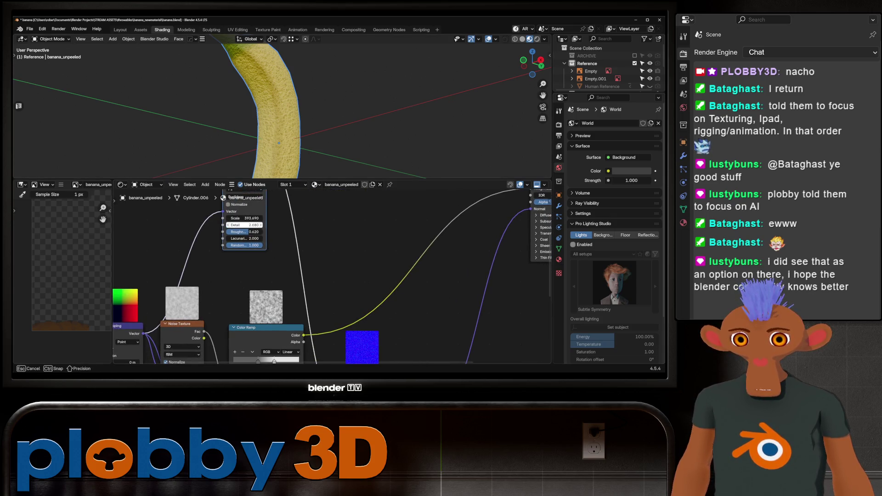
key("Escape")
left_click_drag(245, 232, 250, 231)
key("Escape")
scroll(344, 256, "down", 2)
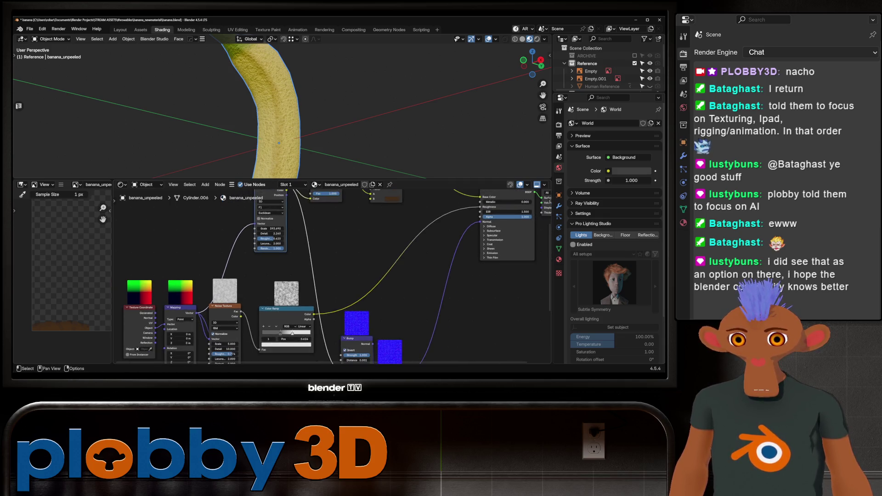
scroll(283, 110, "down", 4)
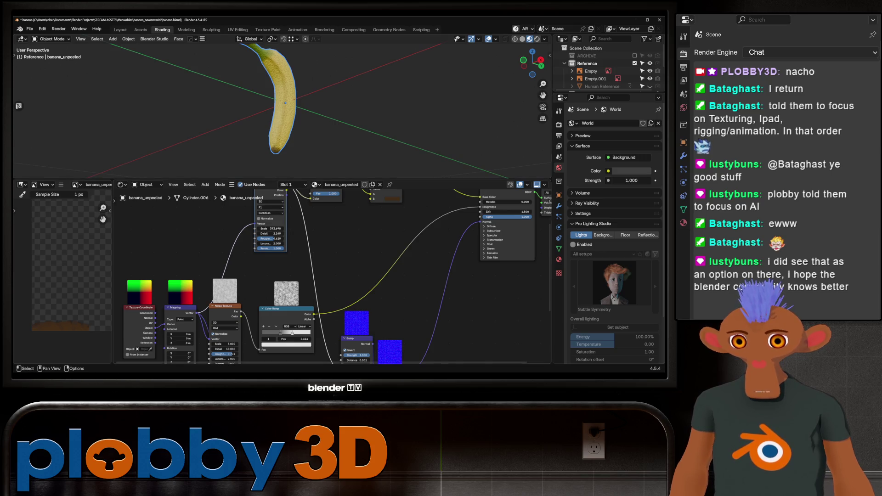
scroll(352, 303, "up", 2)
scroll(352, 304, "up", 2)
scroll(352, 303, "up", 2)
Lower the upper Bump node's Strength from 1.000 to about 0.456
left_click_drag(355, 304, 359, 304)
scroll(276, 111, "up", 3)
mouse_move(275, 111)
middle_mouse_down()
mouse_move(227, 118)
mouse_move(289, 111)
middle_mouse_up()
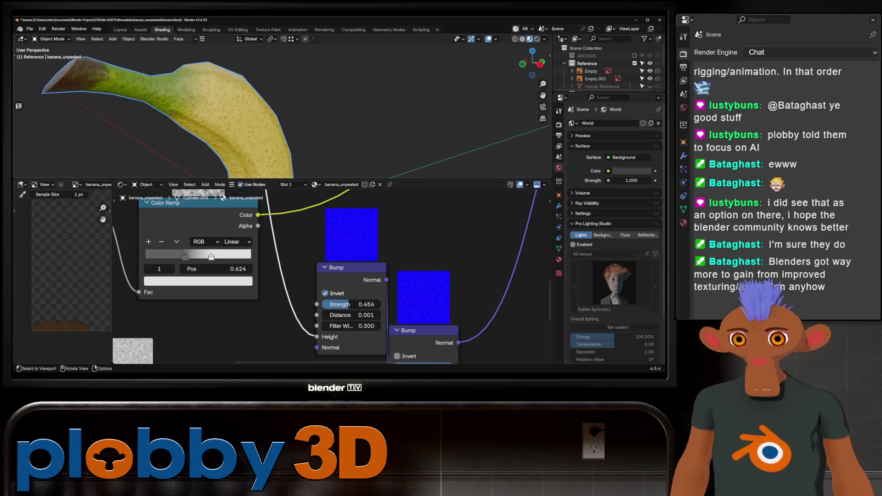
Set the Bump Distance to .0005 and raise its Strength to around 0.709
left_click(348, 315)
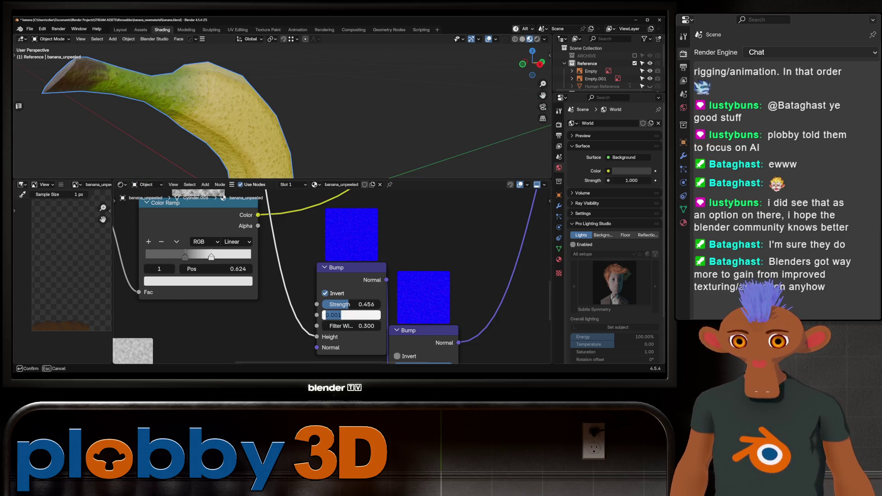
key("BackSpace")
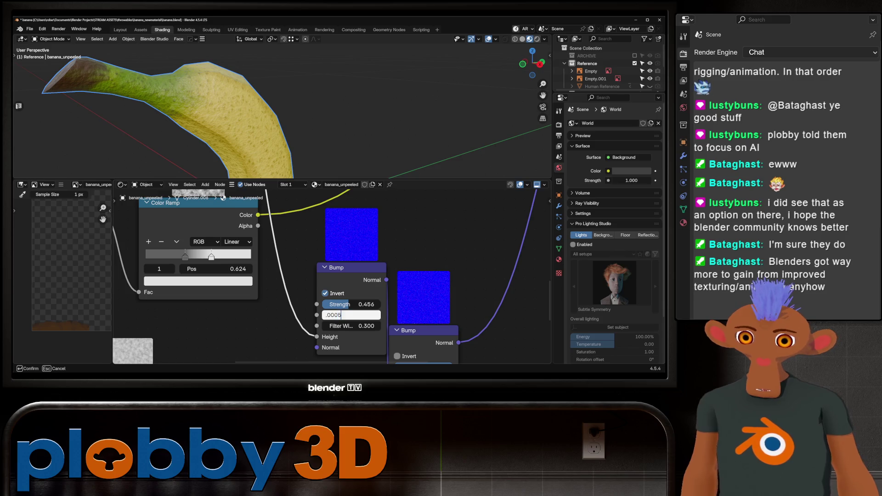
key("Return")
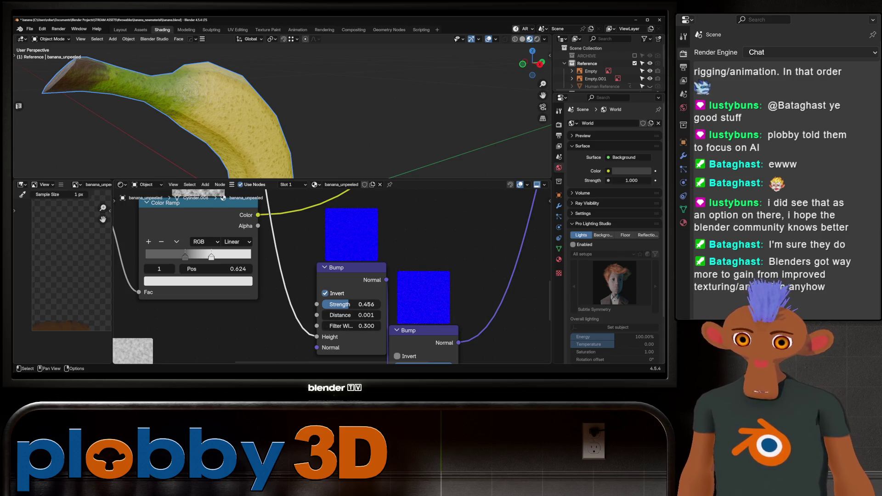
left_click_drag(341, 304, 376, 304)
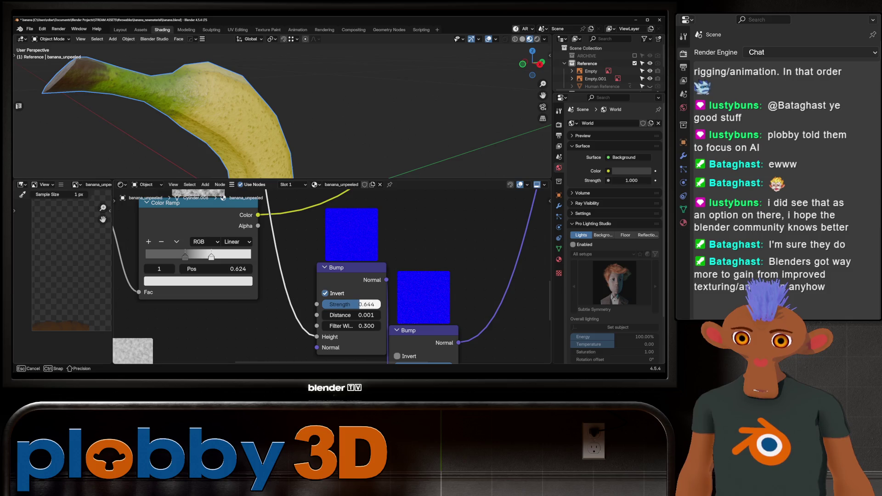
left_click_drag(369, 303, 368, 304)
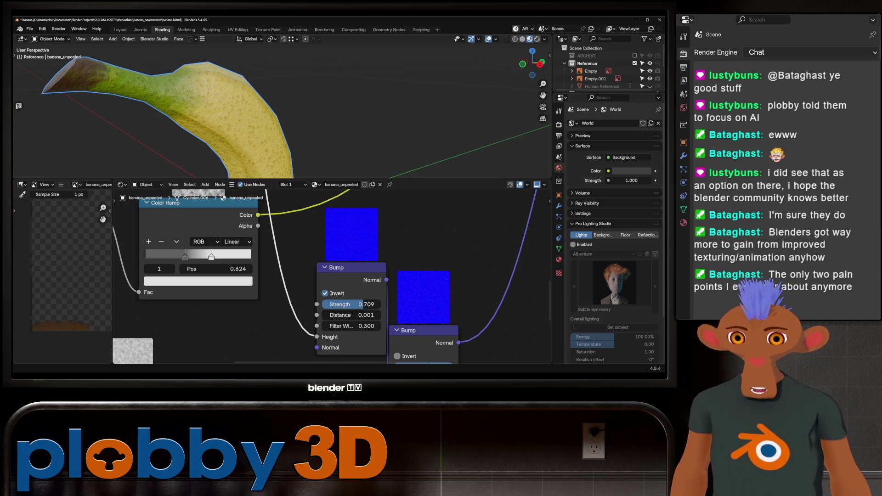
Ease the Bump Strength back down to about 0.612 while inspecting the banana
middle_click_drag(276, 110, 249, 83)
scroll(283, 110, "down", 3)
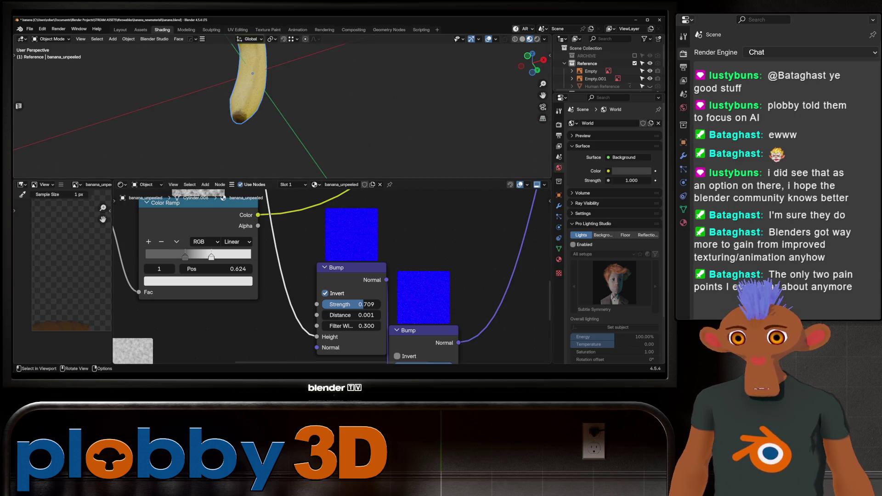
middle_click_drag(275, 110, 262, 104)
scroll(275, 110, "up", 4)
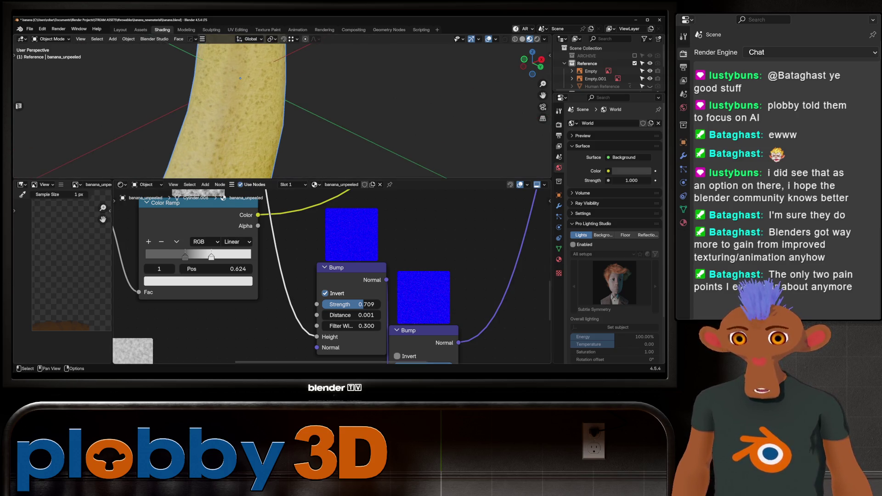
scroll(344, 276, "up", 1)
left_click_drag(345, 266, 331, 267)
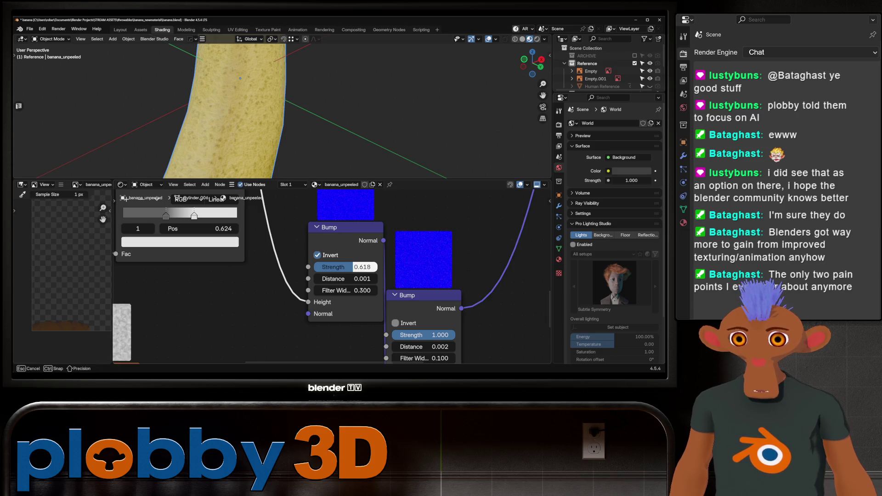
mouse_move(276, 110)
middle_mouse_down()
mouse_move(248, 104)
mouse_move(526, 112)
mouse_move(483, 104)
middle_mouse_up()
scroll(276, 111, "down", 5)
scroll(317, 106, "down", 2)
scroll(276, 110, "up", 5)
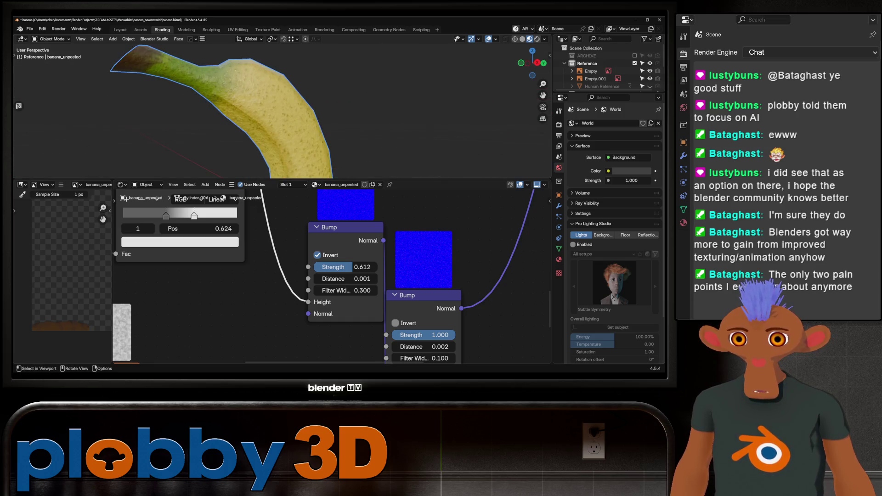
scroll(276, 111, "down", 4)
scroll(276, 111, "up", 2)
scroll(275, 110, "down", 3)
middle_click_drag(276, 110, 296, 110)
scroll(158, 361, "down", 2)
scroll(158, 360, "down", 1)
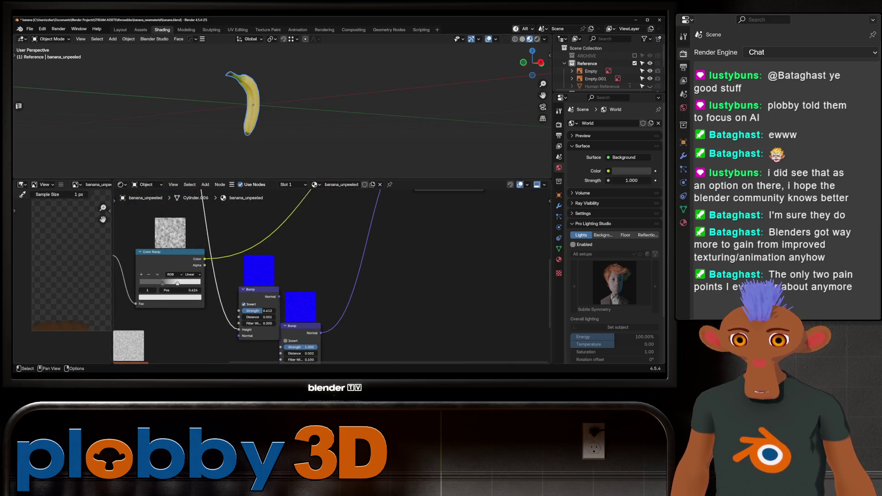
Switch to Rendered shading, add an Area light, reposition it, and reselect banana_unpeeled
left_click(538, 39)
scroll(304, 126, "up", 3)
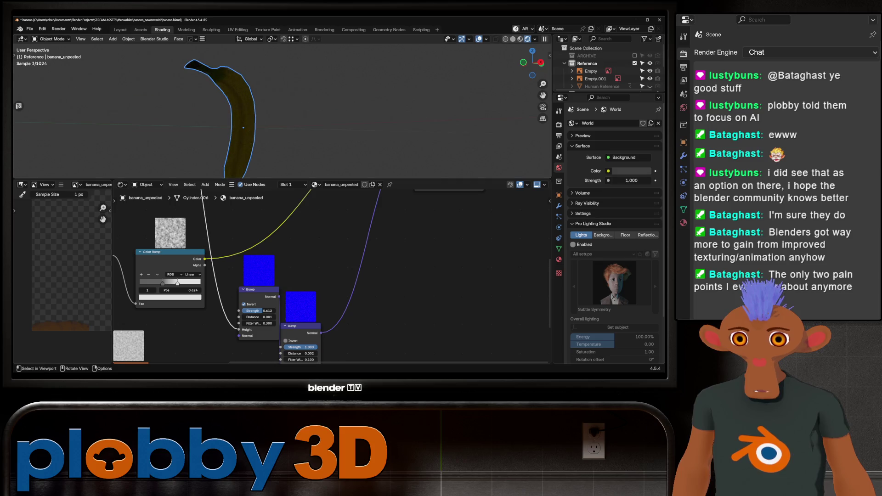
key("shift+a")
mouse_move(309, 236)
left_click(377, 261)
scroll(269, 159, "down", 3)
key("g")
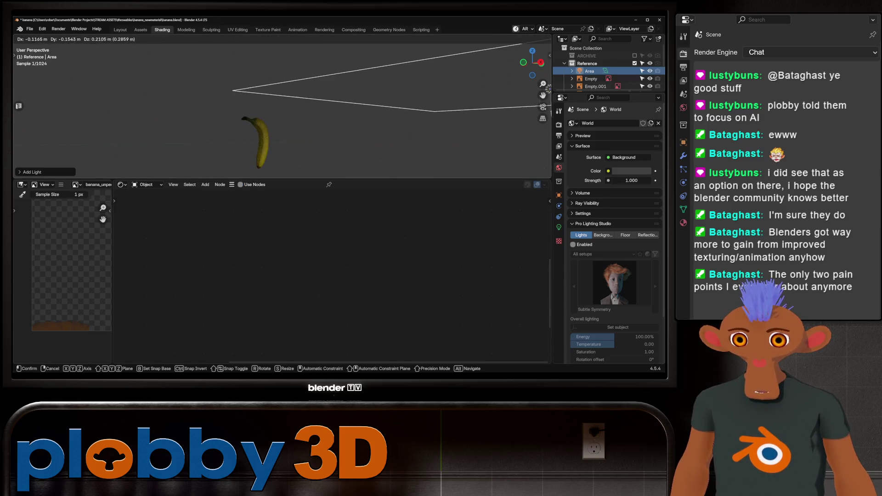
left_click(266, 158)
scroll(266, 159, "up", 5)
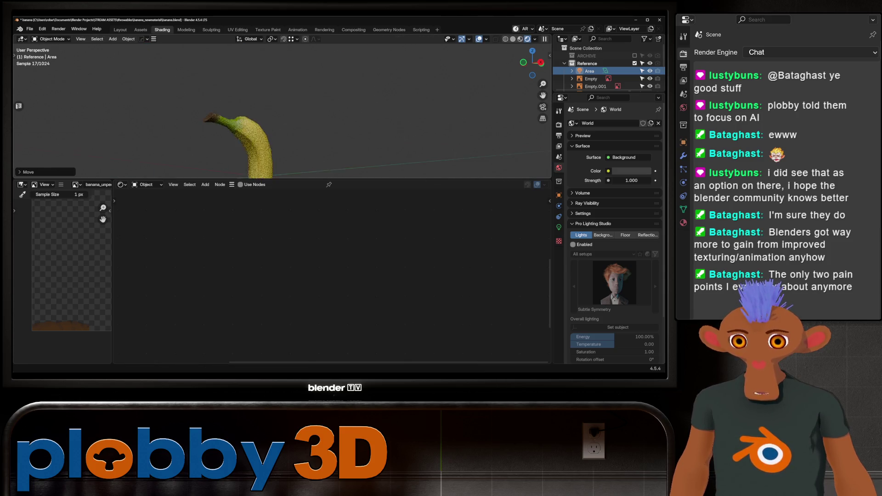
left_click(269, 139)
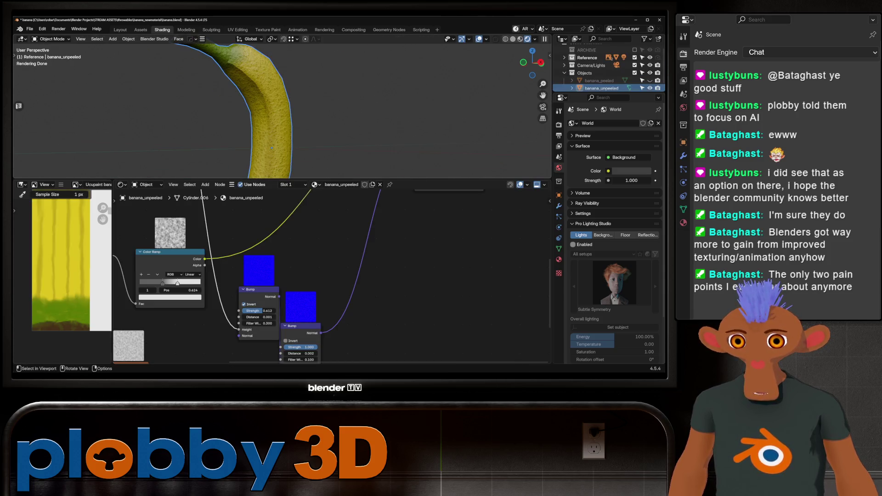
scroll(311, 306, "up", 2)
Adjust the lower Bump node's Strength and Distance
left_click(311, 306)
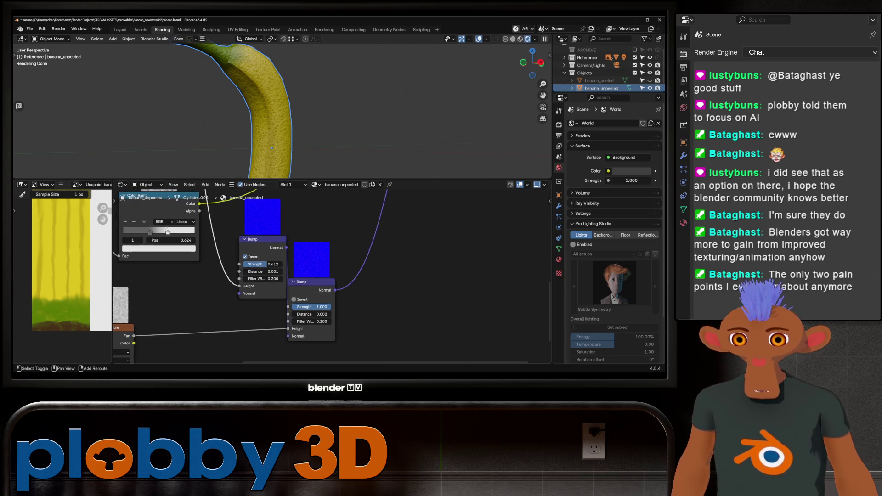
left_click_drag(312, 306, 321, 306)
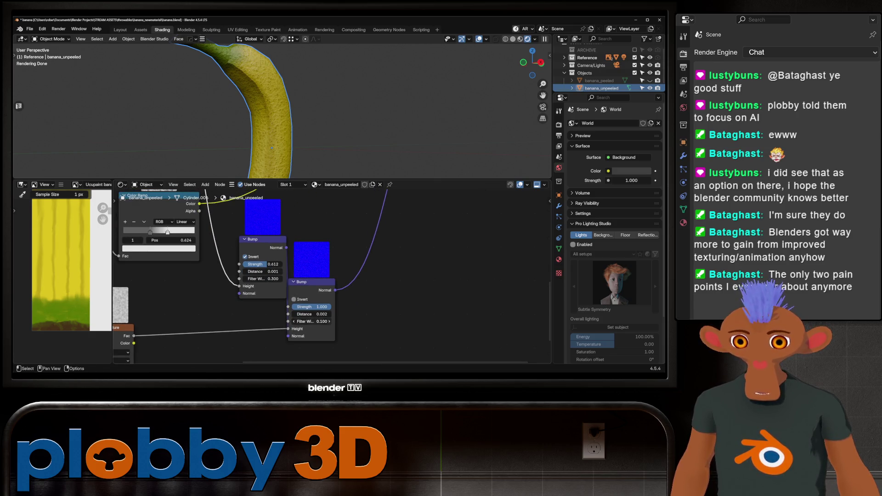
left_click(311, 313)
key("Return")
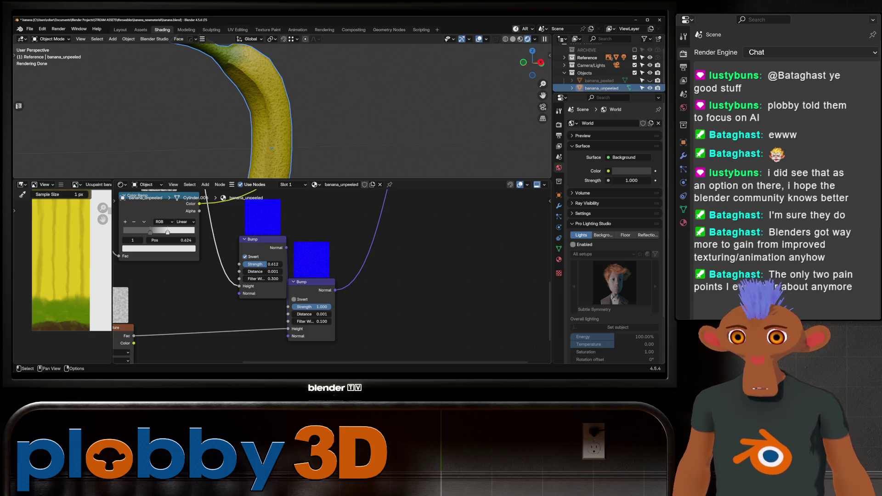
scroll(247, 301, "down", 2)
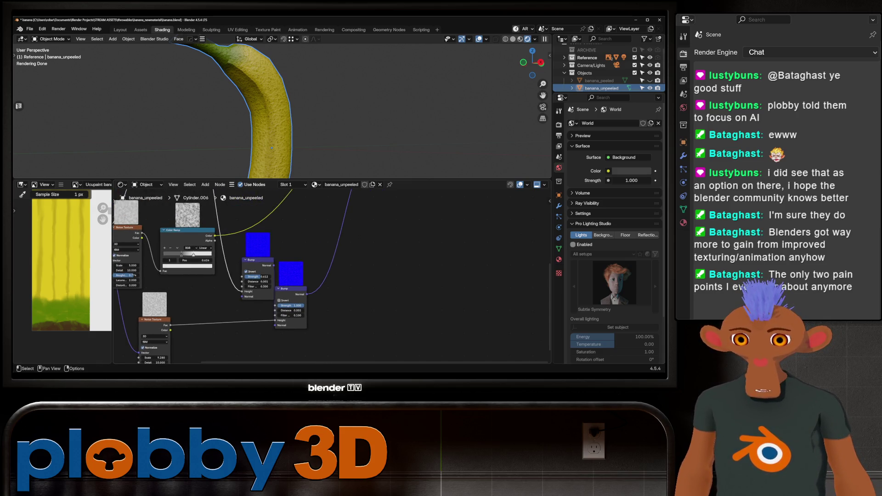
Add a Bevel node with radius 0.015 and connect it after the Bump nodes
middle_click_drag(247, 301, 214, 325)
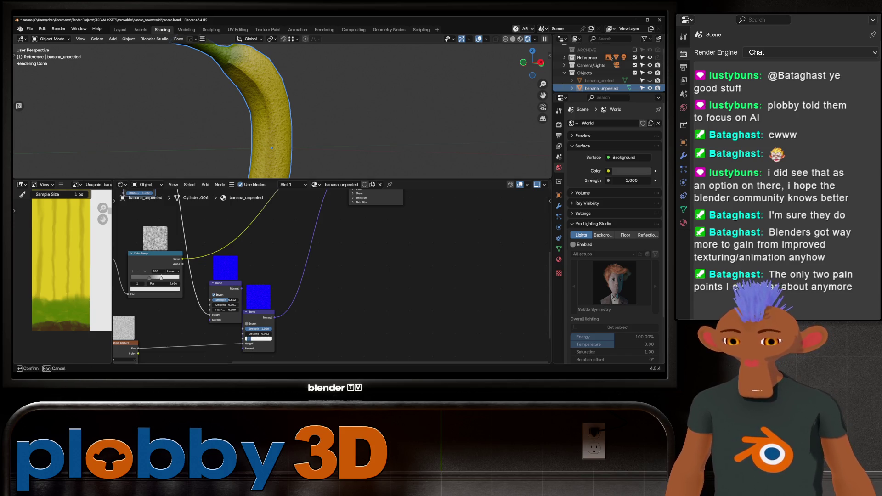
middle_click_drag(214, 325, 248, 345)
key("shift+a")
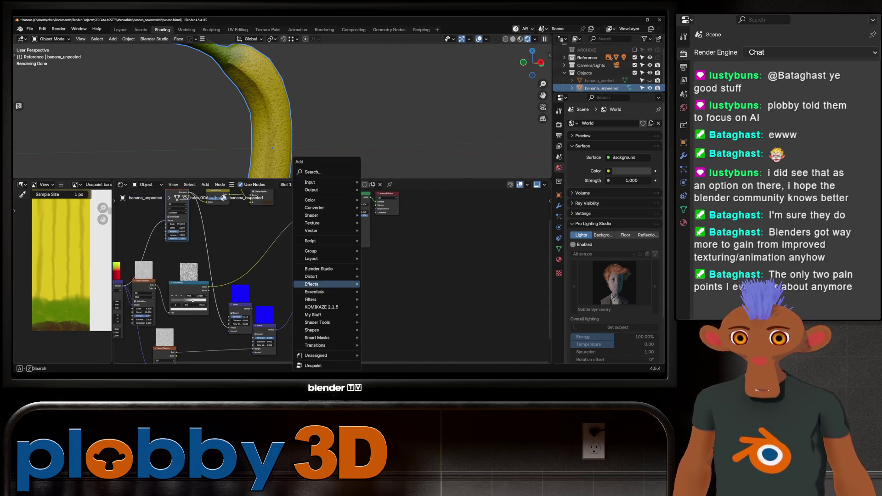
type("bevel")
key("Return")
left_click(303, 259)
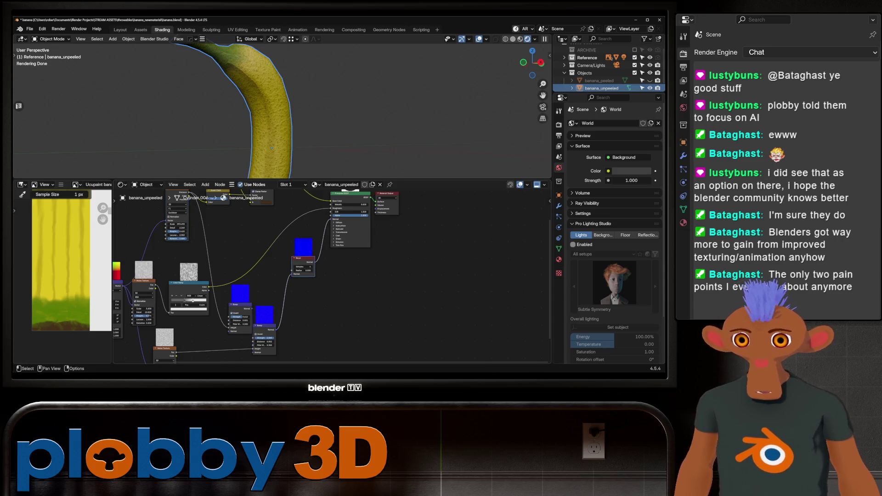
left_click_drag(314, 270, 304, 273)
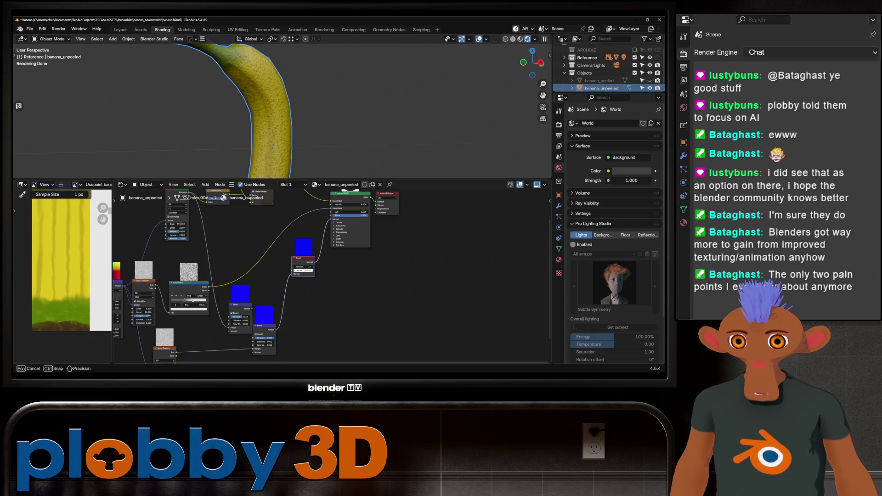
scroll(303, 273, "up", 3)
left_click(304, 275)
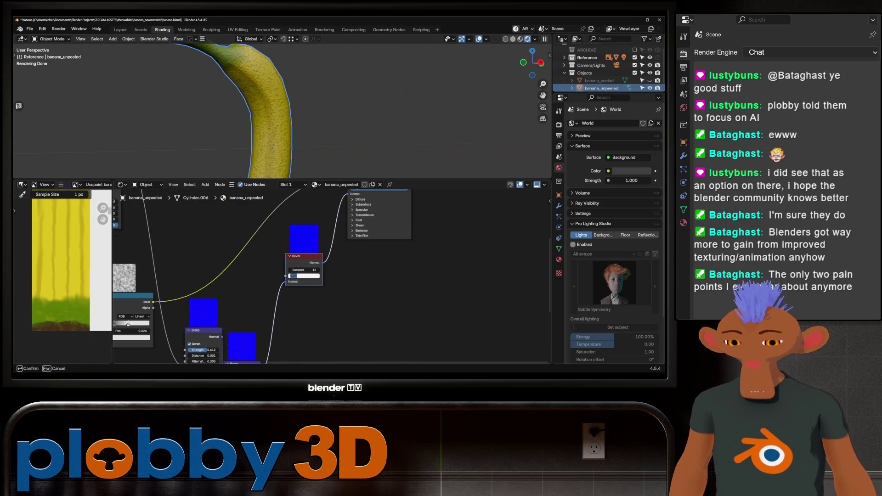
key("Return")
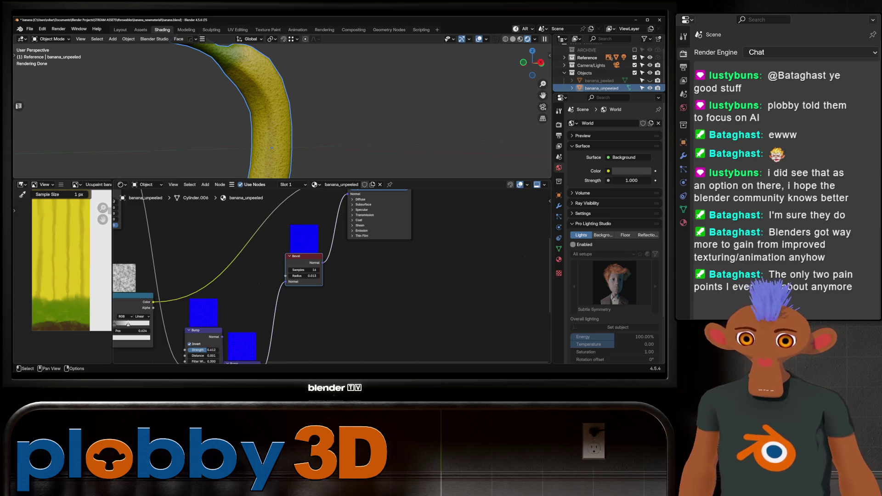
scroll(275, 110, "down", 3)
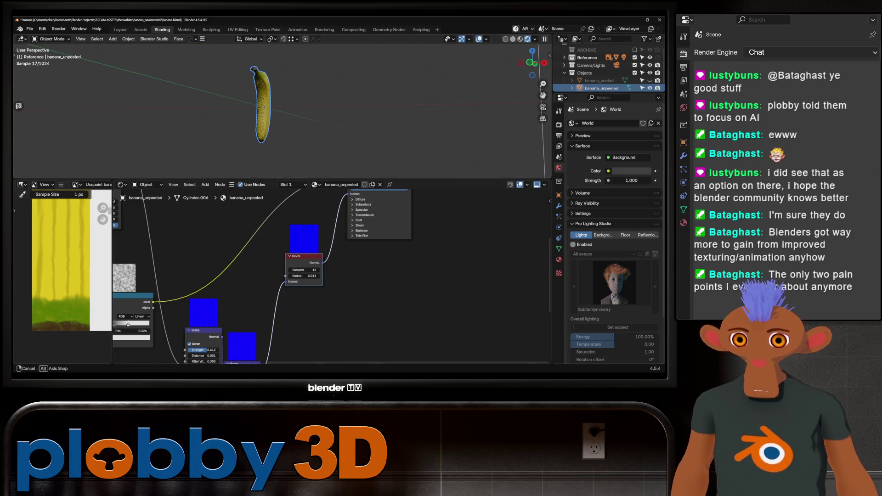
Box-select the procedural skin nodes of banana_unpeeled's material for copying
mouse_move(276, 110)
middle_mouse_down()
mouse_move(303, 121)
mouse_move(317, 110)
mouse_move(304, 110)
middle_mouse_up()
scroll(277, 276, "down", 3)
scroll(276, 275, "down", 2)
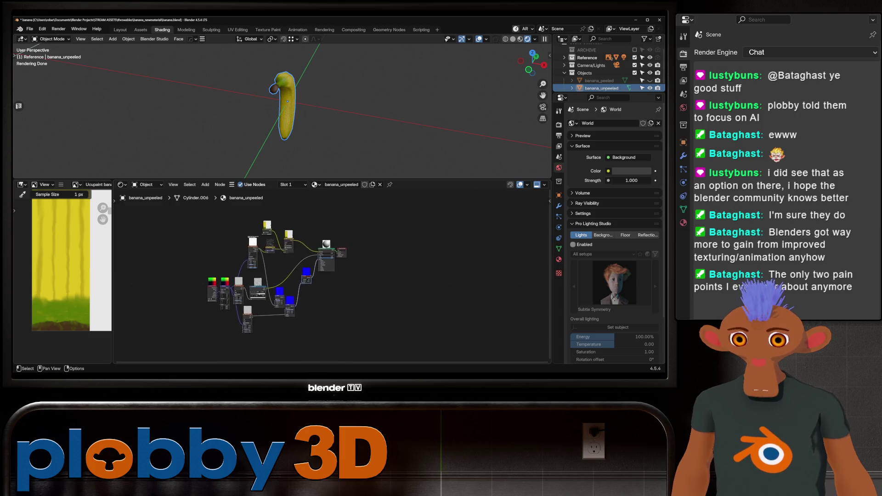
scroll(304, 268, "up", 3)
middle_click_drag(276, 276, 304, 275, "shift")
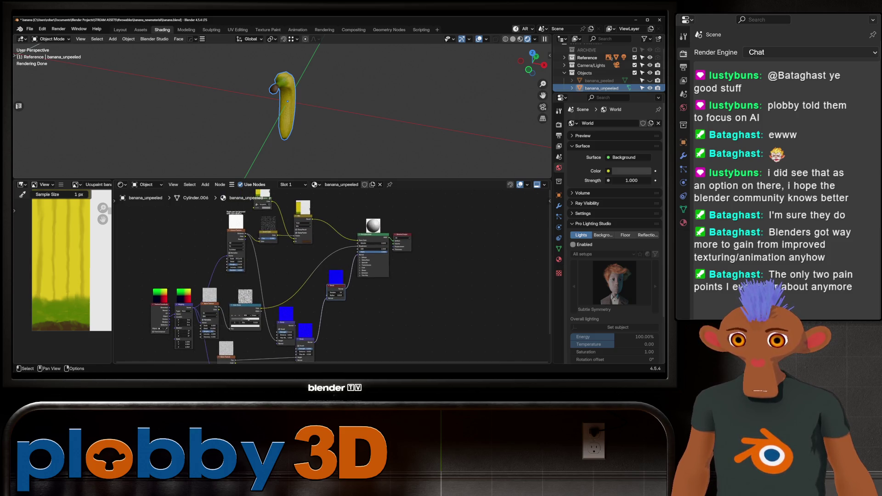
scroll(291, 246, "down", 2)
left_click_drag(169, 234, 325, 364)
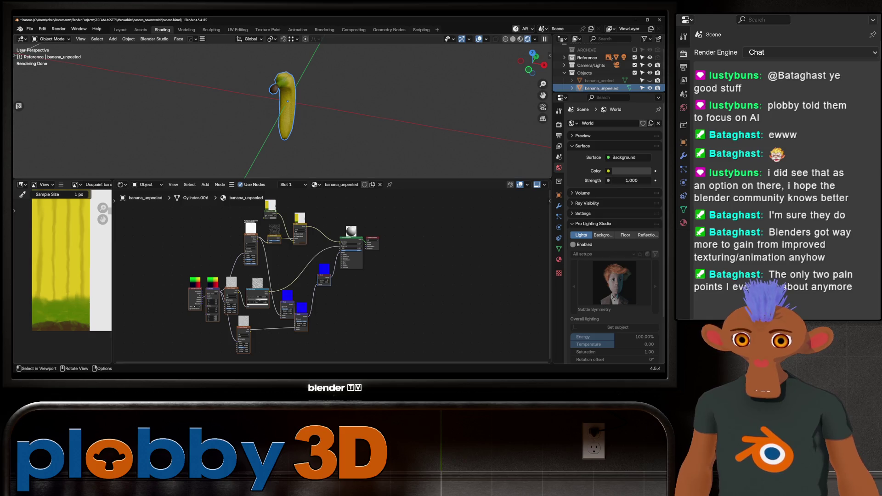
scroll(606, 83, "down", 1)
scroll(606, 83, "up", 1)
Unhide banana_peeled, hide banana_unpeeled, and frame the peeled banana in view
left_click(650, 80)
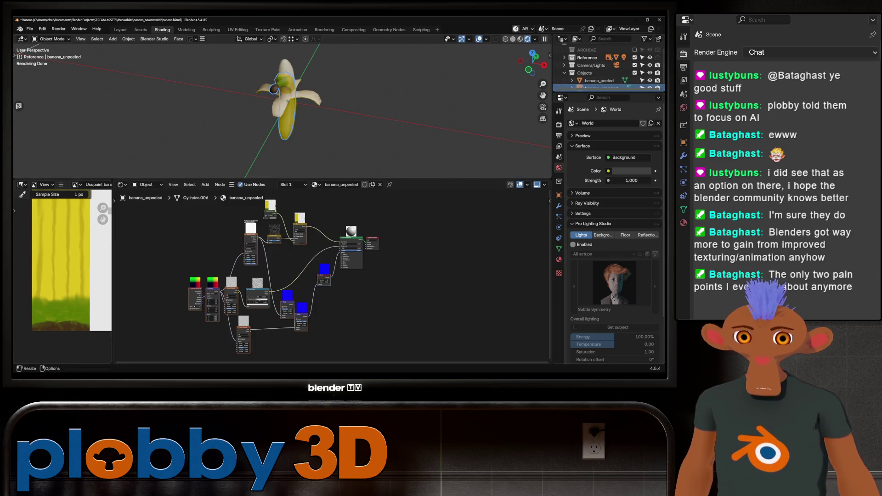
middle_click_drag(290, 110, 331, 117)
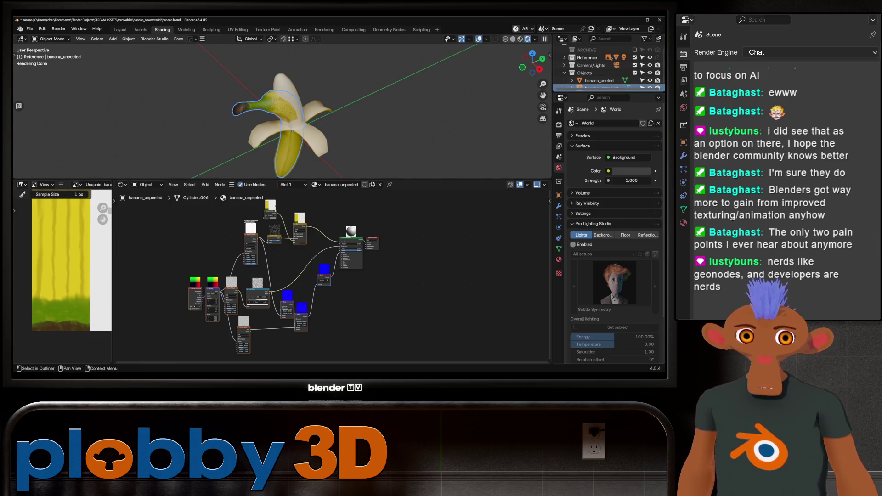
key("h")
left_click(600, 80)
key("KP_Decimal")
middle_click_drag(276, 111, 296, 90)
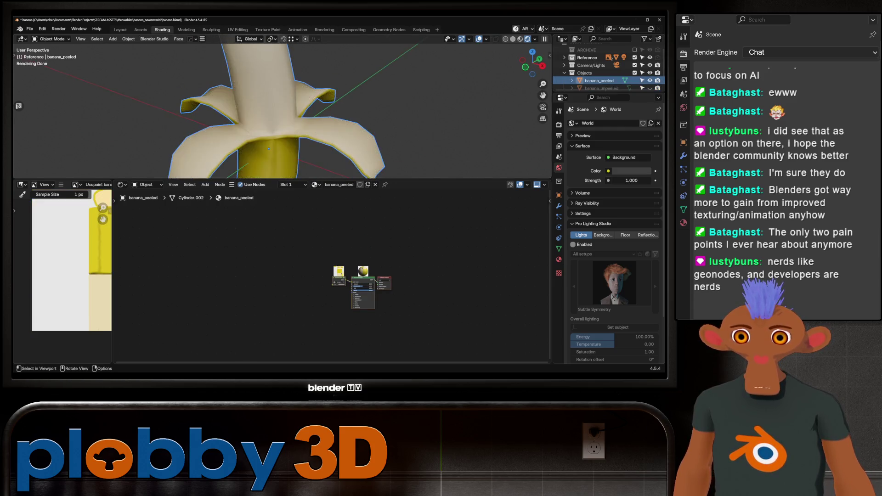
Paste the copied skin nodes into the peeled banana's material beside its shader
left_click(559, 260)
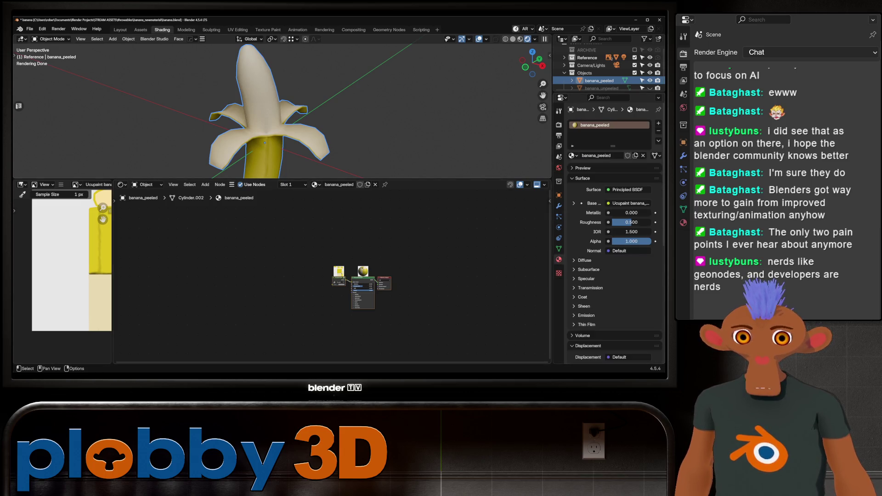
key("ctrl+v")
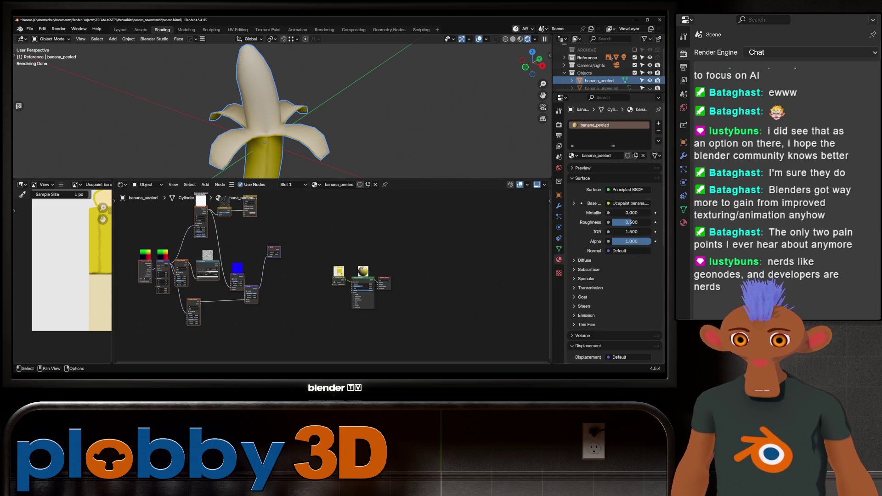
middle_click_drag(345, 276, 314, 300)
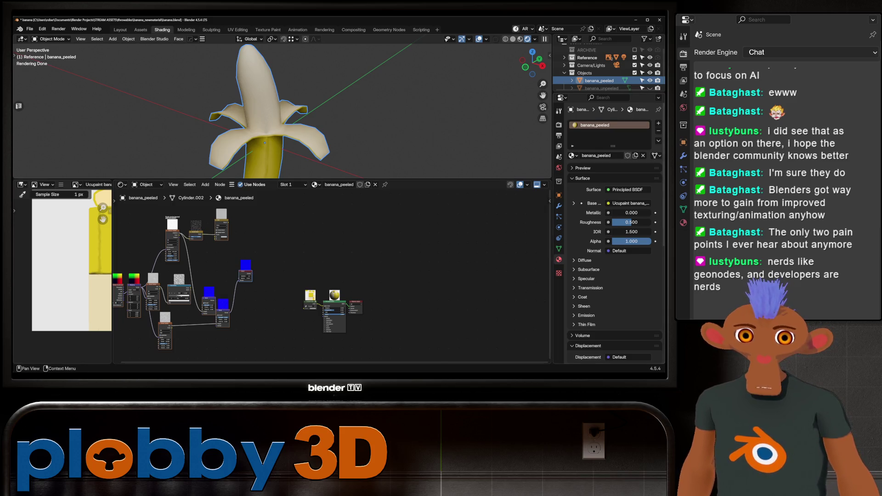
Add a second material slot using banana_peeled, make it single-user as banana_peeled.001, and enter Edit Mode
left_click(659, 124)
left_click(617, 168)
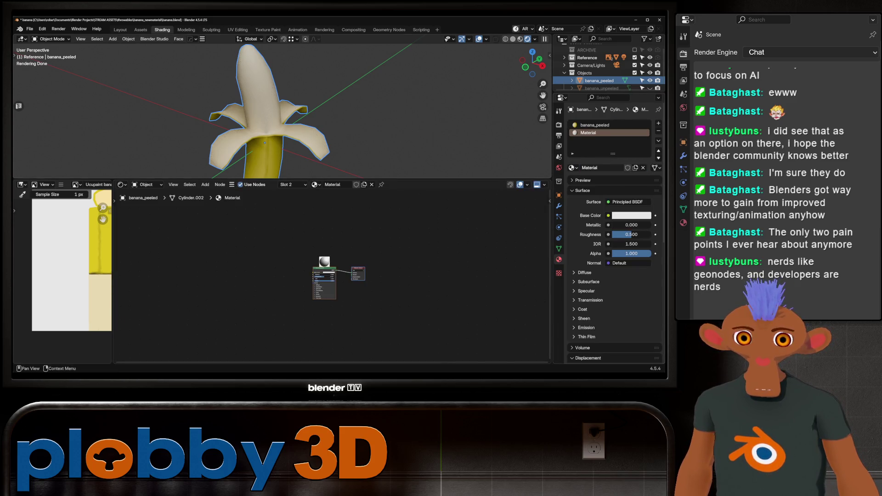
left_click(644, 168)
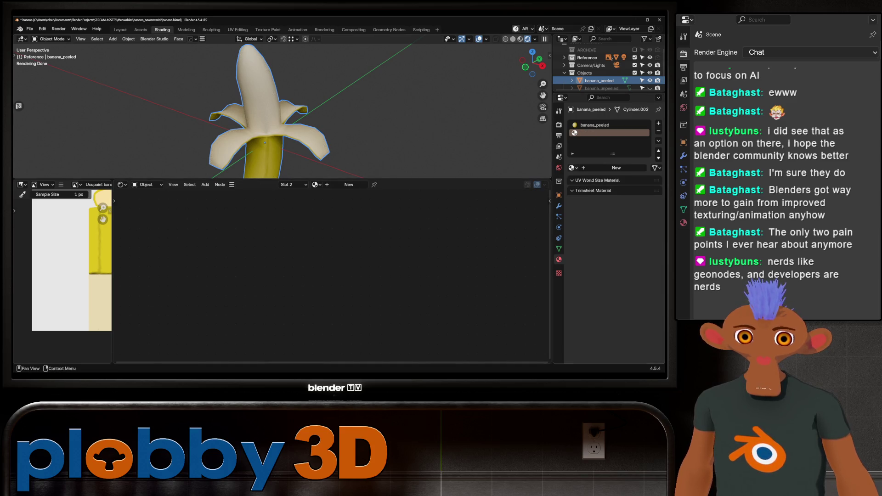
left_click(573, 168)
left_click(513, 180)
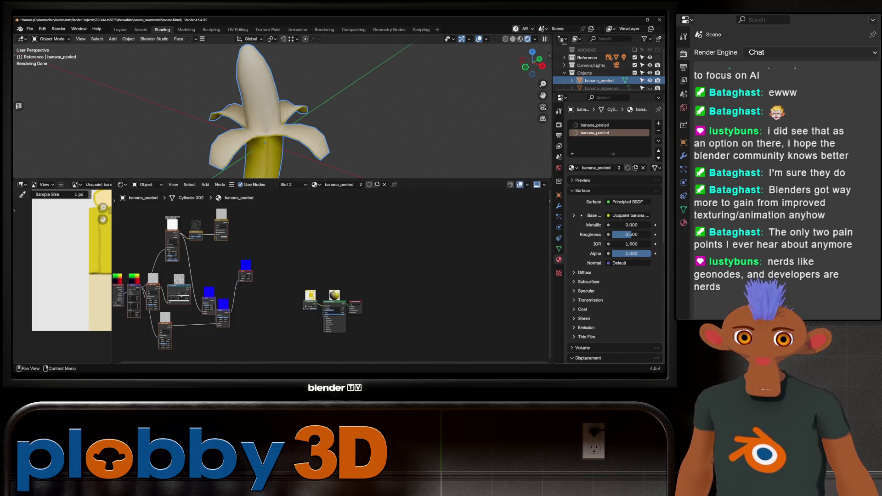
left_click(619, 168)
left_click(600, 124)
key("Tab")
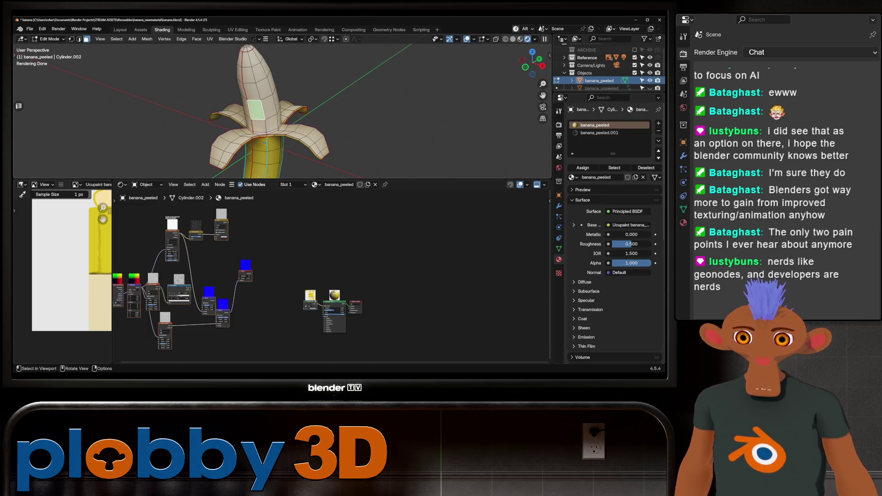
Select the whole peel and assign it to a new vertex group
key("l")
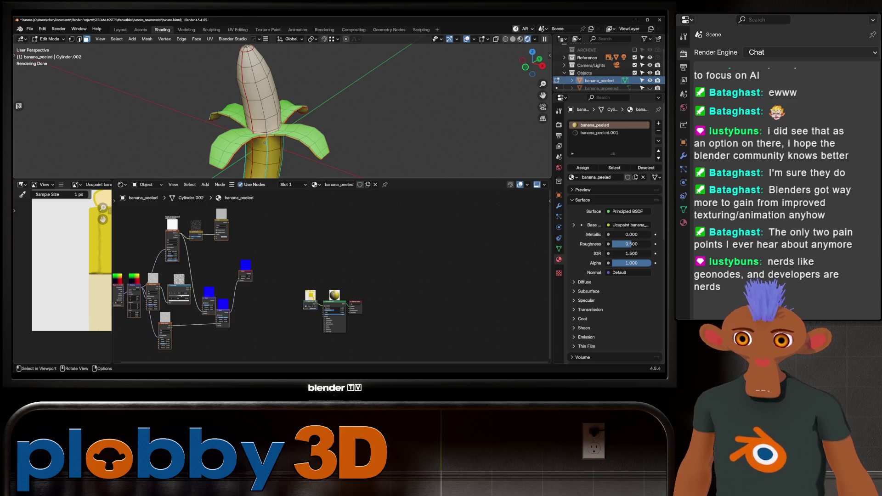
middle_click_drag(325, 138, 338, 143)
key("ctrl+g")
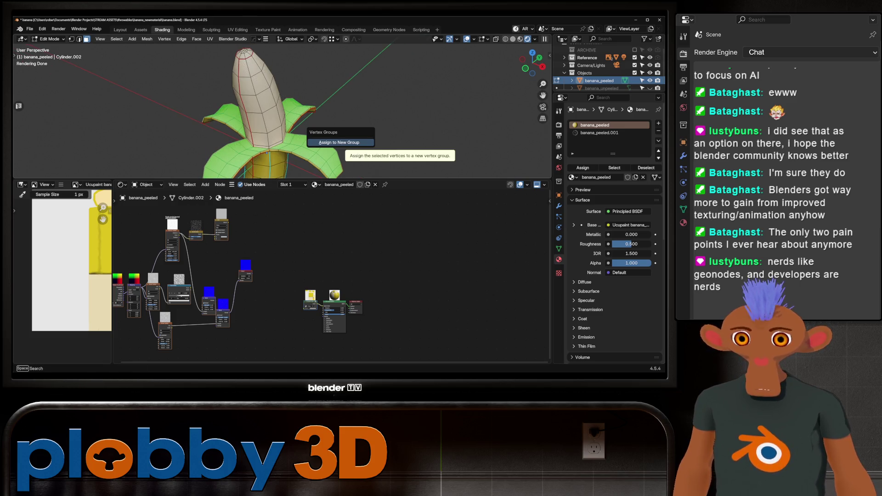
left_click(340, 142)
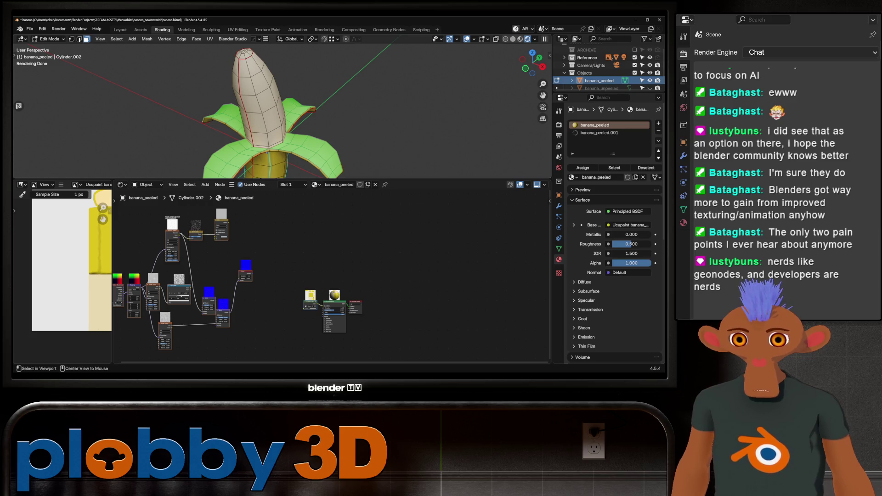
Select the flesh, check the vertex groups, activate the banana_peeled.001 slot, and return to Object Mode
left_click(244, 53)
key("l")
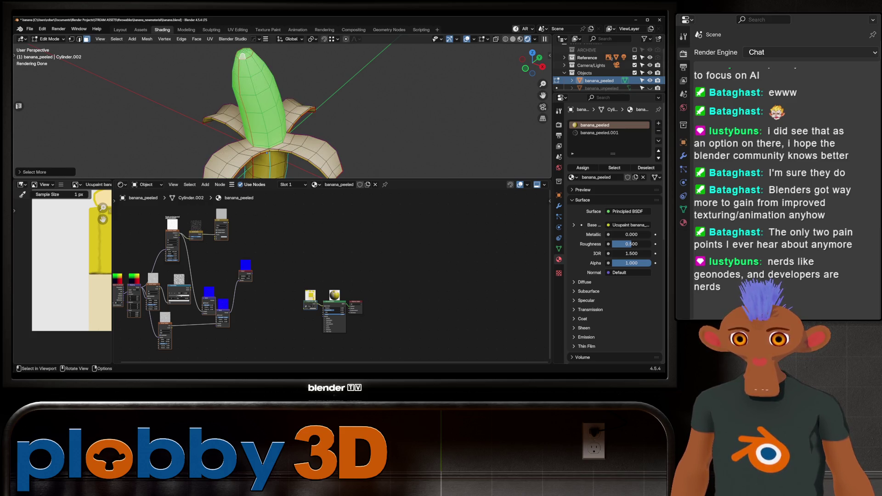
left_click(559, 248)
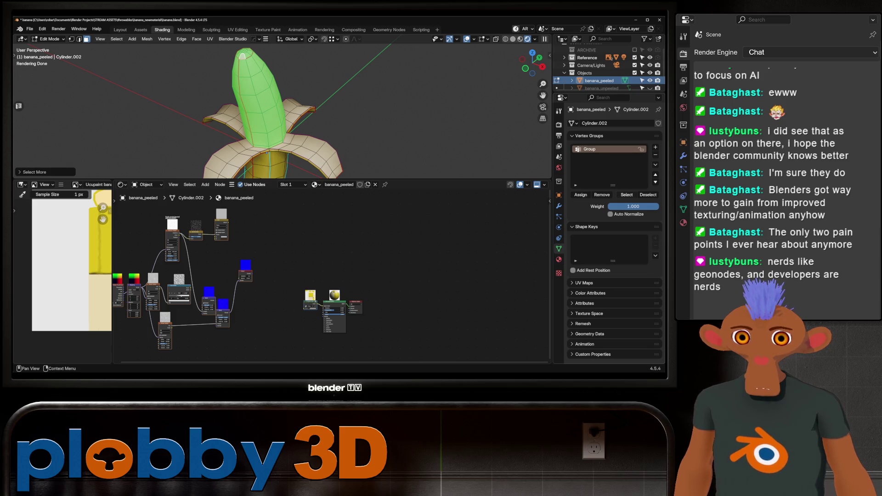
key("a")
middle_click_drag(243, 55, 414, 139)
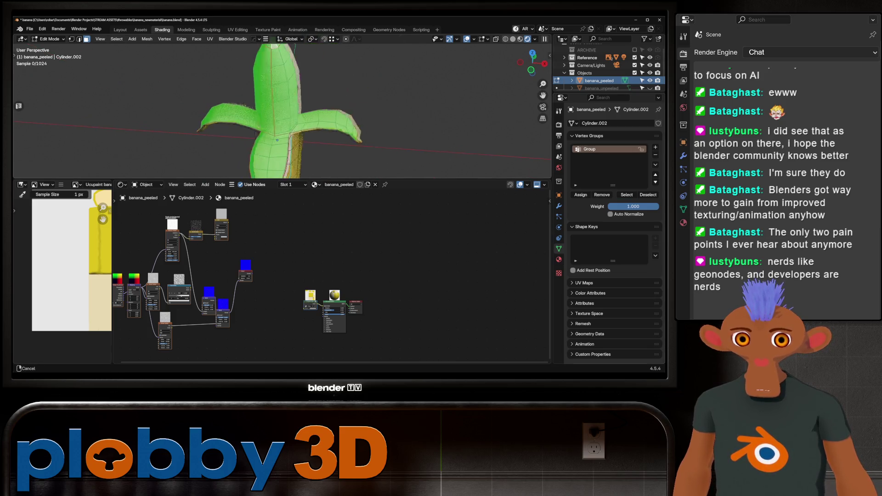
left_click(560, 259)
left_click(599, 133)
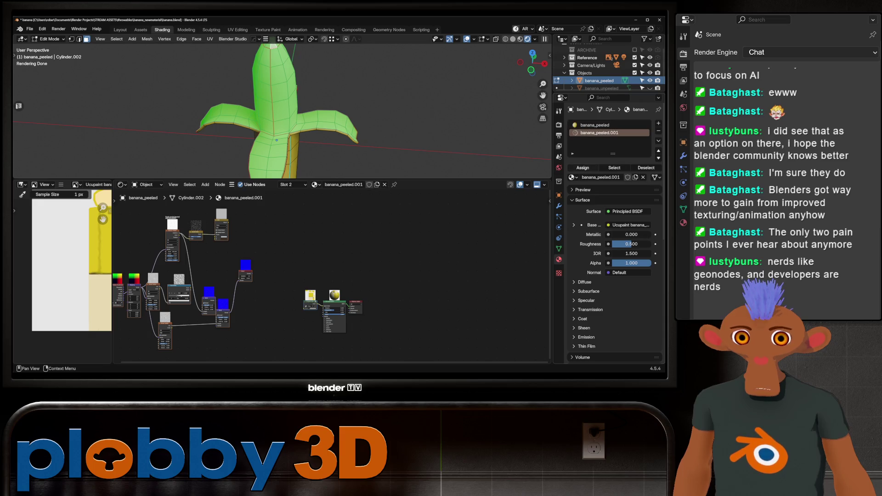
key("Tab")
middle_click_drag(276, 111, 344, 110)
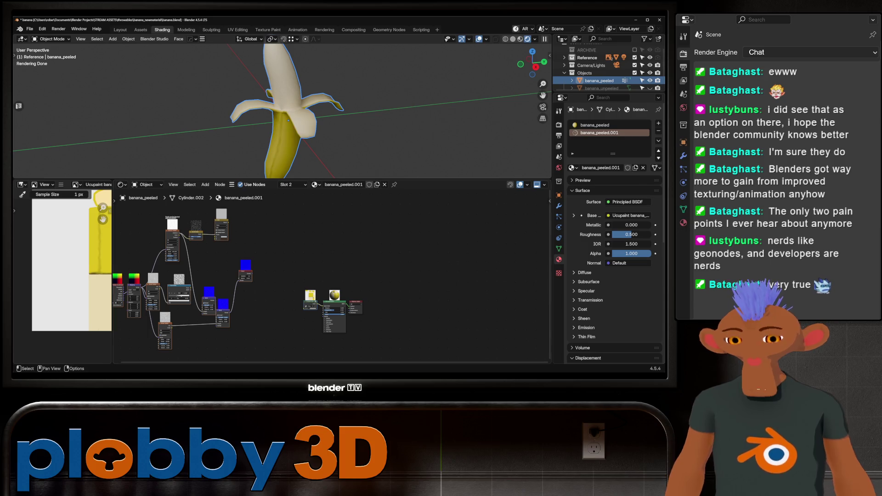
scroll(276, 276, "up", 2)
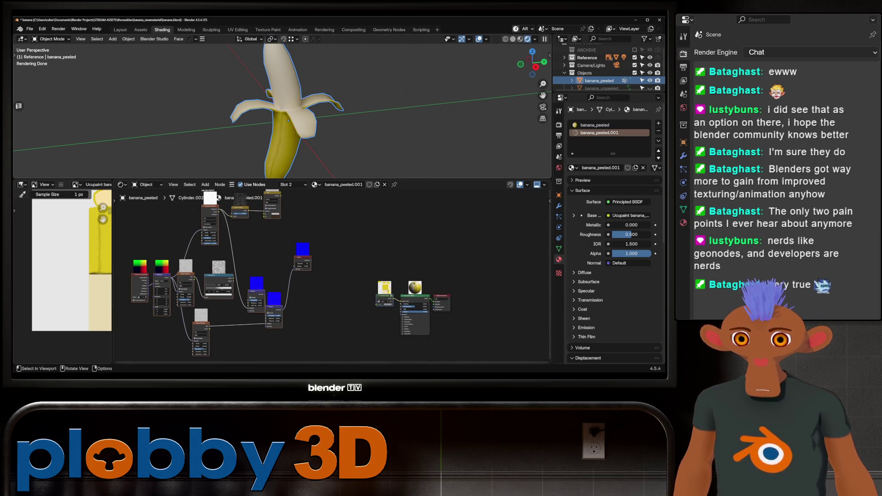
In banana_peeled's node tree, feed the Mix output into the Principled BSDF Base Color
middle_click_drag(275, 111, 310, 97)
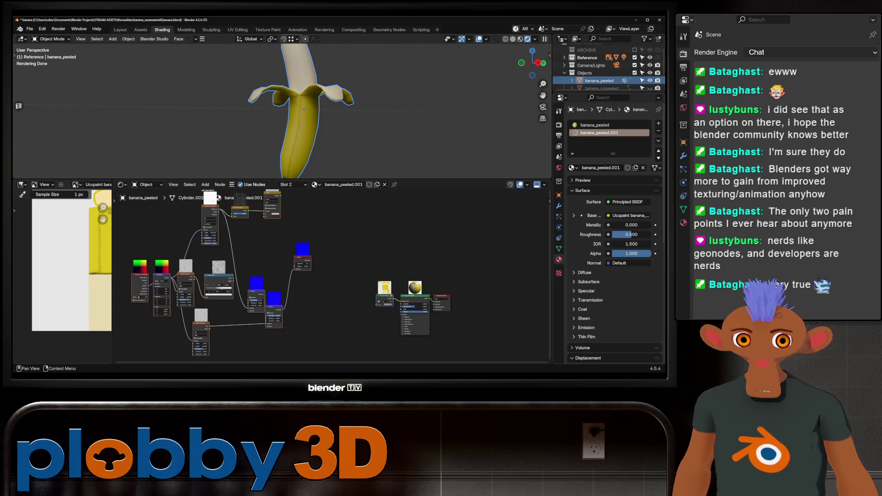
left_click(594, 124)
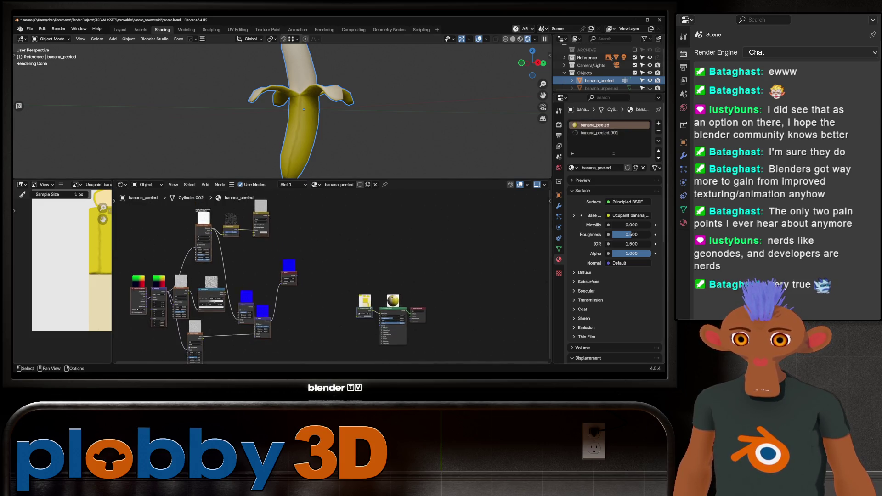
mouse_move(275, 275)
middle_mouse_down()
mouse_move(269, 280)
mouse_move(247, 240)
middle_mouse_up()
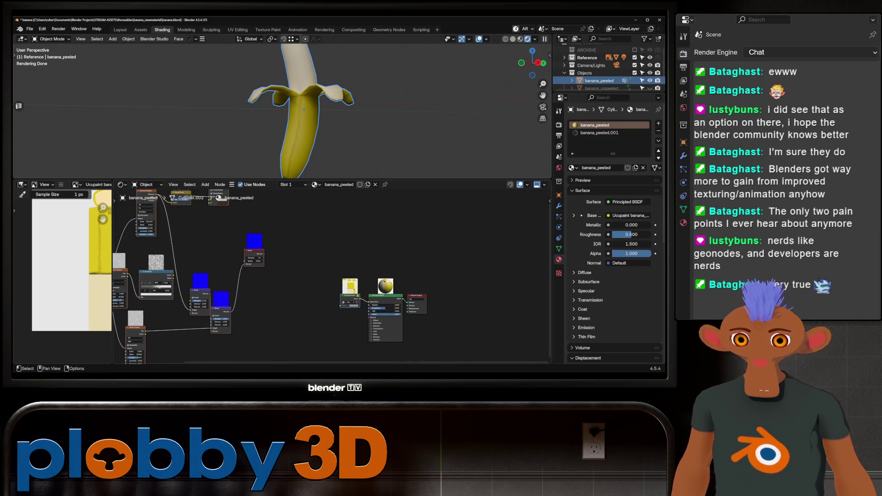
mouse_move(350, 293)
left_mouse_down()
mouse_move(381, 290)
mouse_move(305, 252)
mouse_move(320, 256)
left_mouse_up()
scroll(282, 288, "down", 2)
mouse_move(320, 304)
left_mouse_down()
mouse_move(327, 306)
mouse_move(305, 312)
left_mouse_up()
scroll(327, 305, "up", 4)
scroll(303, 103, "up", 3)
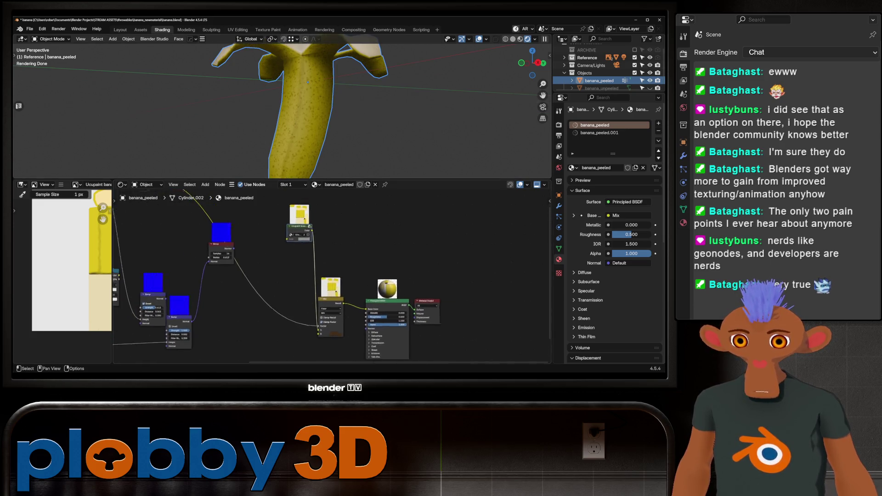
scroll(538, 290, "down", 2)
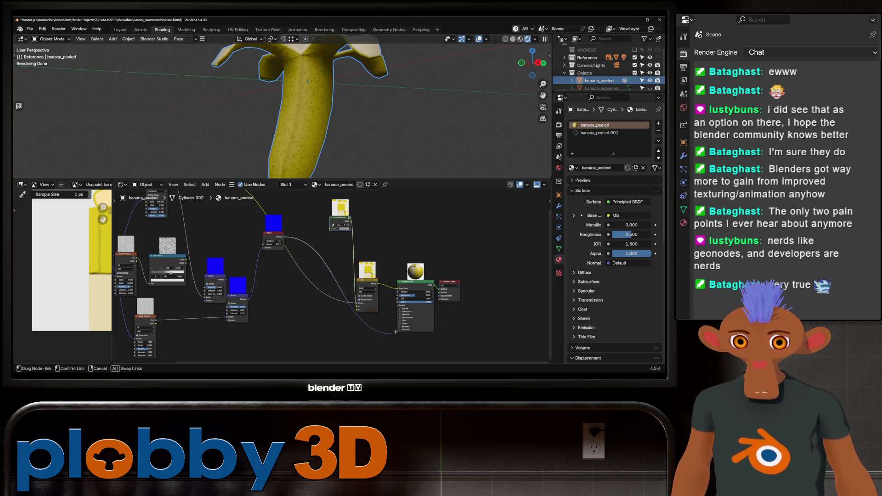
Link Bevel to the shader Normal and the Color Ramp to Roughness
left_click_drag(399, 302, 398, 302)
middle_click_drag(332, 276, 350, 281)
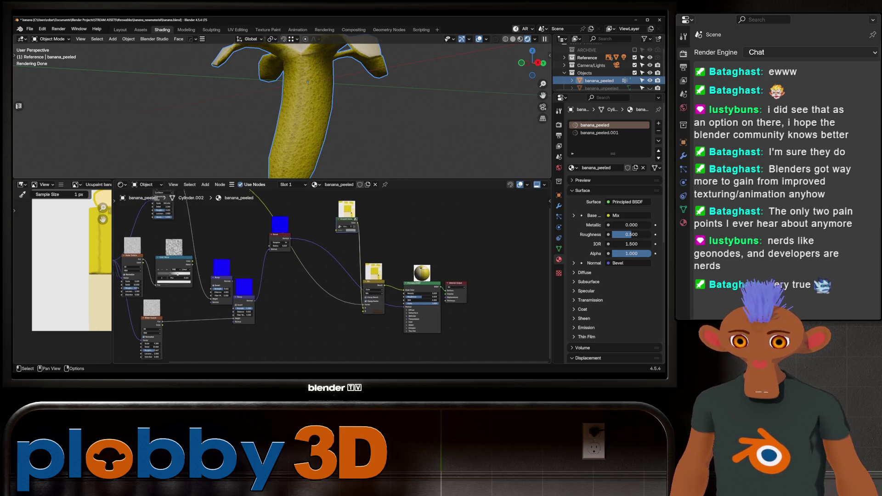
left_click_drag(206, 267, 417, 301)
scroll(310, 103, "down", 3)
mouse_move(311, 104)
middle_mouse_down()
mouse_move(316, 119)
mouse_move(324, 111)
middle_mouse_up()
scroll(316, 118, "up", 5)
key("Tab")
In banana_peeled.001, rearrange the image and shader nodes and link the Mix node into Base Color
left_click(336, 117)
left_click(599, 133)
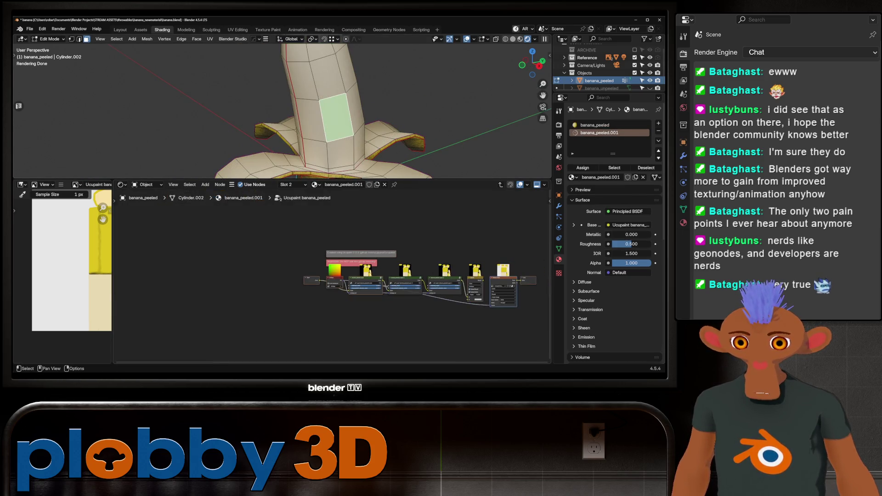
scroll(296, 276, "down", 1)
mouse_move(296, 276)
middle_mouse_down()
mouse_move(321, 301)
mouse_move(296, 277)
middle_mouse_up()
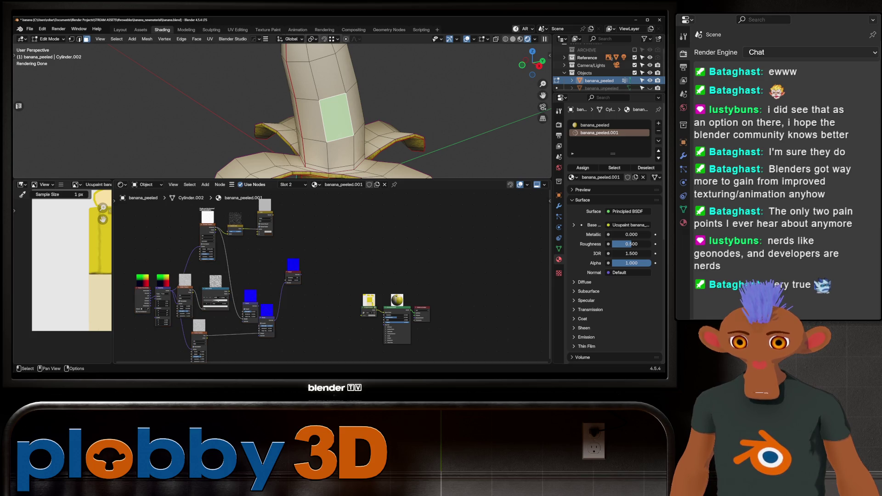
scroll(68, 262, "down", 1)
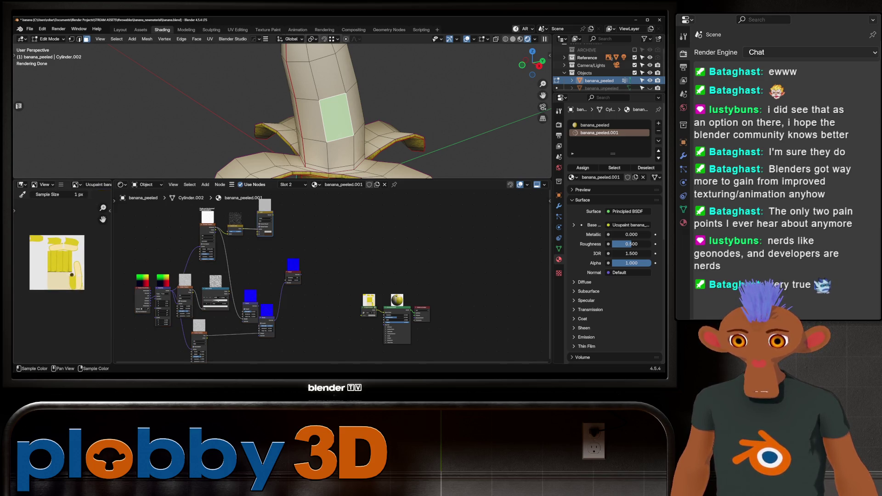
scroll(69, 262, "up", 2)
scroll(70, 262, "up", 1)
middle_click_drag(276, 276, 274, 273)
scroll(206, 279, "up", 2)
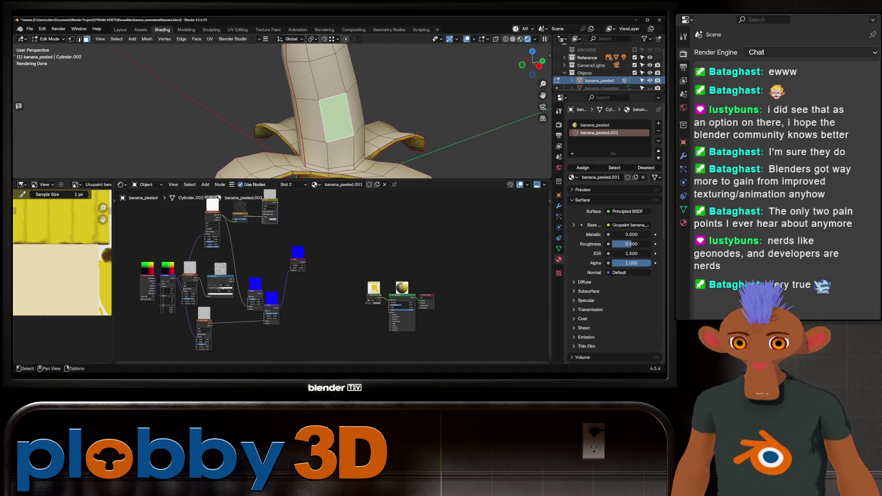
scroll(291, 243, "down", 1)
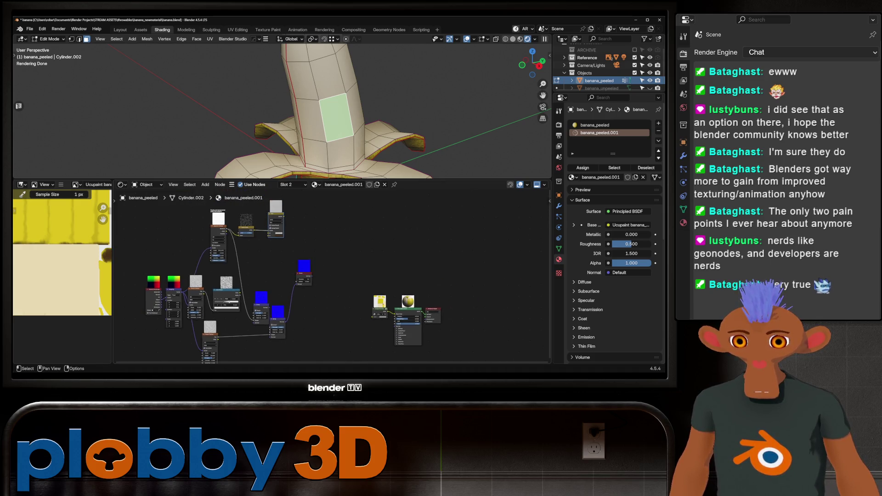
scroll(291, 243, "down", 1)
left_click_drag(379, 293, 368, 231)
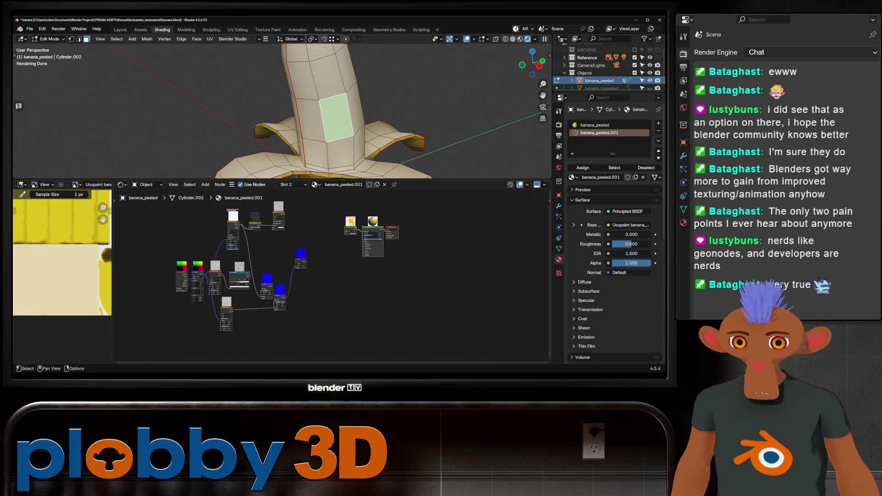
scroll(350, 207, "up", 3)
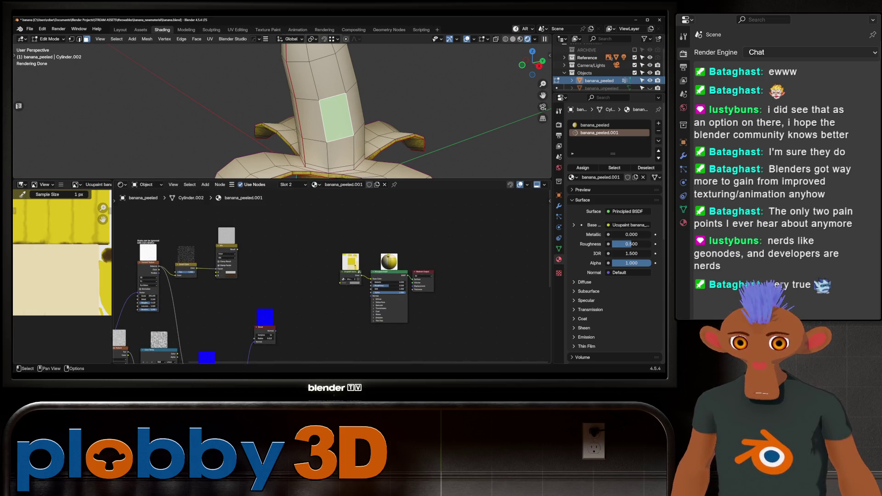
left_click_drag(351, 272, 314, 251)
mouse_move(226, 246)
left_mouse_down()
mouse_move(342, 285)
mouse_move(337, 317)
left_mouse_up()
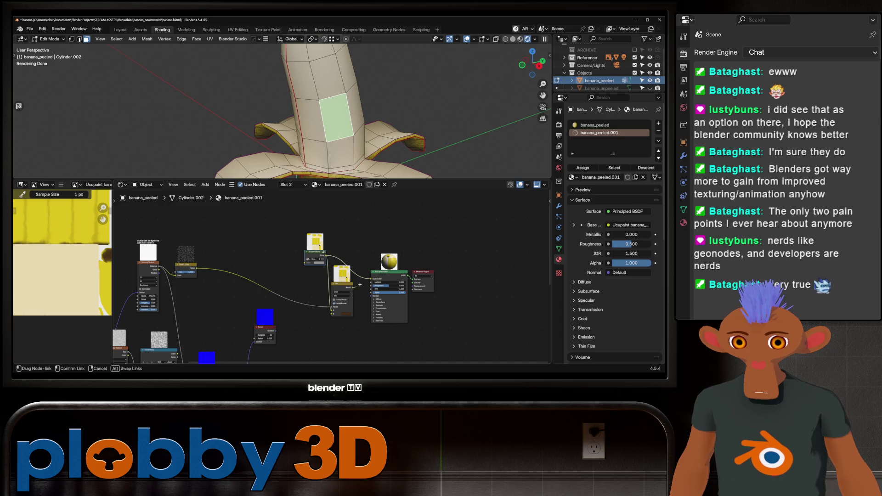
scroll(282, 110, "down", 5)
scroll(283, 110, "up", 4)
scroll(331, 275, "up", 2)
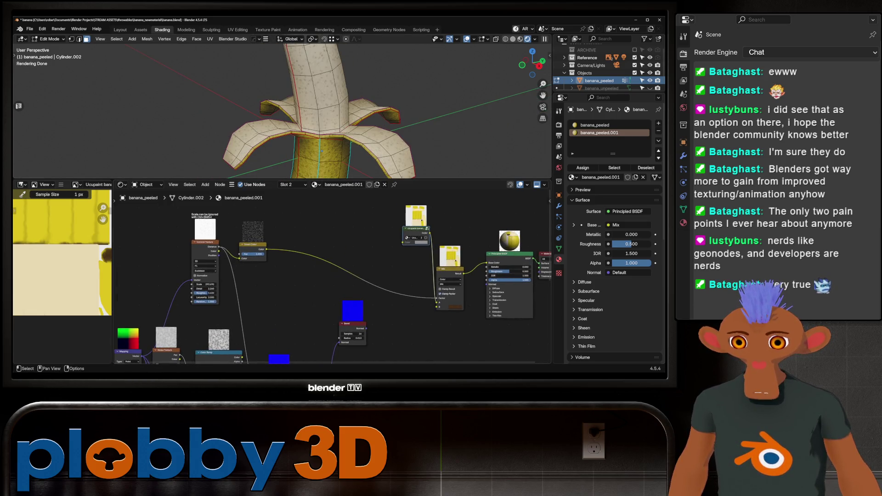
Adjust the Noise Texture values so the flesh shows speckles, back in Object Mode
left_click_drag(205, 285, 242, 284)
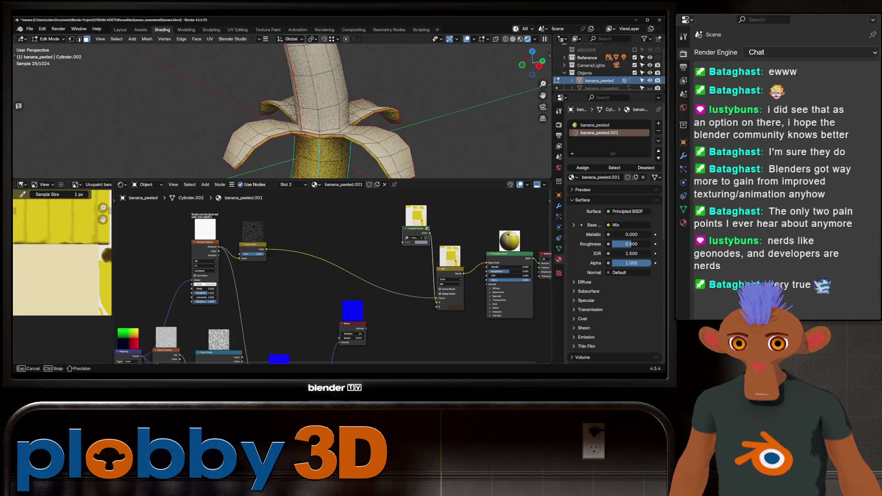
scroll(322, 150, "down", 4)
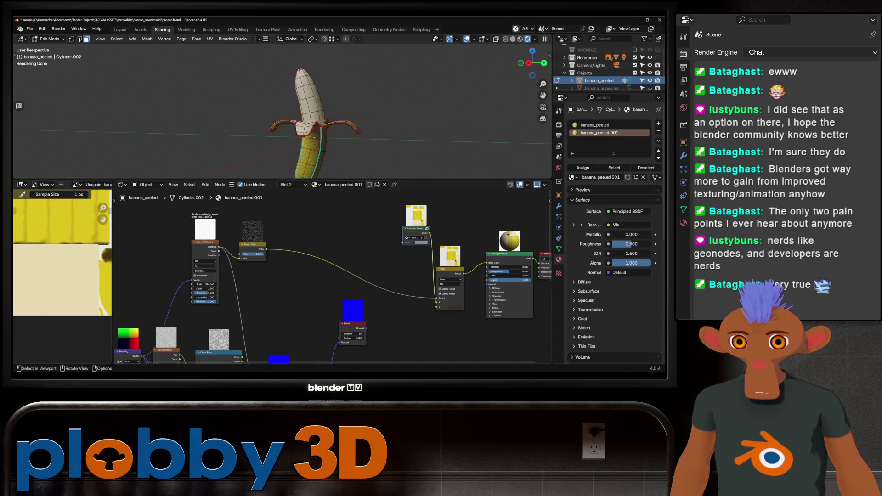
key("Tab")
scroll(304, 111, "up", 5)
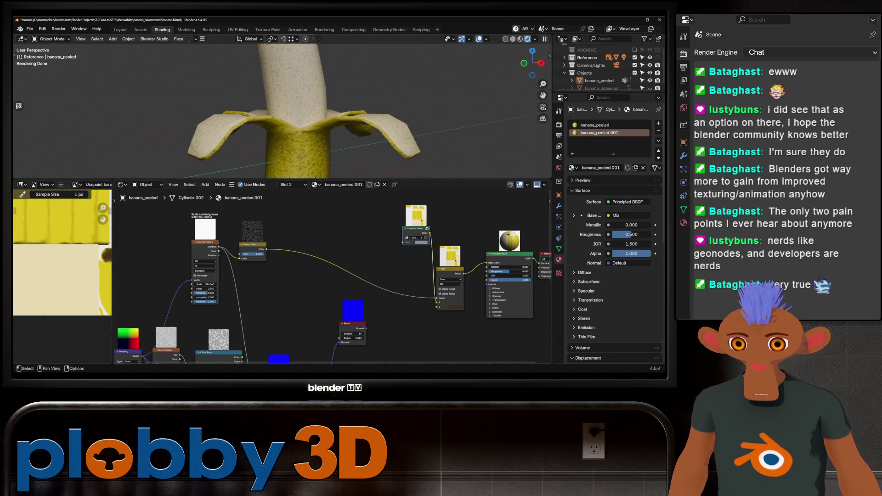
left_click_drag(206, 284, 215, 284)
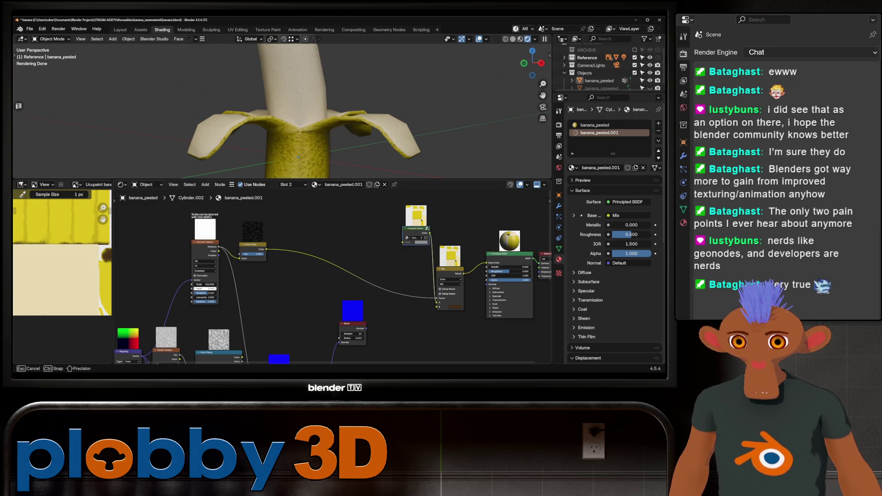
middle_click_drag(296, 139, 318, 124)
mouse_move(197, 287)
middle_mouse_down()
mouse_move(219, 198)
mouse_move(211, 217)
middle_mouse_up()
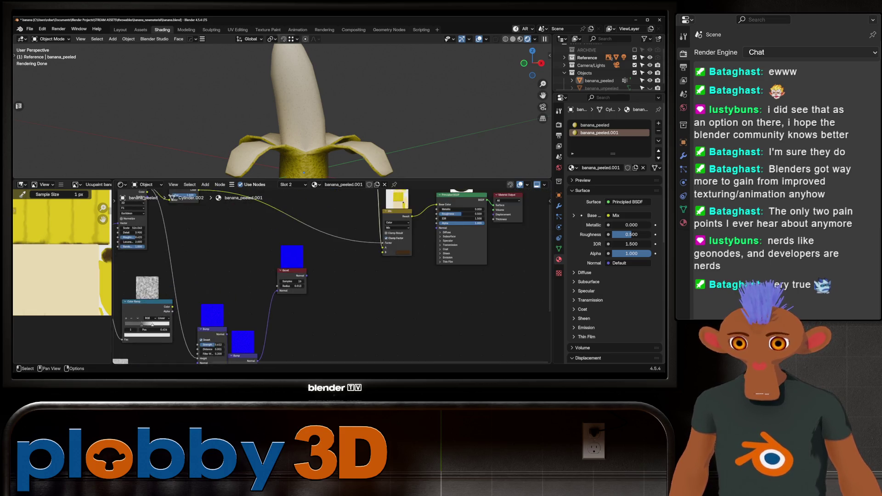
middle_click_drag(210, 276, 283, 231)
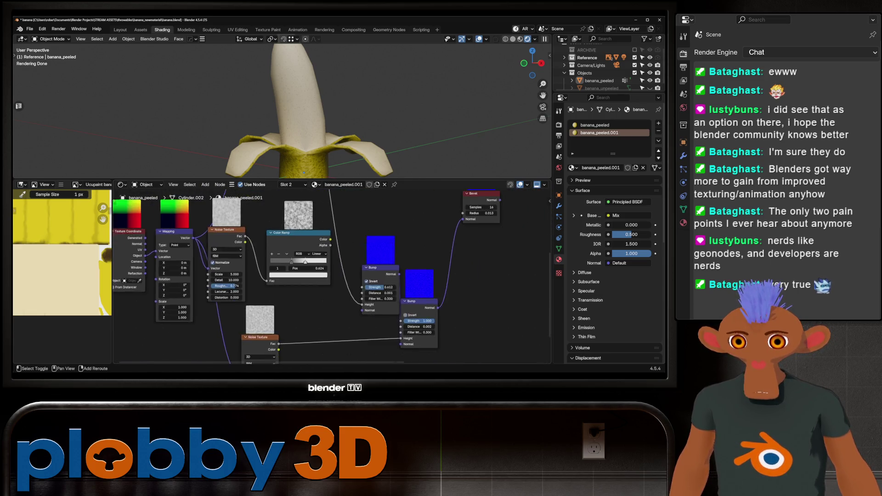
scroll(277, 276, "down", 2)
scroll(275, 276, "down", 2)
Add a Wave Texture node to the banana_peeled.001 material
key("shift+a")
type("wave")
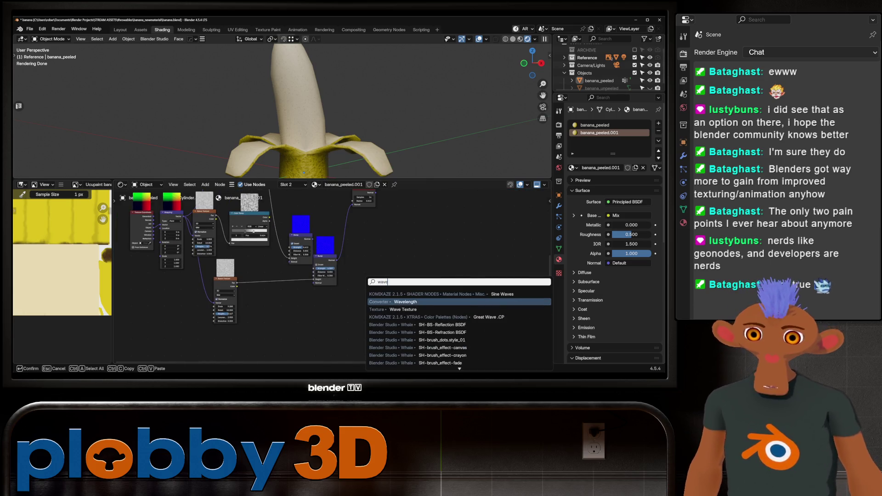
key("Down")
key("Down")
key("Return")
left_click(357, 290)
middle_click_drag(331, 276, 308, 323)
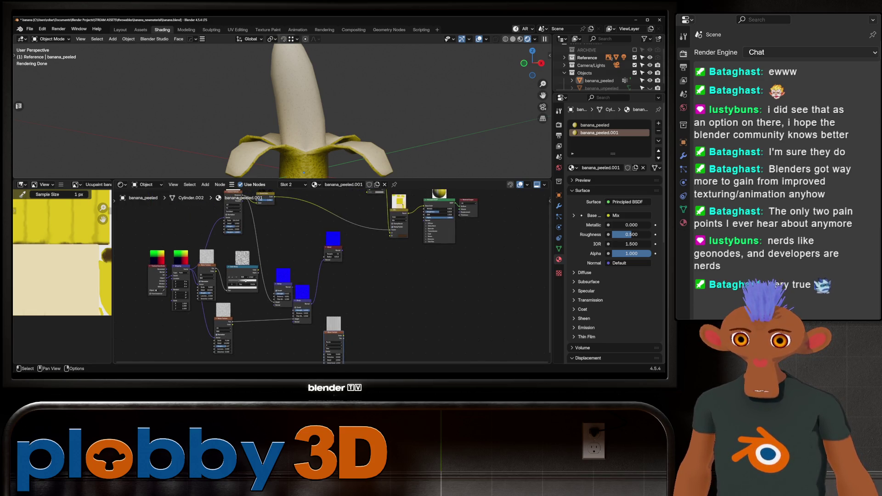
Rearrange the Bump and Bevel nodes and link Bevel into the Principled BSDF Normal
left_click_drag(334, 248, 420, 275)
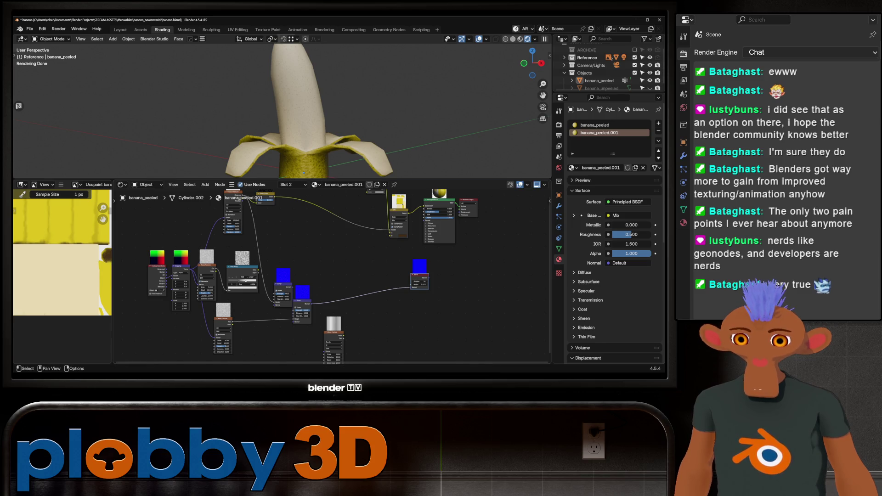
left_click_drag(302, 301, 365, 285)
scroll(258, 294, "up", 2)
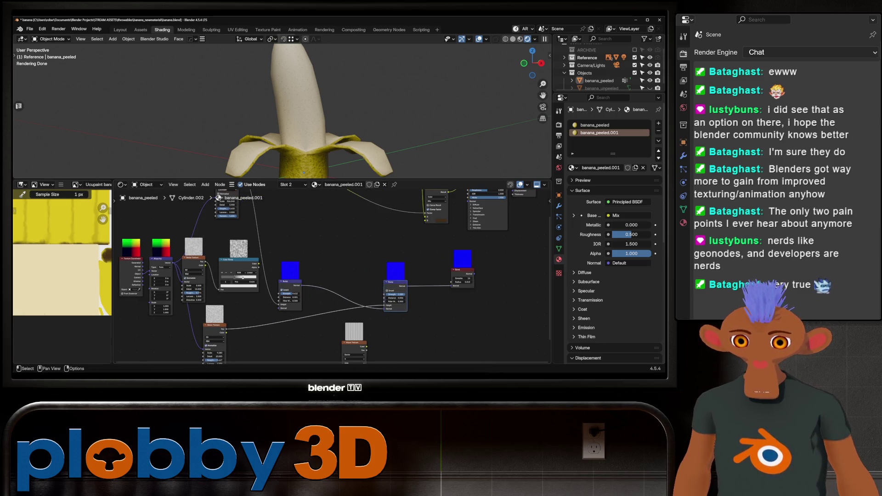
scroll(319, 283, "down", 1)
middle_click_drag(310, 111, 324, 104)
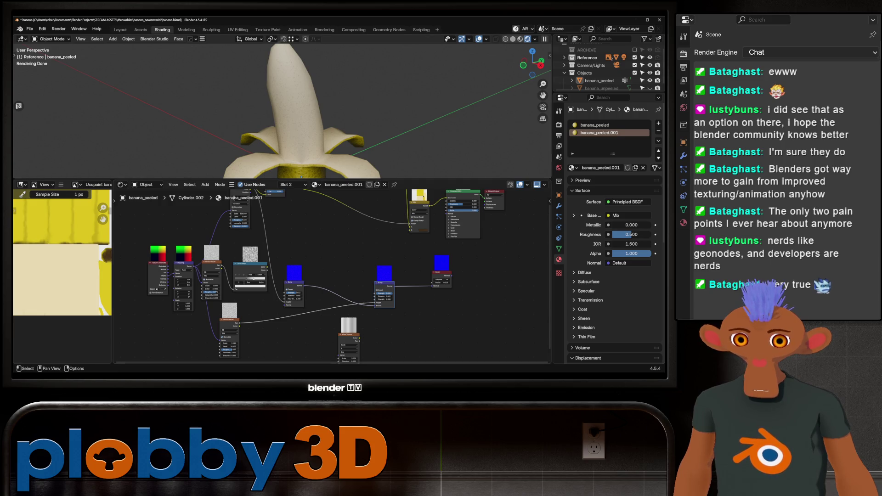
left_click_drag(301, 177, 301, 177)
scroll(301, 138, "up", 2)
mouse_move(300, 138)
middle_mouse_down()
mouse_move(295, 123)
mouse_move(332, 111)
mouse_move(300, 147)
mouse_move(324, 138)
middle_mouse_up()
scroll(310, 118, "up", 2)
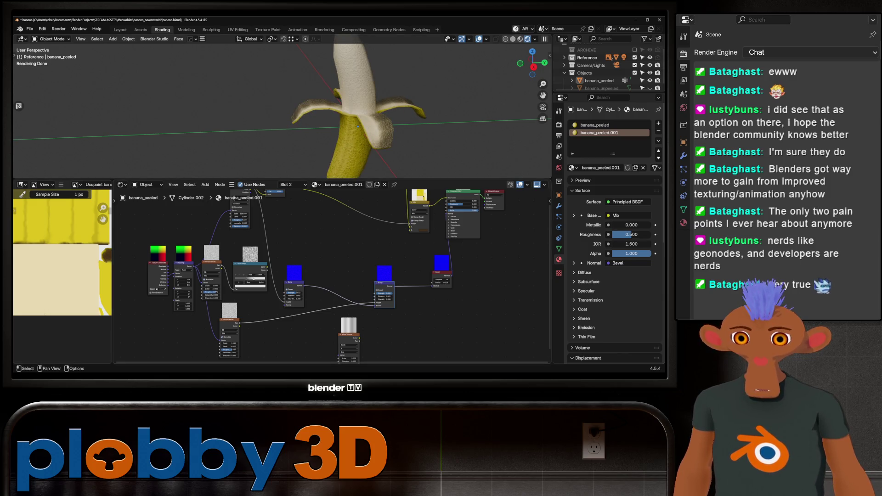
left_click_drag(294, 283, 347, 252)
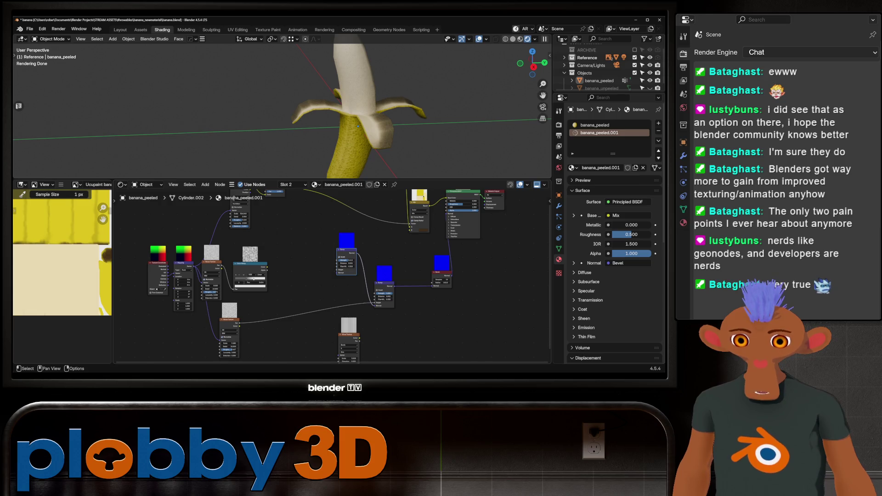
scroll(297, 238, "up", 3)
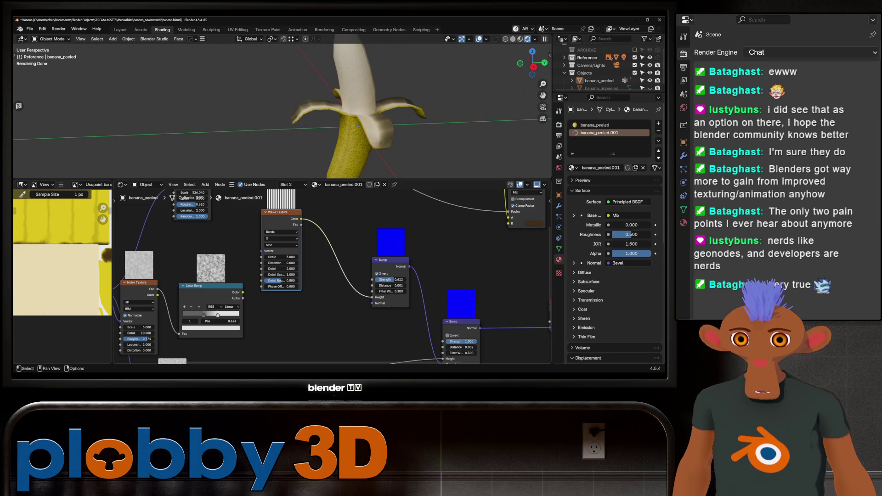
Set the Wave Texture scale to about 24.7 with bands running along Y
middle_click_drag(345, 104, 366, 110)
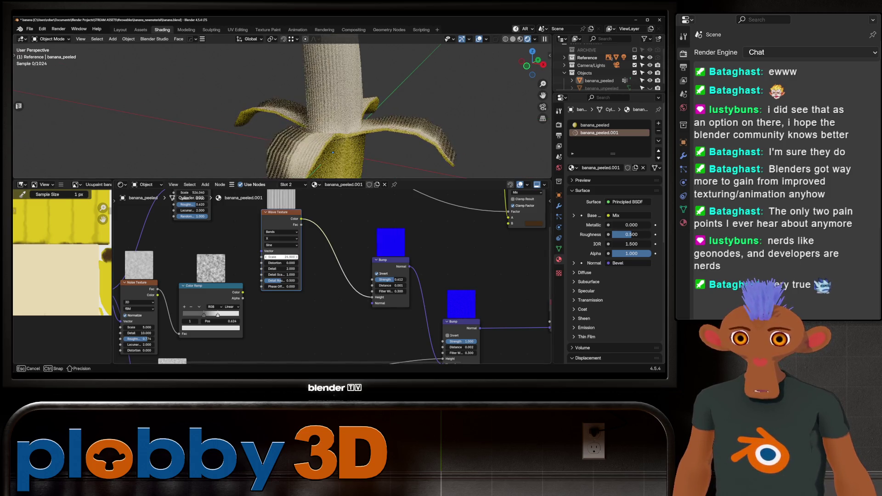
left_click_drag(282, 256, 297, 257)
left_click(282, 239)
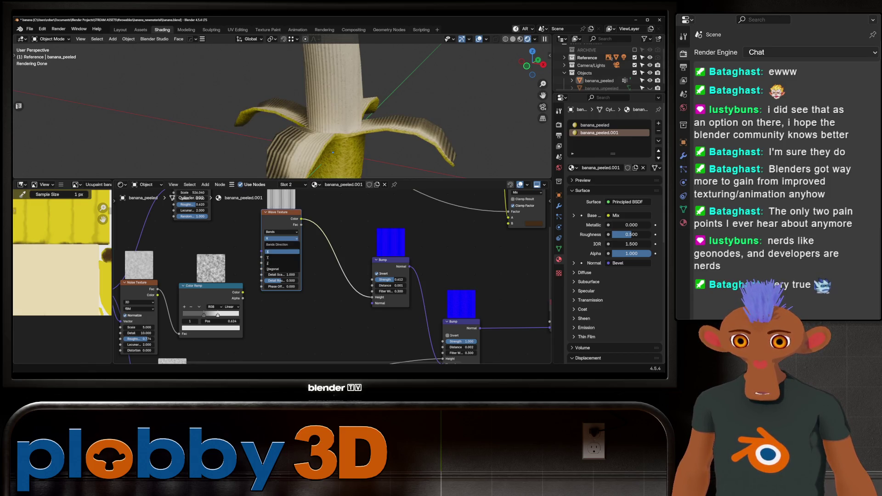
left_click(272, 257)
middle_click_drag(344, 103, 386, 117)
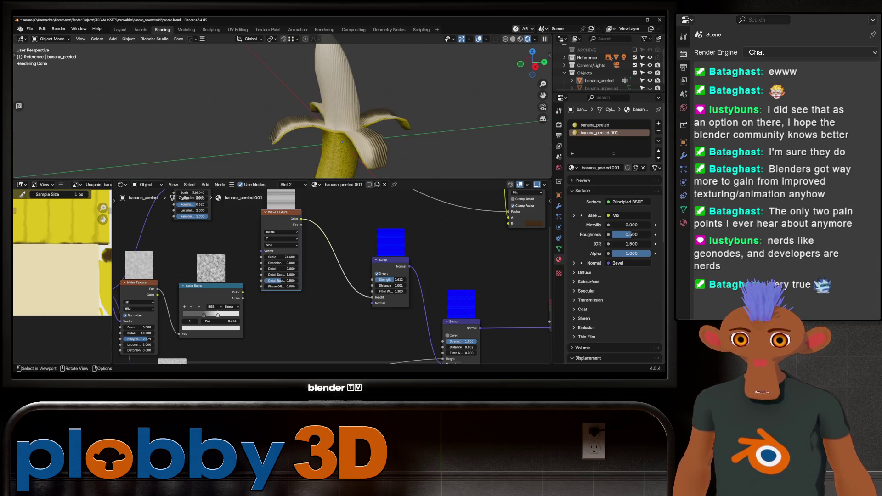
Briefly enter mesh editing and show the banana mesh's vertex groups in Object Data properties
key("Tab")
middle_click_drag(341, 142, 359, 131)
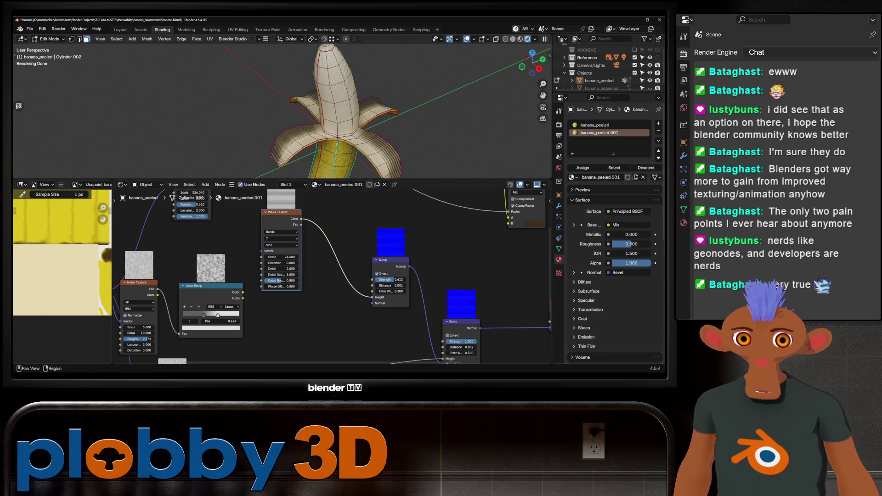
left_click(558, 248)
key("Tab")
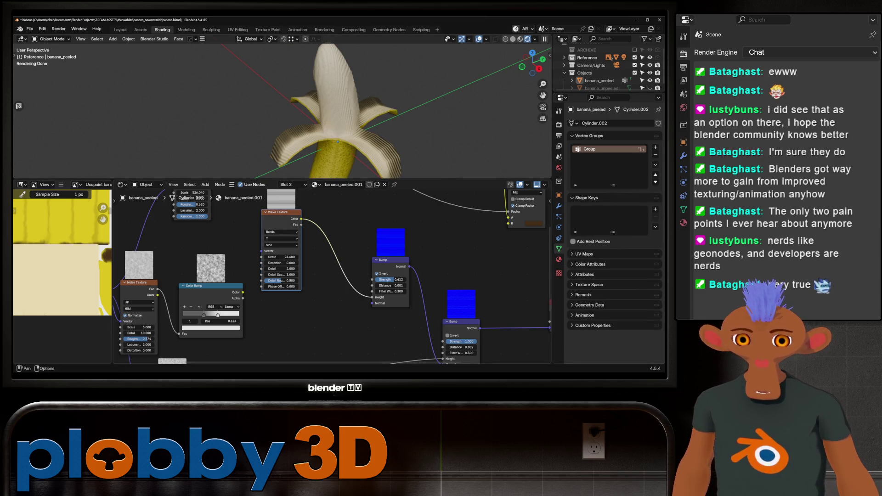
left_click(559, 260)
left_click(659, 123)
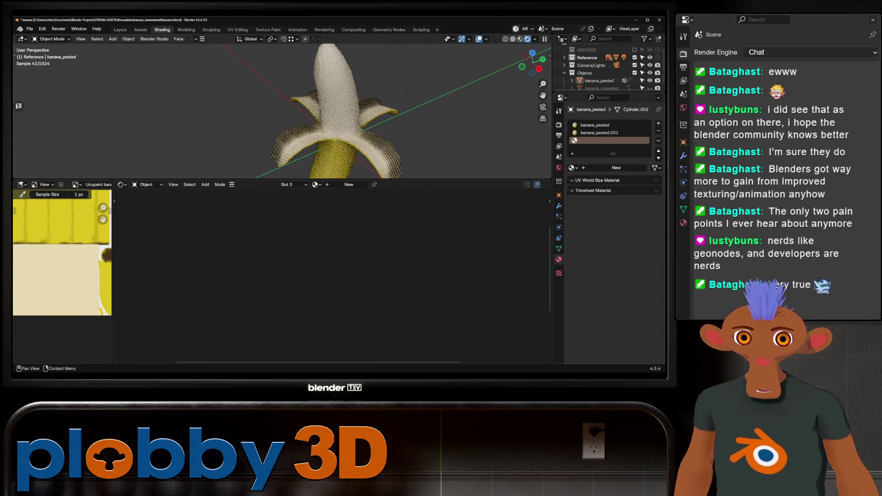
left_click(572, 168)
left_click(514, 186)
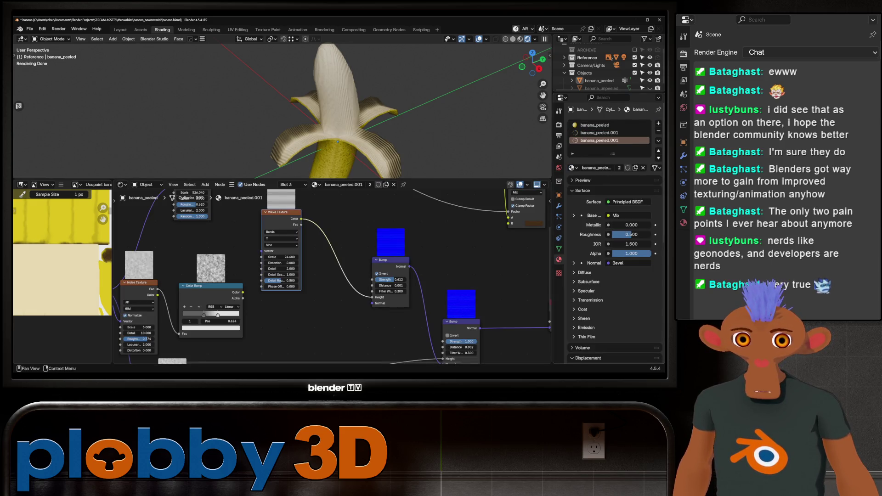
key("Tab")
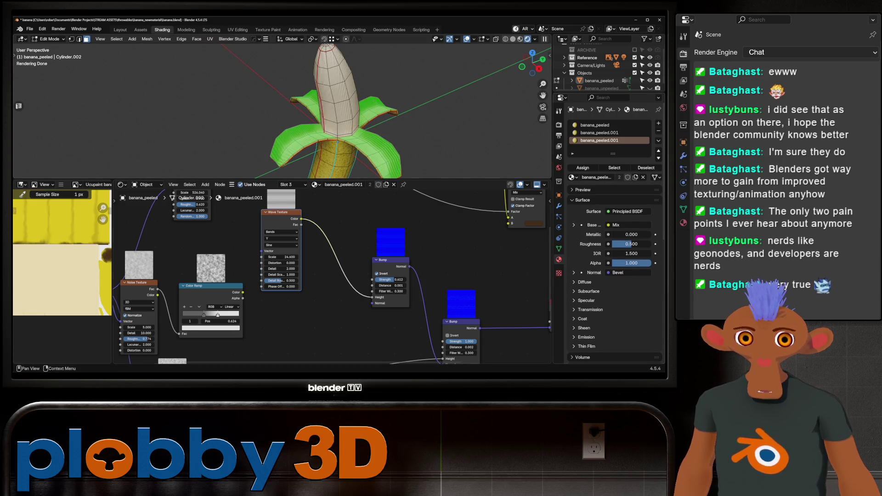
key("Tab")
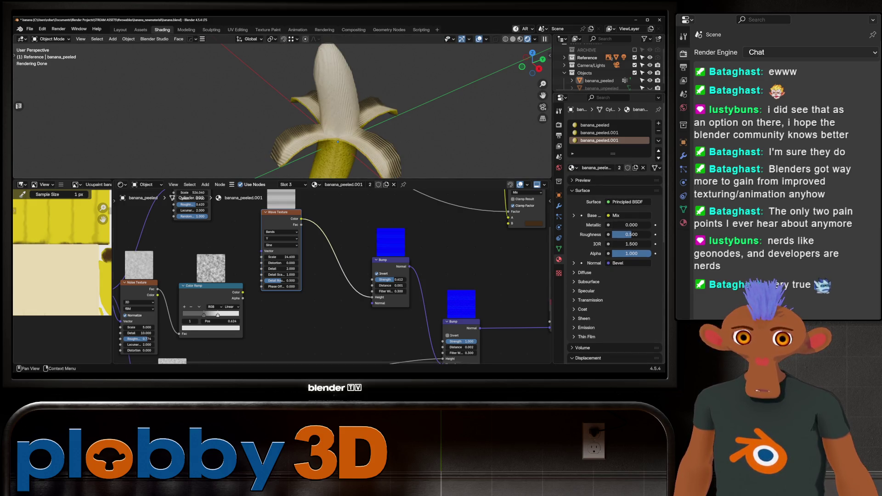
left_click(386, 184)
scroll(331, 276, "down", 3)
middle_click_drag(331, 276, 344, 263)
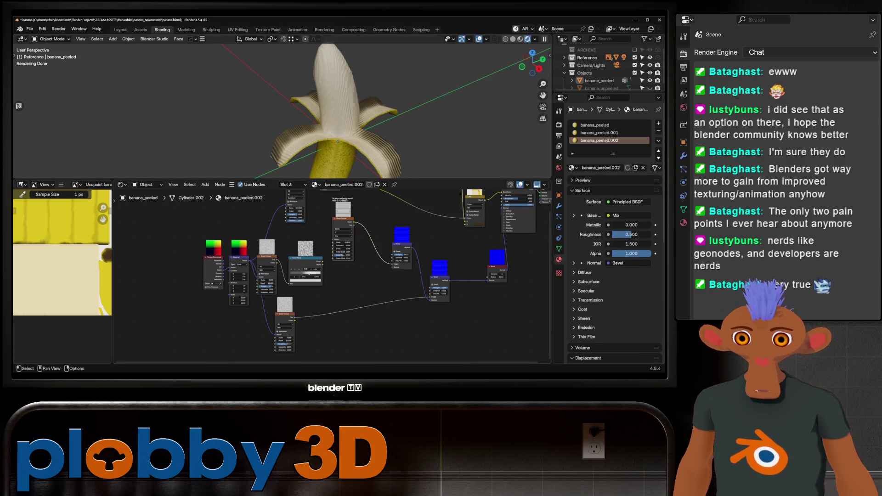
scroll(239, 338, "up", 2)
scroll(427, 224, "up", 1)
scroll(428, 224, "up", 2)
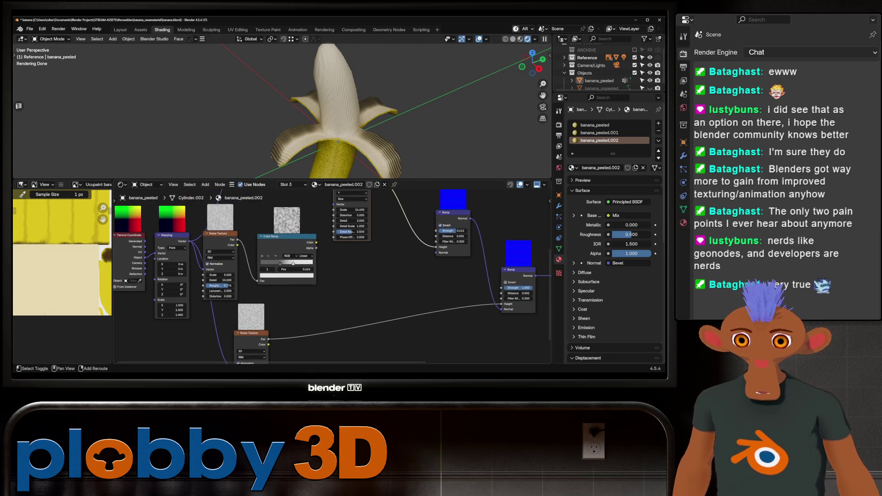
Raise the banana_peeled.002 Wave Texture scale to about 28.7 for finer stripes
left_click(599, 132)
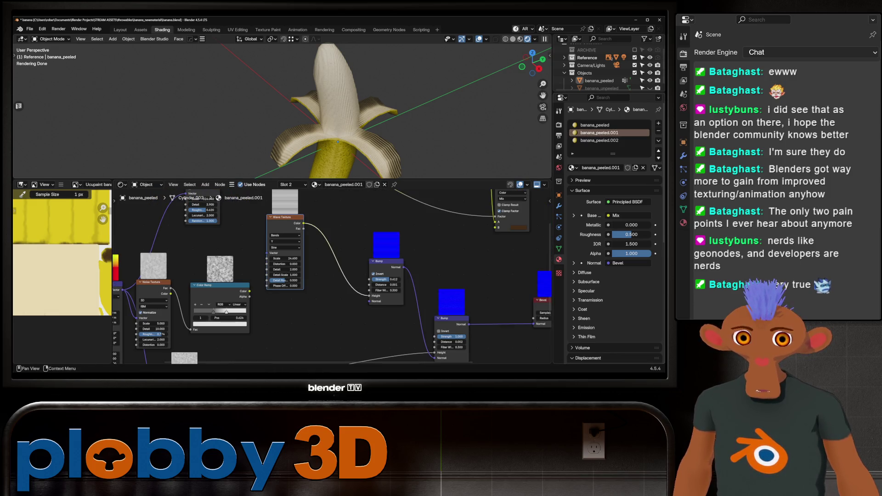
left_click(600, 140)
scroll(366, 248, "down", 2)
scroll(365, 249, "down", 2)
scroll(365, 249, "down", 2)
scroll(381, 203, "up", 1)
scroll(381, 204, "up", 2)
scroll(381, 204, "up", 2)
scroll(380, 203, "up", 2)
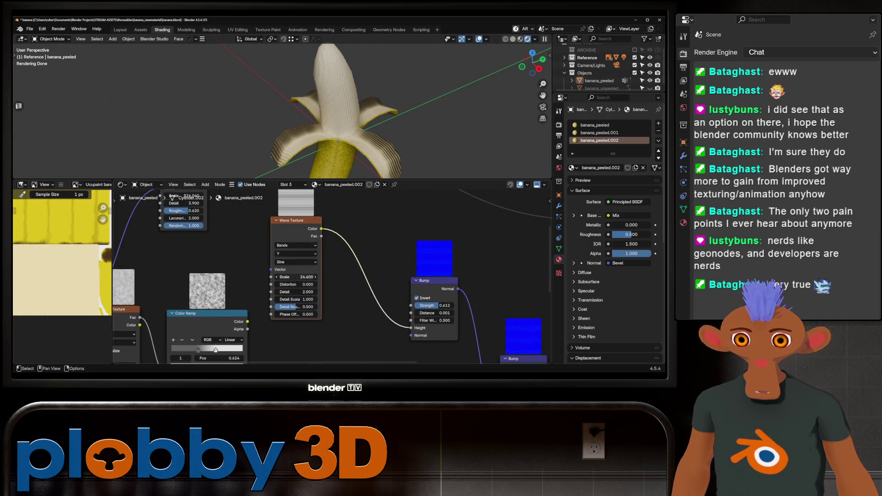
left_click_drag(297, 277, 315, 276)
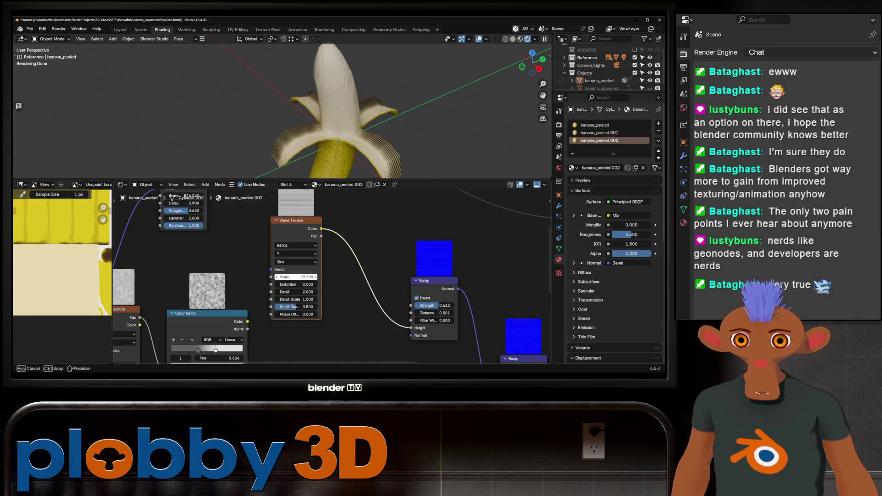
middle_click_drag(310, 104, 283, 137)
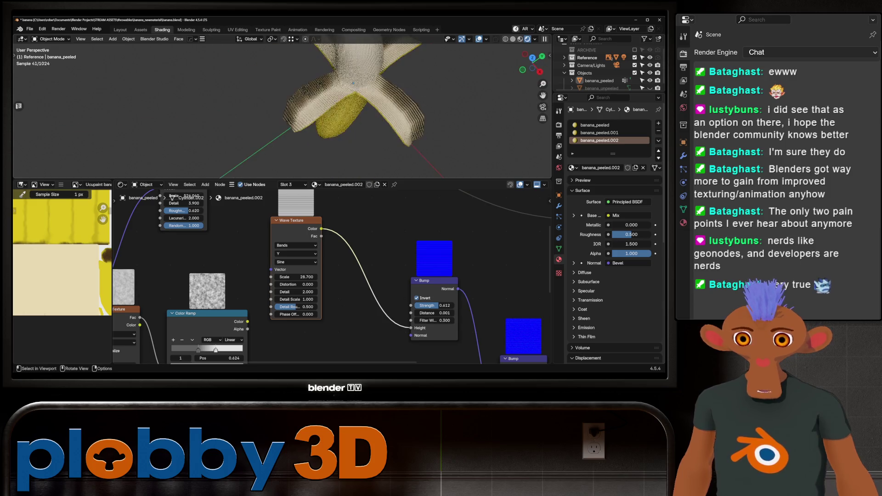
Select a strip of peel faces in Edit Mode and switch to the UV Editing workspace
key("Tab")
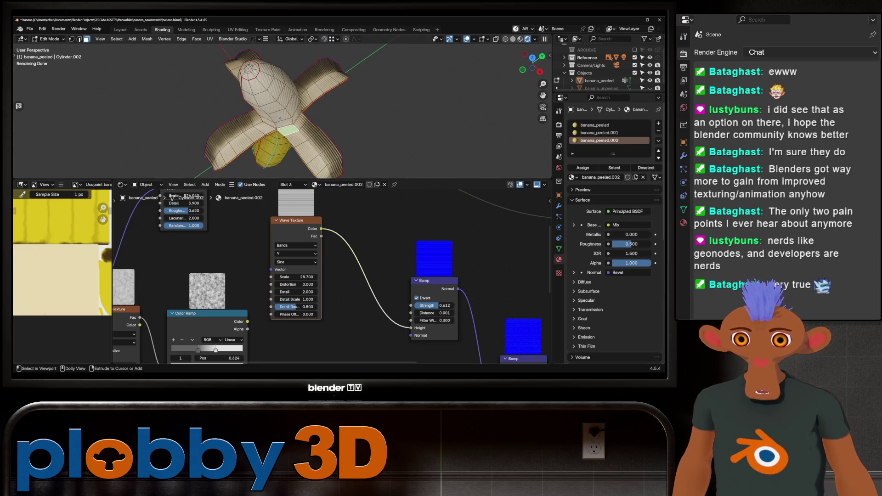
left_click(297, 148, "ctrl")
middle_click_drag(311, 104, 366, 111)
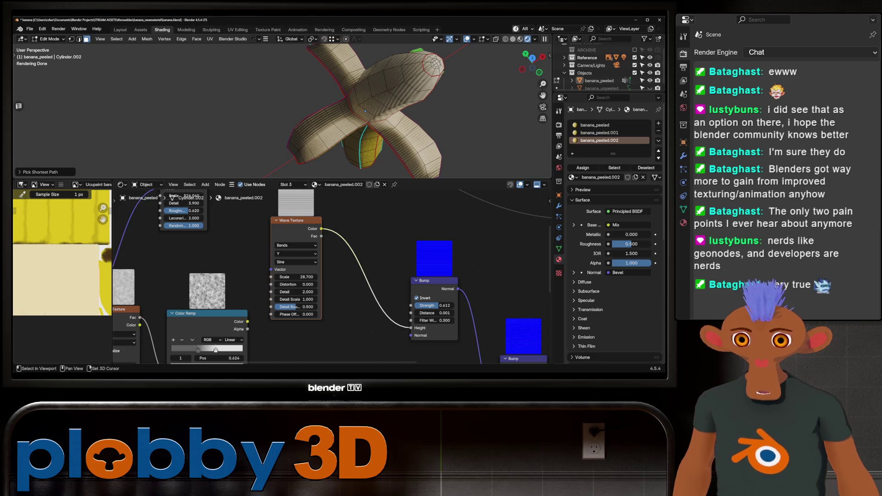
left_click(345, 108, "ctrl")
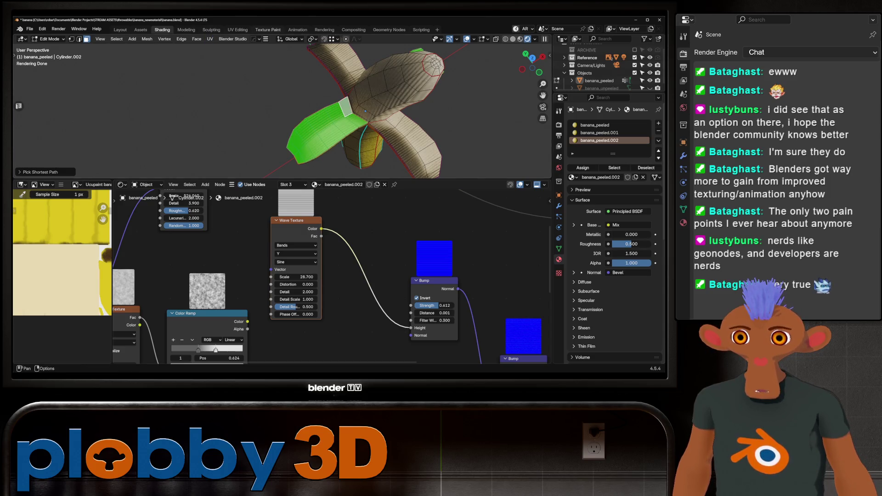
left_click(237, 29)
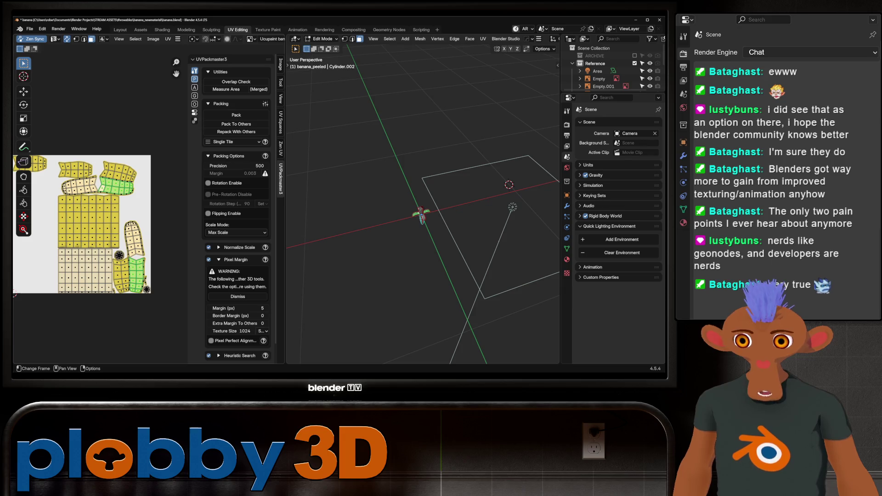
Leave Edit Mode and pass through Layout and Sculpting back to the Shading workspace
key("Tab")
left_click(119, 30)
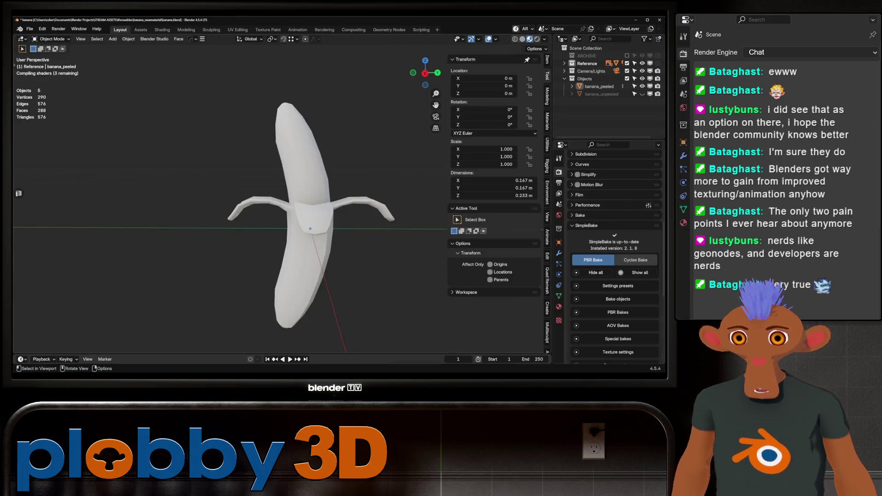
mouse_move(241, 207)
middle_mouse_down()
mouse_move(276, 200)
mouse_move(262, 207)
middle_mouse_up()
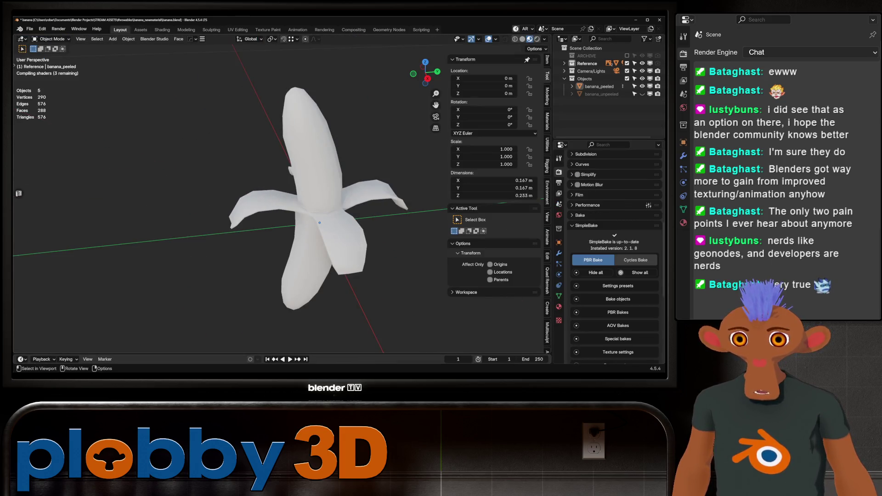
left_click(211, 30)
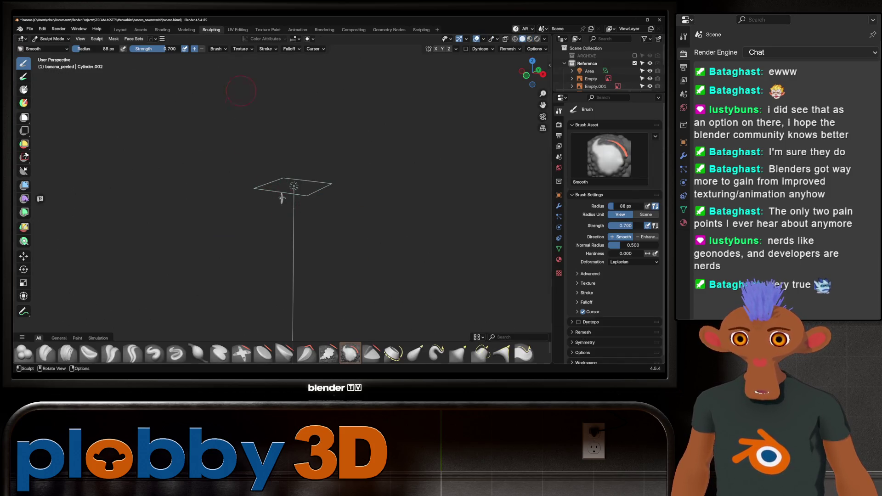
left_click(162, 30)
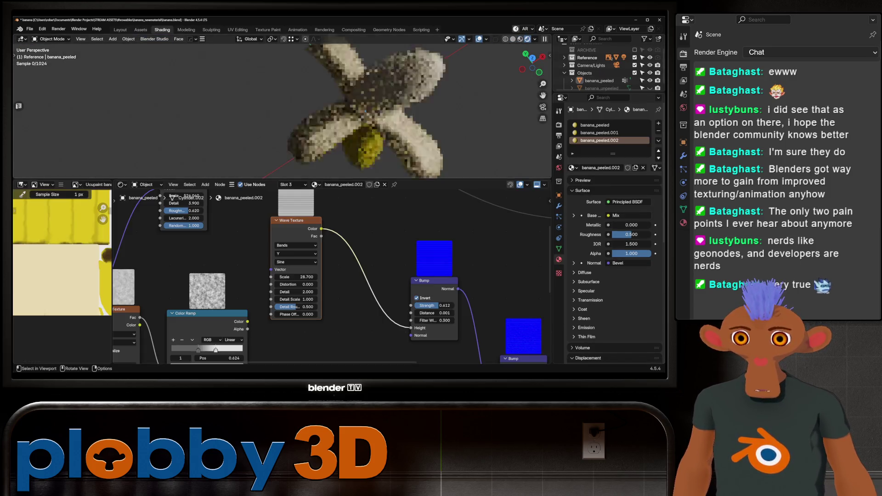
Inspect the banana and its node tree, reselecting the peel faces in Edit Mode
middle_click_drag(275, 110, 338, 120)
middle_click_drag(275, 276, 472, 277)
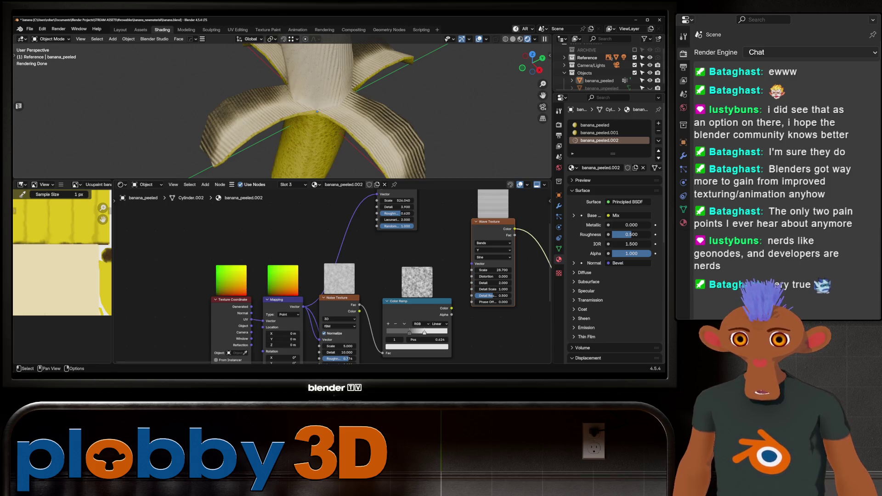
mouse_move(318, 110)
middle_mouse_down()
mouse_move(344, 104)
mouse_move(290, 114)
mouse_move(304, 104)
middle_mouse_up()
scroll(317, 111, "down", 4)
scroll(276, 110, "up", 4)
key("Tab")
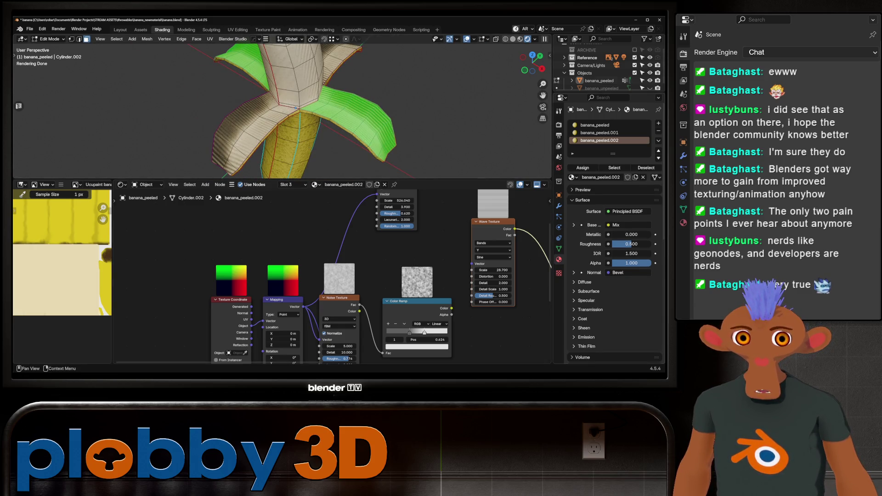
key("alt+a")
key("a")
key("Tab")
middle_click_drag(311, 103, 345, 90)
scroll(220, 207, "down", 2)
scroll(138, 331, "down", 2)
scroll(138, 331, "down", 1)
middle_click_drag(350, 83, 308, 158)
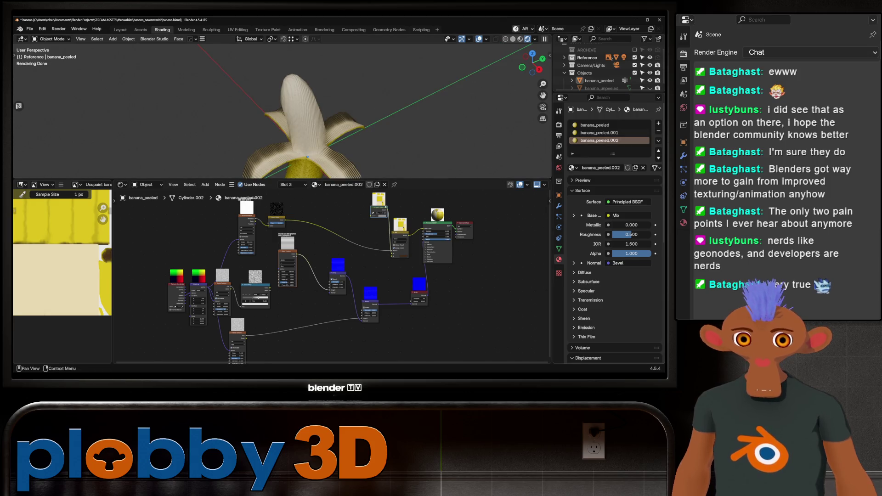
Switch to the banana_peeled.001 material and set its wave bands direction to X
left_click(600, 133)
scroll(527, 265, "up", 2)
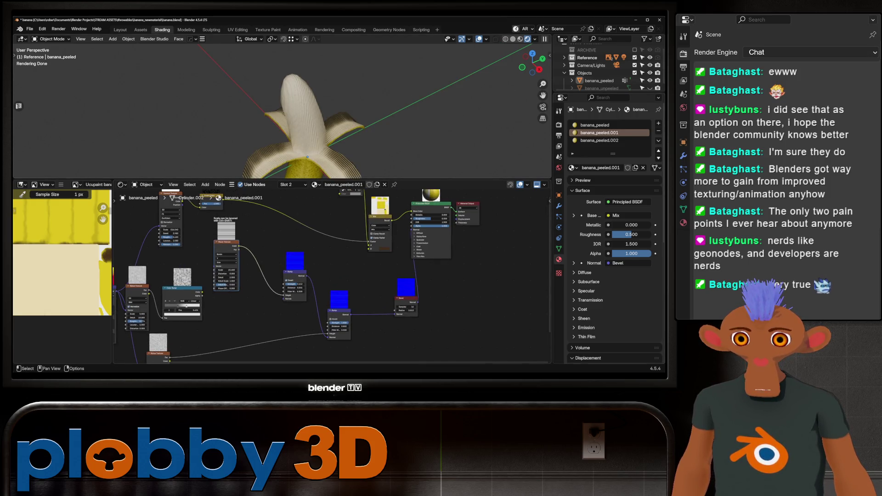
key("Tab")
middle_click_drag(331, 276, 355, 223)
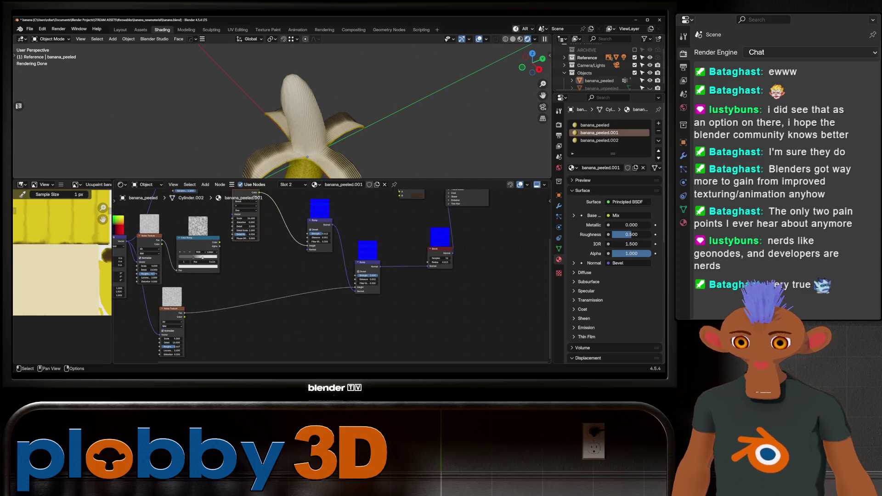
middle_click_drag(331, 276, 380, 289)
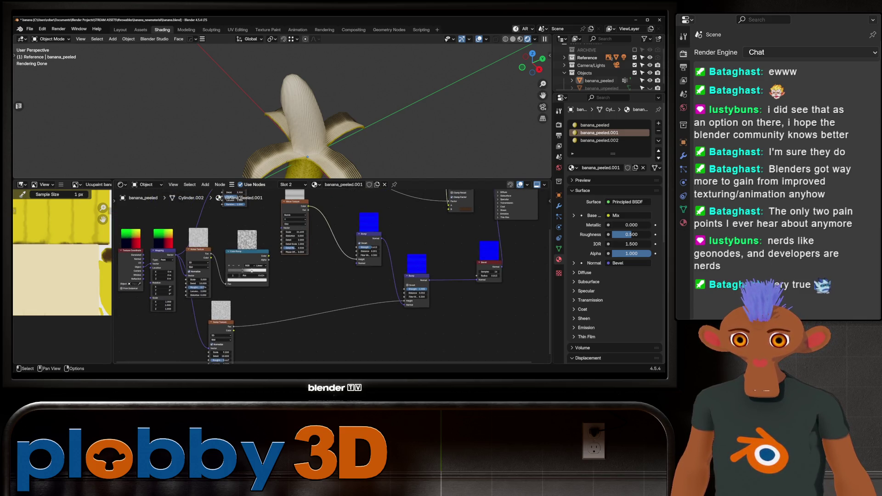
scroll(331, 275, "up", 3)
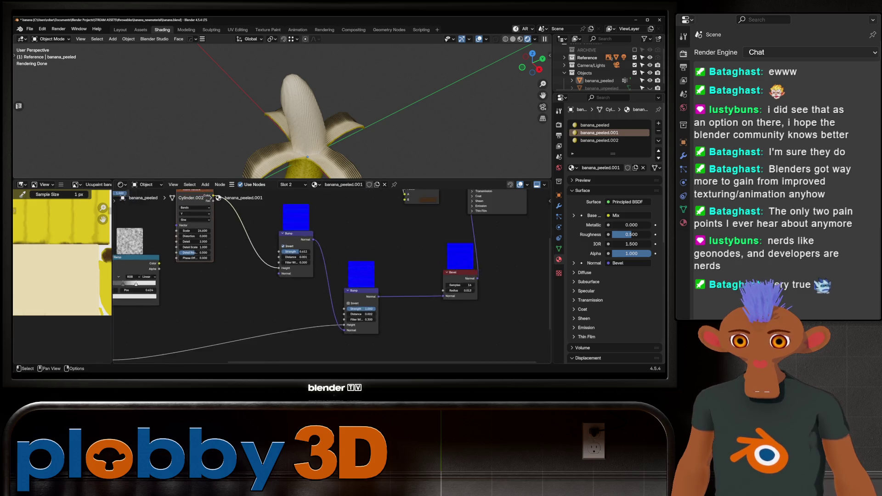
scroll(261, 295, "up", 2)
left_click(250, 268)
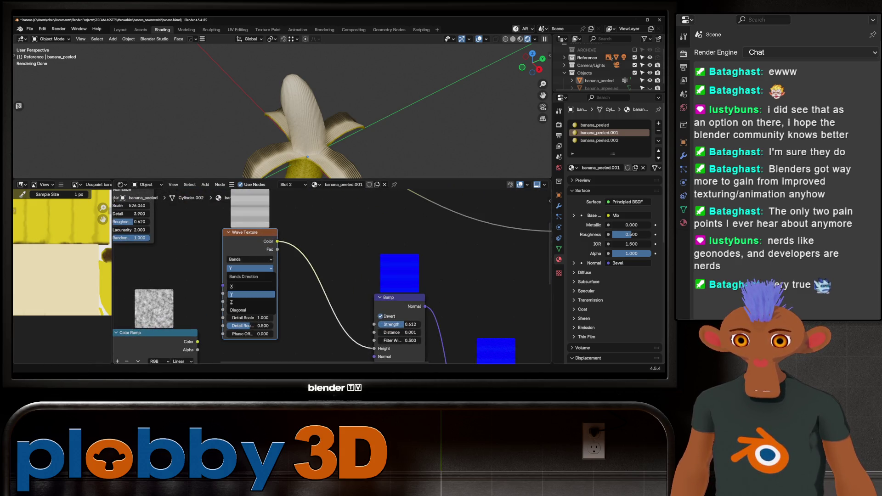
middle_click_drag(310, 124, 372, 117)
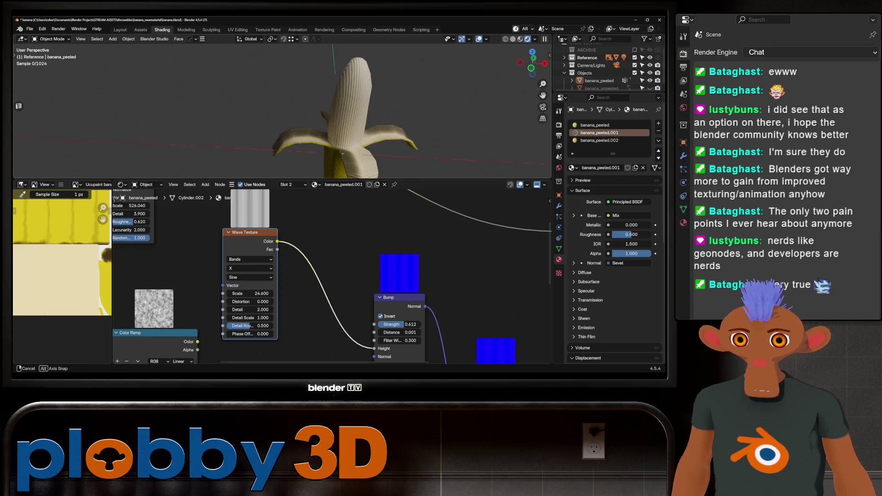
key("x")
scroll(252, 236, "down", 2)
scroll(327, 283, "down", 1)
scroll(328, 283, "down", 1)
scroll(327, 283, "down", 1)
scroll(327, 283, "down", 1)
scroll(283, 279, "up", 2)
scroll(283, 280, "up", 1)
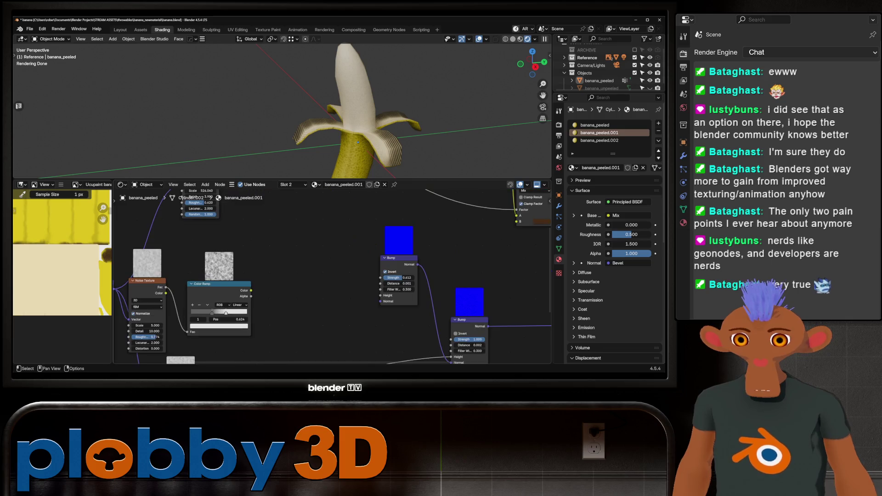
scroll(331, 276, "down", 2)
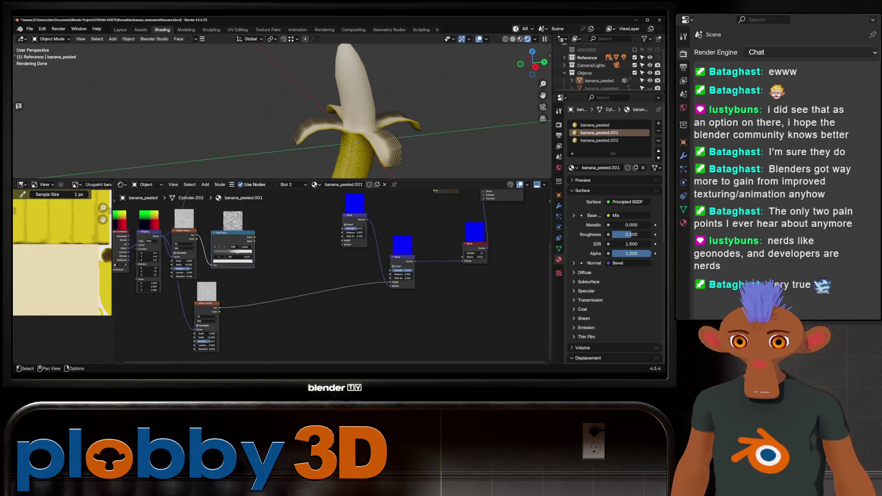
Wire the Voronoi Texture output into the material and adjust a Voronoi value
middle_click_drag(331, 242, 328, 293)
left_click_drag(226, 254, 255, 280)
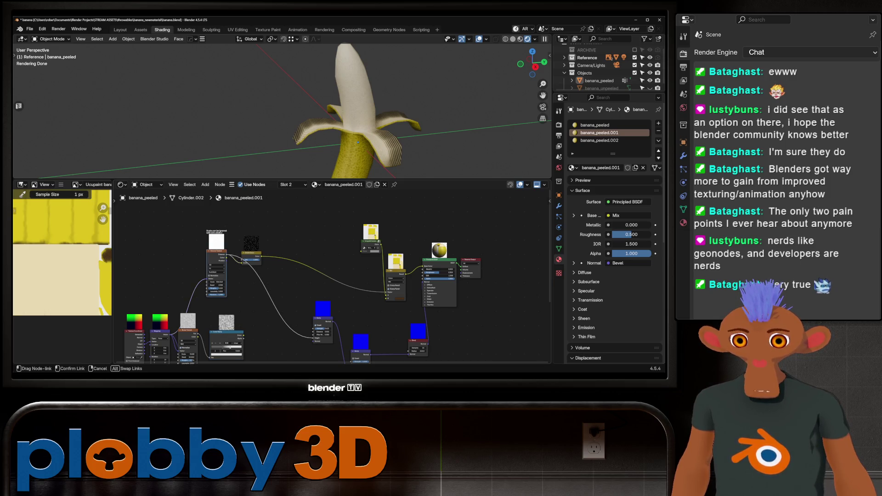
scroll(275, 111, "up", 3)
scroll(310, 276, "up", 2)
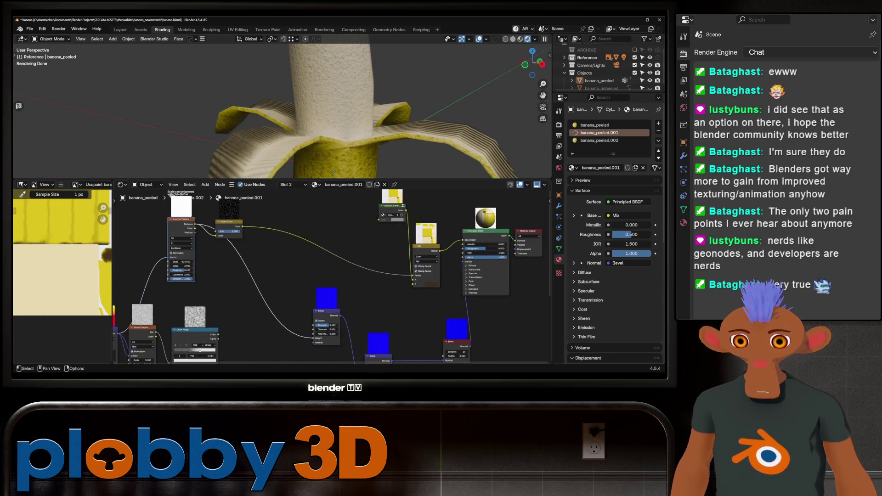
left_click_drag(333, 325, 341, 325)
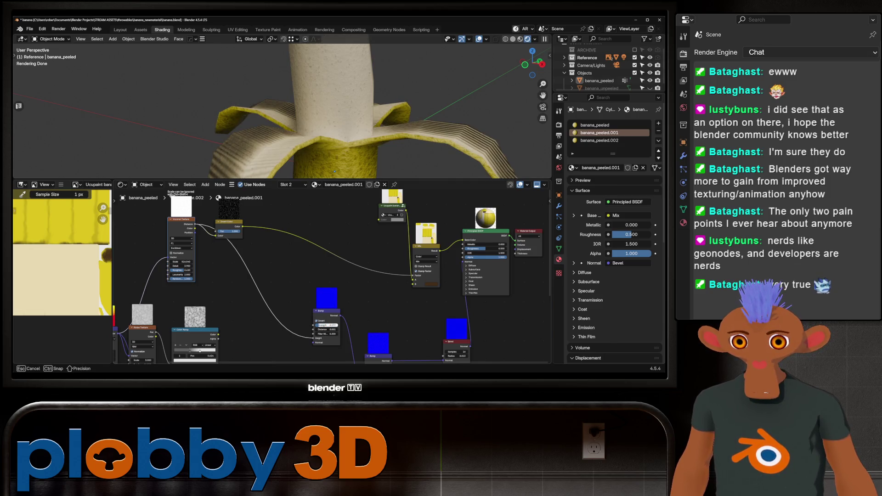
scroll(334, 171, "down", 3)
scroll(334, 171, "up", 3)
mouse_move(334, 171)
middle_mouse_down()
mouse_move(291, 118)
mouse_move(382, 117)
middle_mouse_up()
key("Tab")
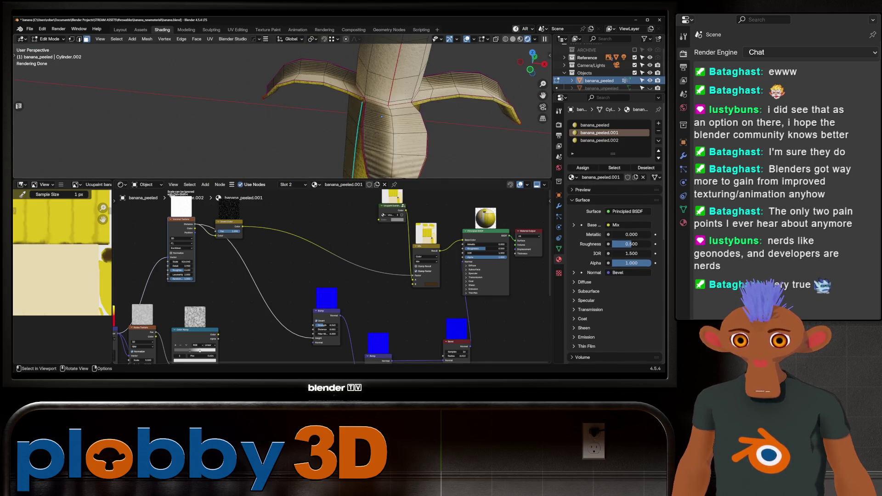
Return to banana_peeled.002 in Object Mode and raise its Wave Texture scale for finer bands
key("Tab")
left_click(599, 140)
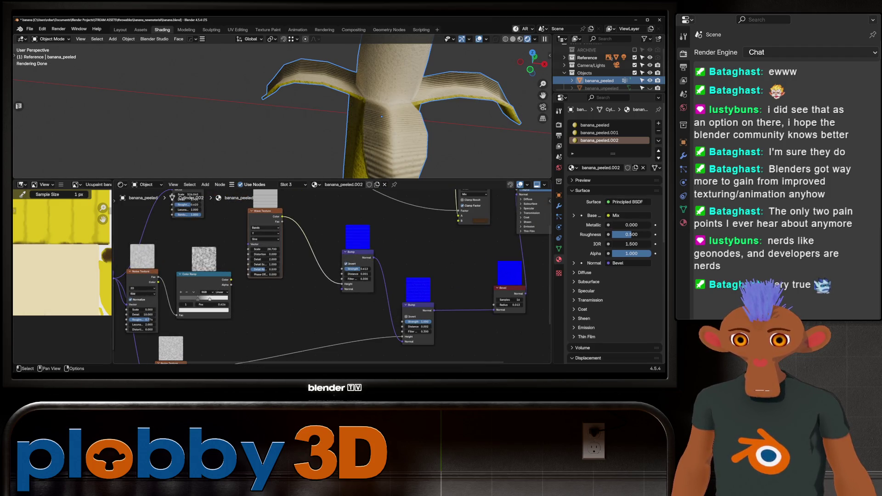
left_click(264, 233)
left_click(264, 255)
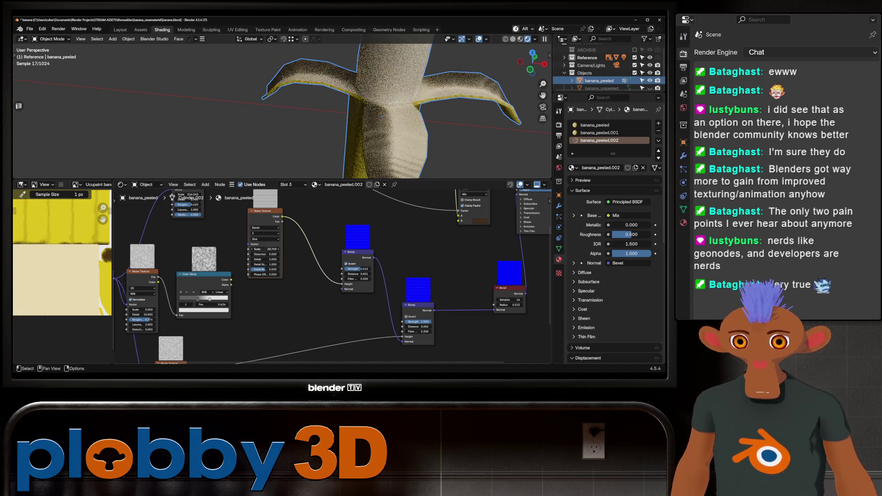
scroll(382, 117, "down", 3)
middle_click_drag(382, 116, 377, 133)
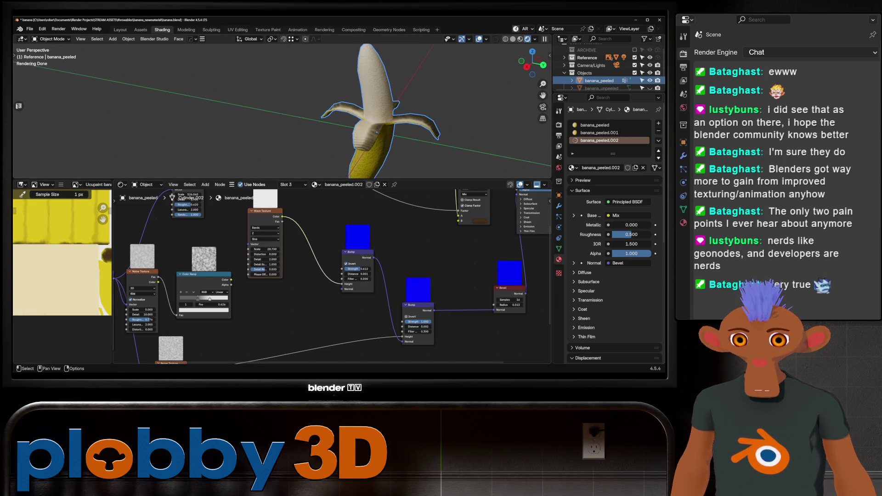
scroll(313, 289, "down", 2)
scroll(318, 248, "up", 2)
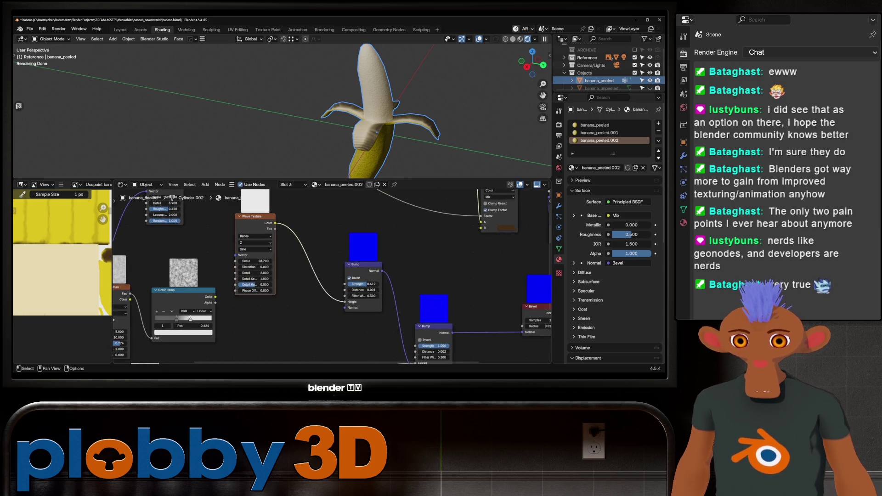
left_click_drag(255, 261, 271, 261)
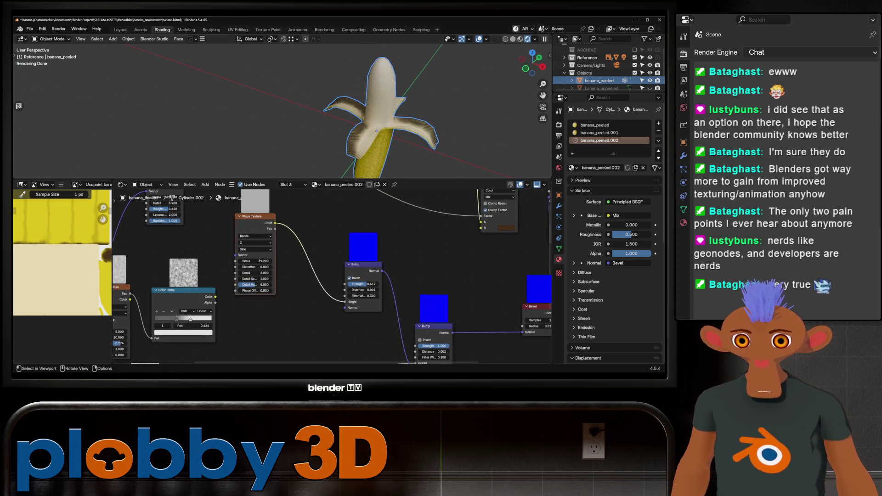
scroll(331, 111, "up", 5)
middle_click_drag(283, 111, 317, 121)
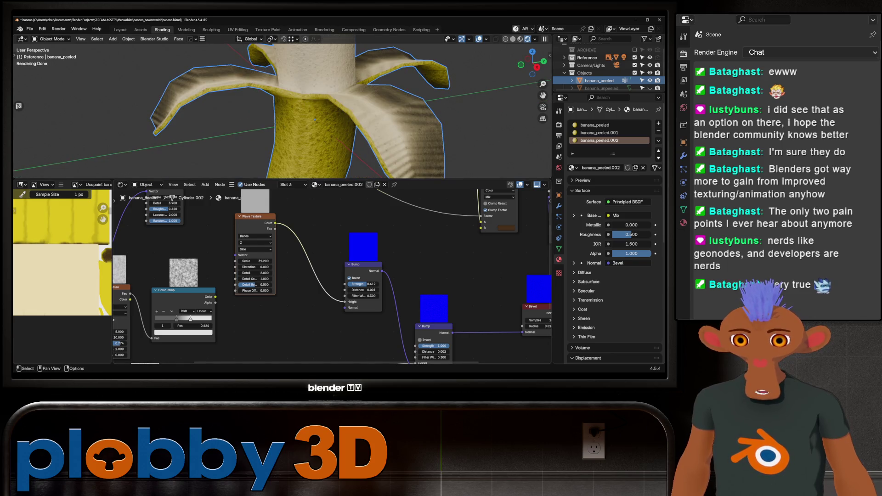
Run the wave bands along X and raise Distortion to about 10 for stringy streaks
left_click(254, 242)
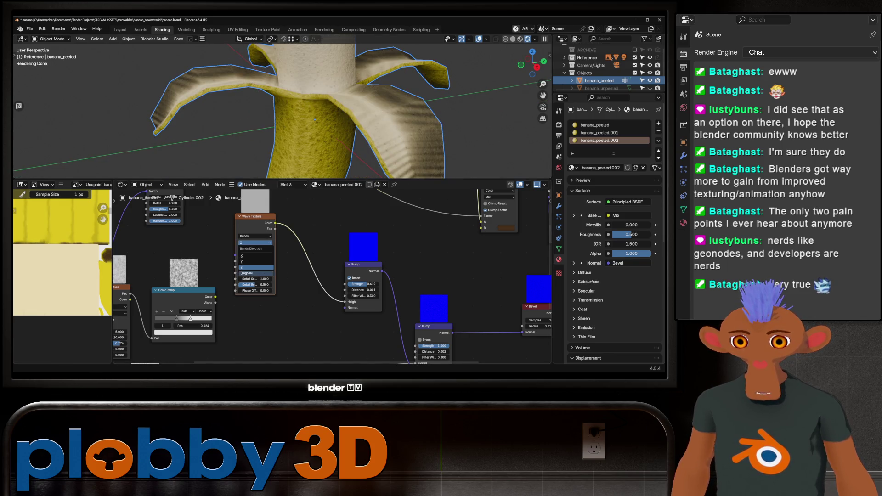
left_click(256, 256)
mouse_move(310, 111)
middle_mouse_down()
mouse_move(331, 114)
mouse_move(304, 117)
middle_mouse_up()
scroll(283, 110, "up", 3)
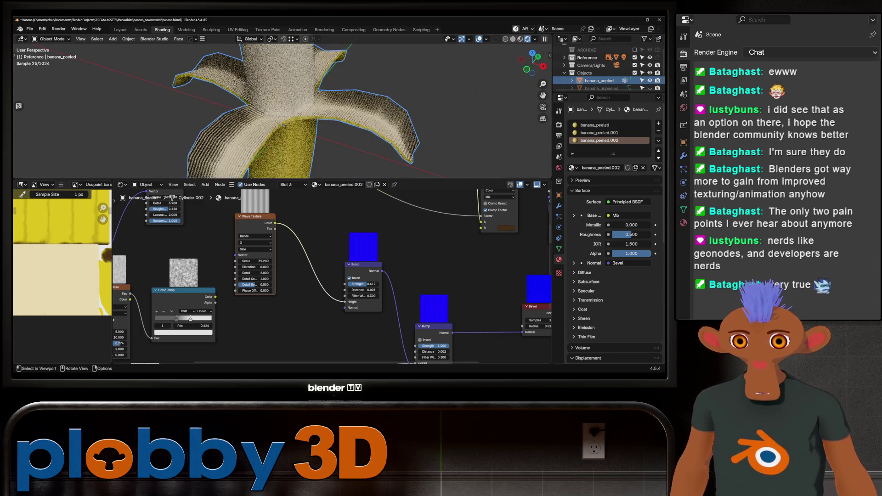
scroll(283, 110, "up", 2)
mouse_move(256, 267)
left_mouse_down()
mouse_move(297, 267)
mouse_move(242, 267)
left_mouse_up()
scroll(276, 111, "down", 3)
middle_click_drag(276, 110, 296, 103)
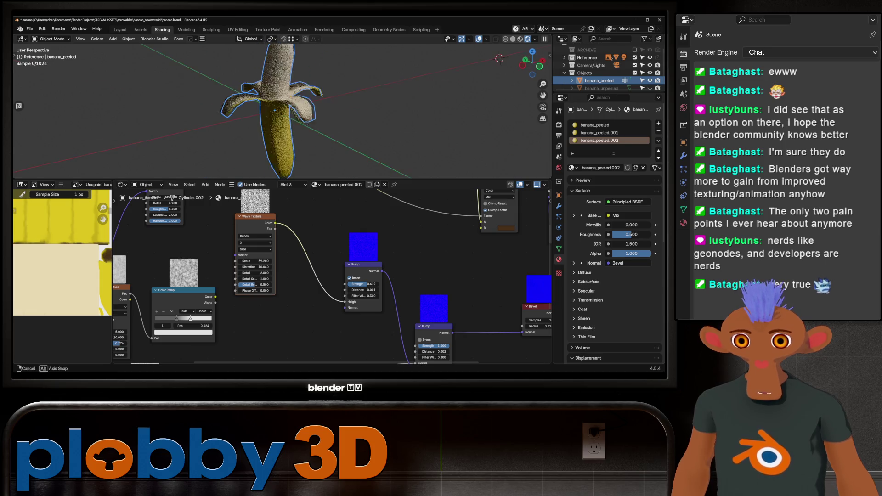
scroll(266, 111, "up", 4)
scroll(286, 104, "up", 2)
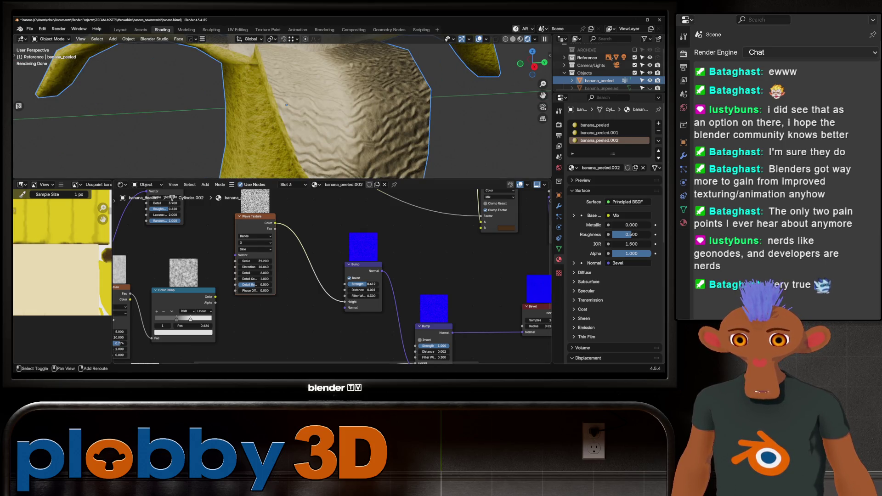
scroll(313, 109, "down", 5)
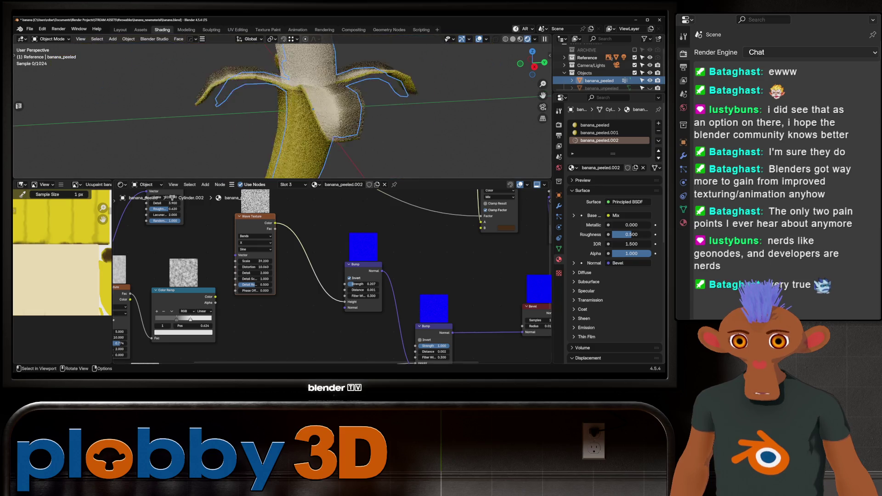
middle_click_drag(313, 110, 313, 83)
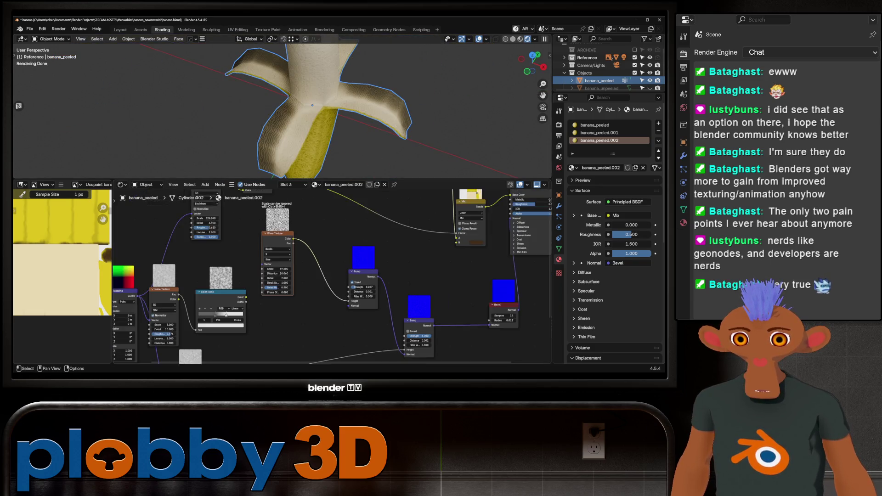
Set the Bevel node radius to 0.005 after trying 0.007 and 0.002
middle_click_drag(171, 199, 310, 262)
scroll(310, 262, "up", 1)
double_click(400, 298)
type("0.007")
key("Return")
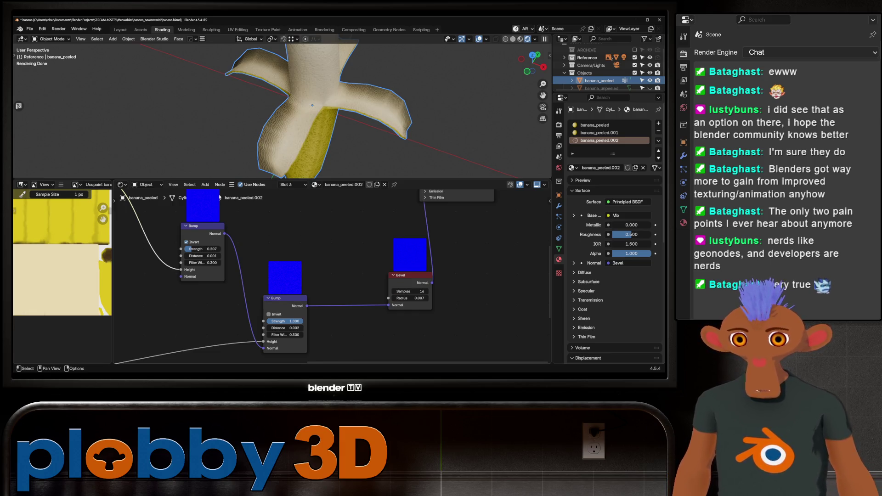
double_click(410, 298)
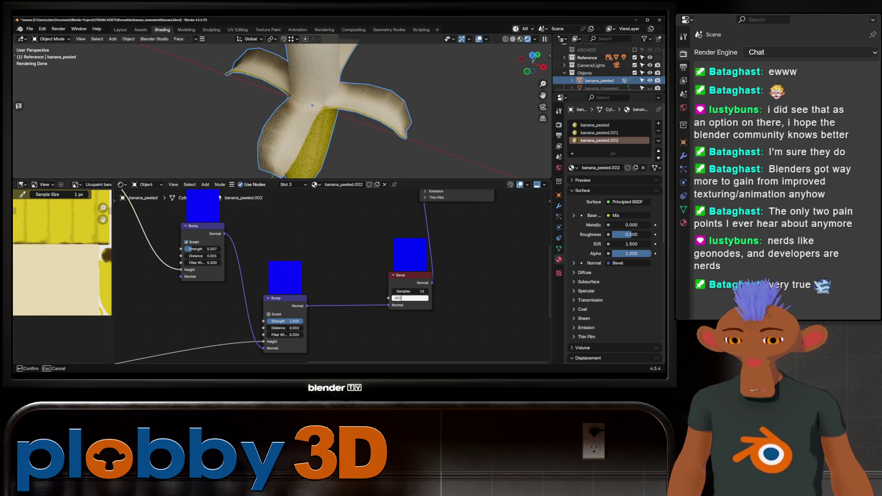
key("Return")
middle_click_drag(310, 104, 344, 131)
left_click(410, 298)
key("BackSpace")
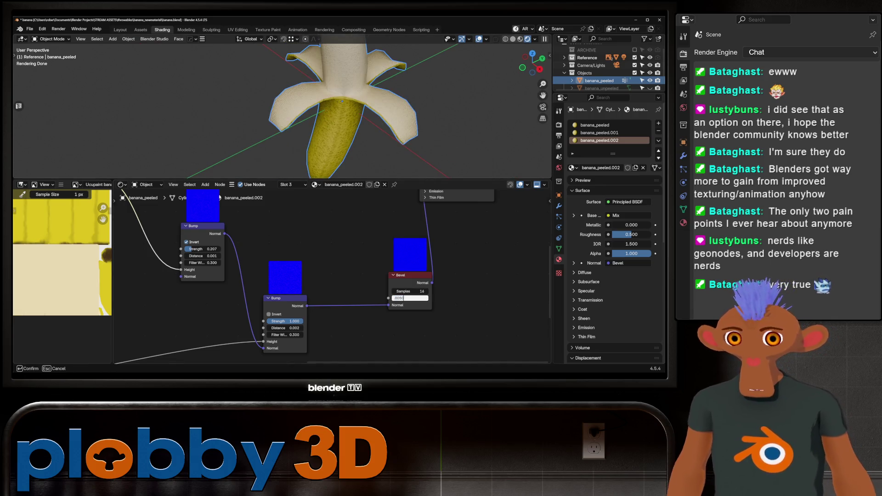
type("0.005")
key("Return")
mouse_move(345, 111)
middle_mouse_down()
mouse_move(373, 125)
mouse_move(389, 49)
mouse_move(394, 116)
middle_mouse_up()
scroll(352, 117, "down", 3)
scroll(352, 117, "up", 5)
Raise the peel Bump strength to about 0.445 and review the whole banana
left_click_drag(190, 249, 228, 248)
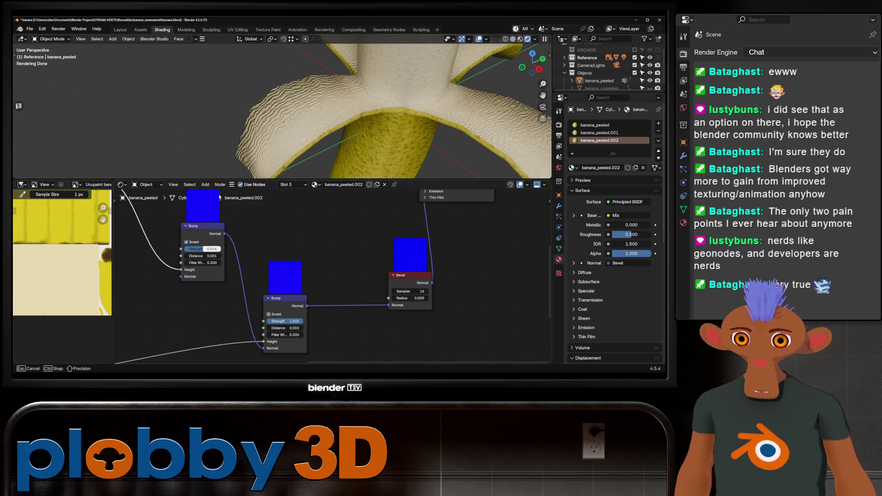
scroll(282, 110, "down", 5)
middle_click_drag(283, 110, 345, 104)
mouse_move(282, 110)
middle_mouse_down()
mouse_move(331, 103)
mouse_move(303, 103)
mouse_move(325, 103)
mouse_move(303, 117)
middle_mouse_up()
scroll(283, 111, "up", 3)
scroll(283, 110, "down", 3)
scroll(283, 110, "down", 2)
scroll(282, 110, "up", 6)
scroll(283, 110, "down", 3)
scroll(283, 111, "up", 4)
scroll(296, 111, "down", 4)
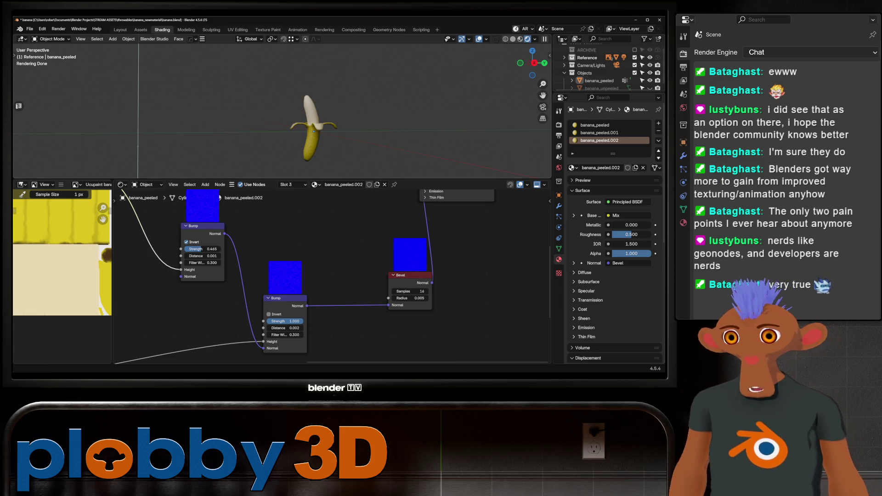
left_click(120, 29)
scroll(276, 173, "down", 3)
Save the file and orbit to inspect the textured peeled banana standing upright
middle_click_drag(276, 173, 290, 165)
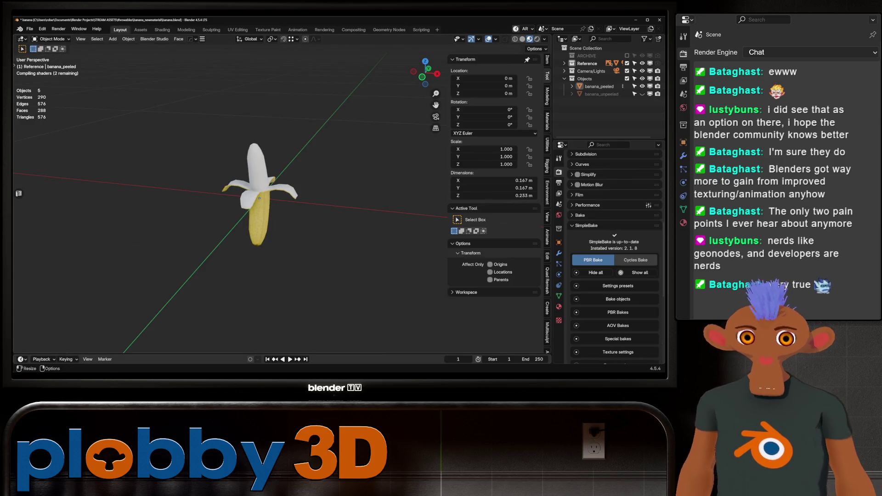
scroll(255, 200, "up", 4)
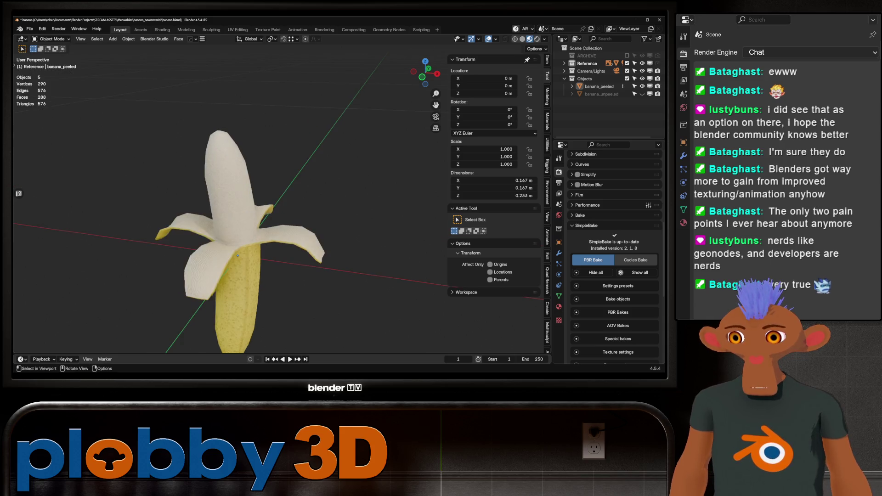
scroll(228, 206, "down", 4)
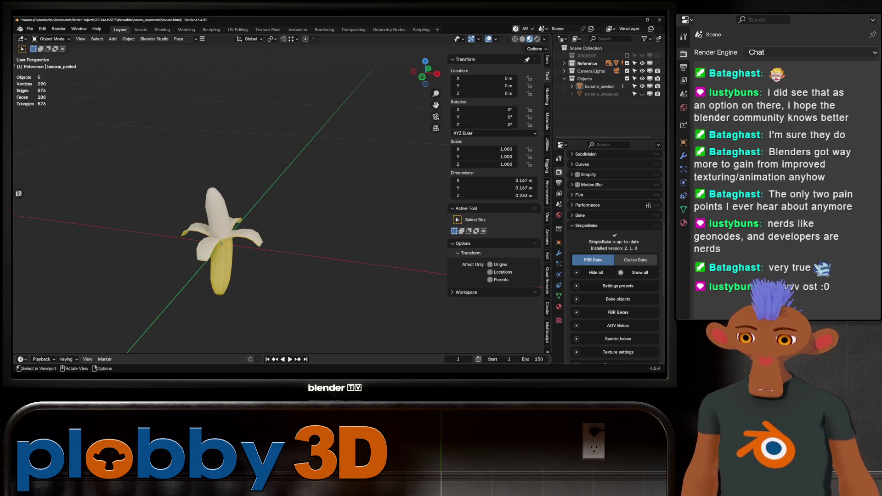
key("ctrl+s")
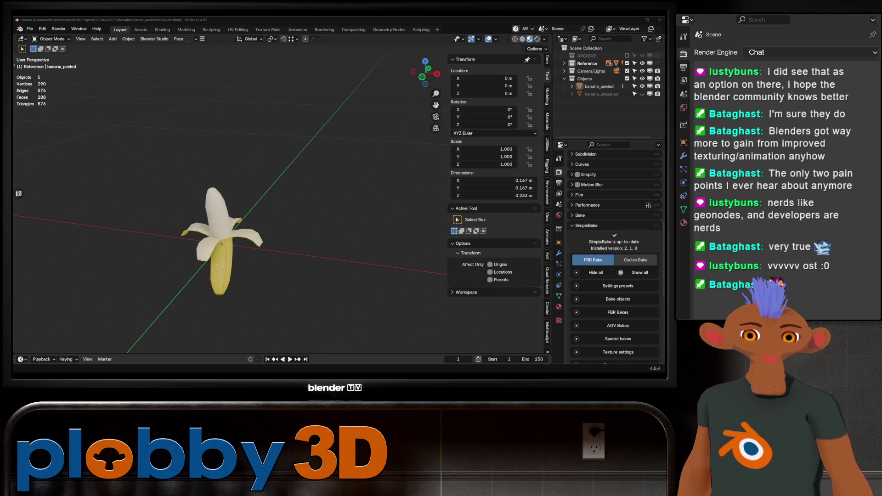
scroll(221, 243, "down", 2)
middle_click_drag(222, 243, 248, 234)
scroll(207, 207, "up", 6)
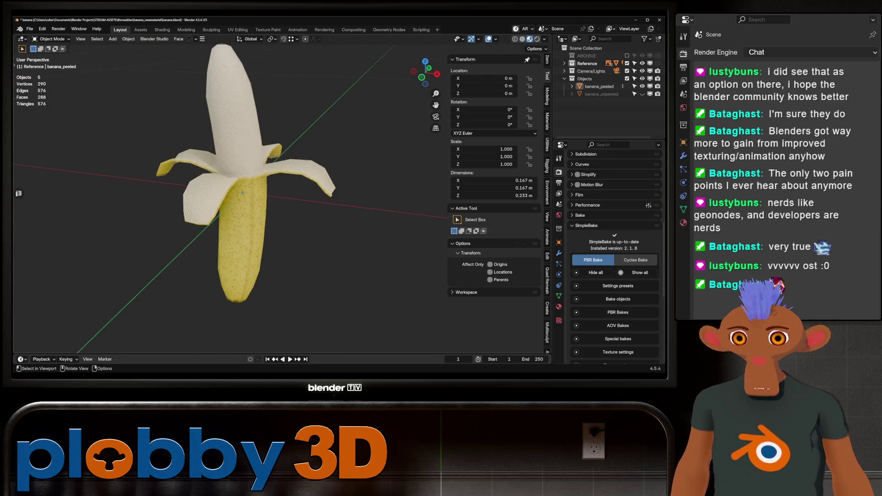
middle_click_drag(173, 147, 264, 229)
scroll(265, 229, "up", 3)
middle_click_drag(228, 200, 276, 179)
scroll(228, 207, "down", 4)
middle_click_drag(228, 206, 276, 221)
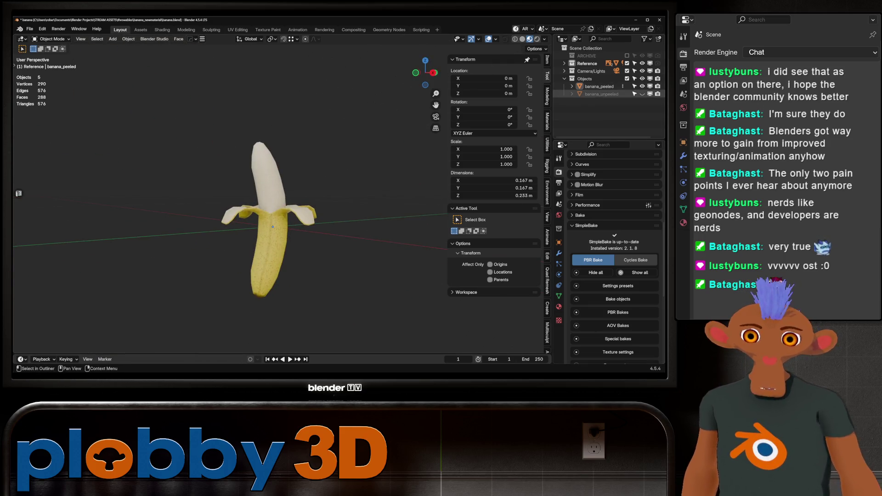
Unhide banana_unpeeled in the Outliner and save an incremental copy as banana1.blend
left_click(642, 94)
left_click(643, 94)
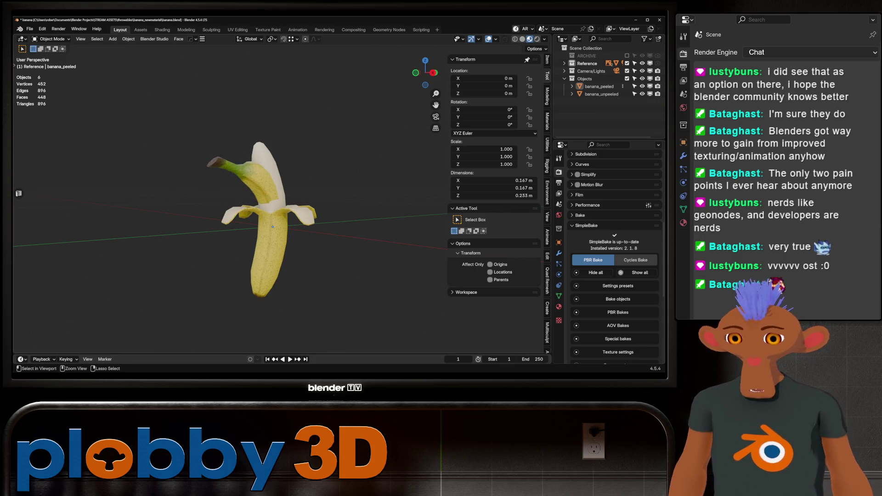
key("ctrl+alt+s")
middle_click_drag(275, 221, 327, 207)
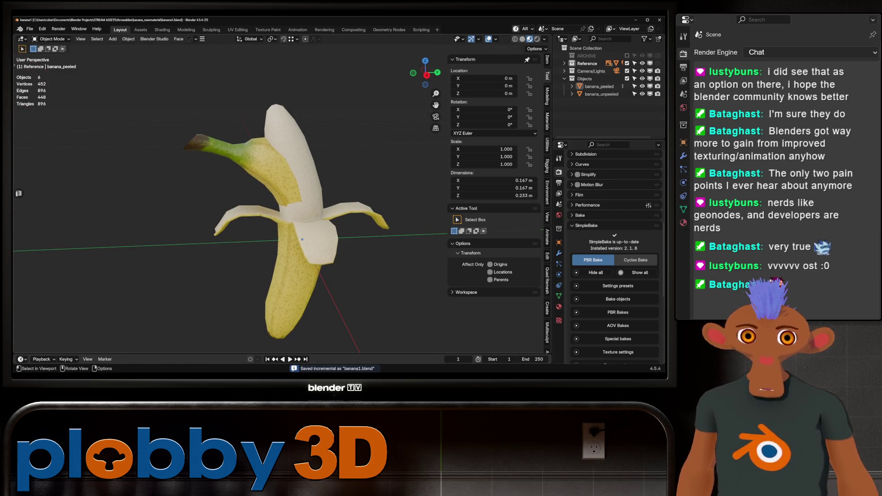
scroll(616, 257, "up", 1)
scroll(615, 256, "up", 1)
scroll(615, 257, "up", 1)
scroll(616, 257, "up", 1)
scroll(615, 257, "down", 5)
scroll(615, 256, "down", 5)
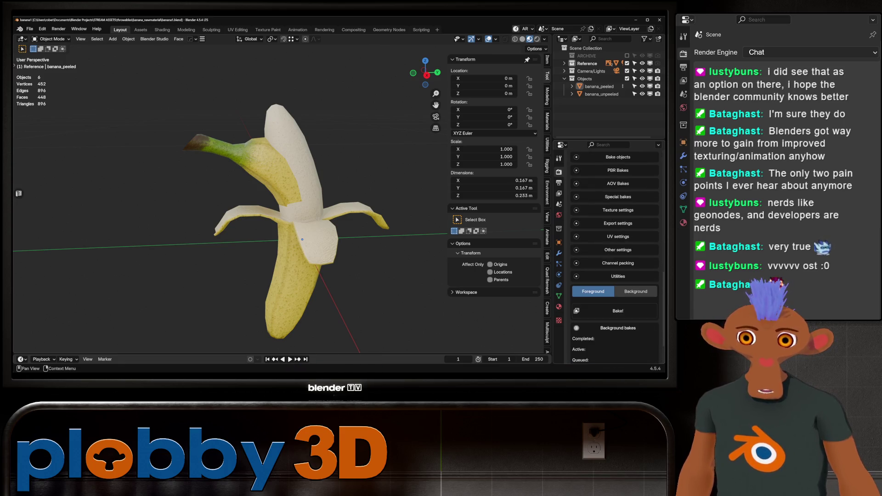
scroll(616, 257, "up", 5)
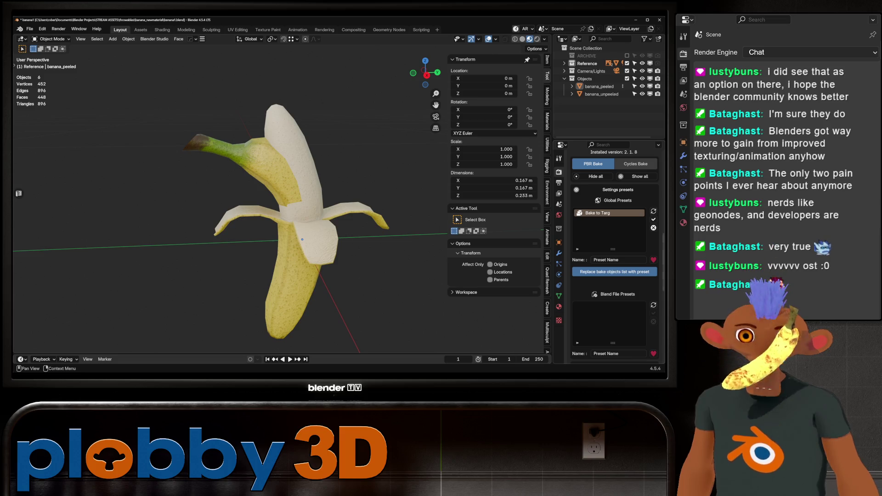
Load the Bake to Targ preset, add both bananas as SimpleBake bake objects, and save
left_click(654, 219)
scroll(616, 257, "down", 3)
scroll(616, 256, "down", 3)
scroll(615, 258, "down", 2)
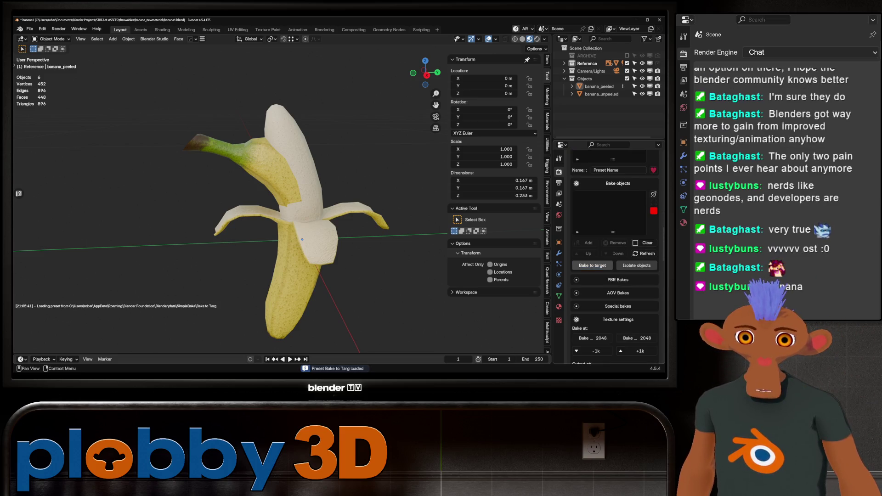
scroll(615, 257, "down", 2)
scroll(616, 257, "up", 4)
left_click(599, 86)
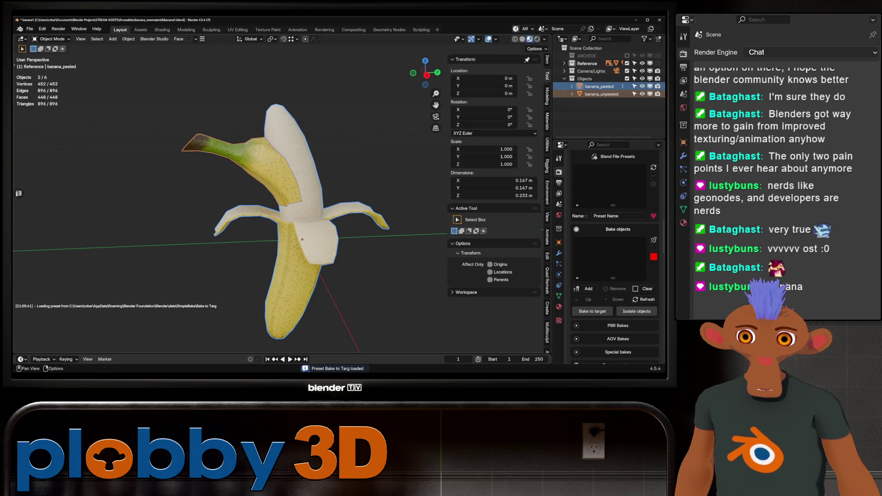
left_click(588, 288)
scroll(303, 228, "down", 3)
scroll(303, 228, "down", 1)
scroll(303, 228, "up", 2)
mouse_move(304, 228)
middle_mouse_down()
mouse_move(276, 221)
mouse_move(257, 245)
middle_mouse_up()
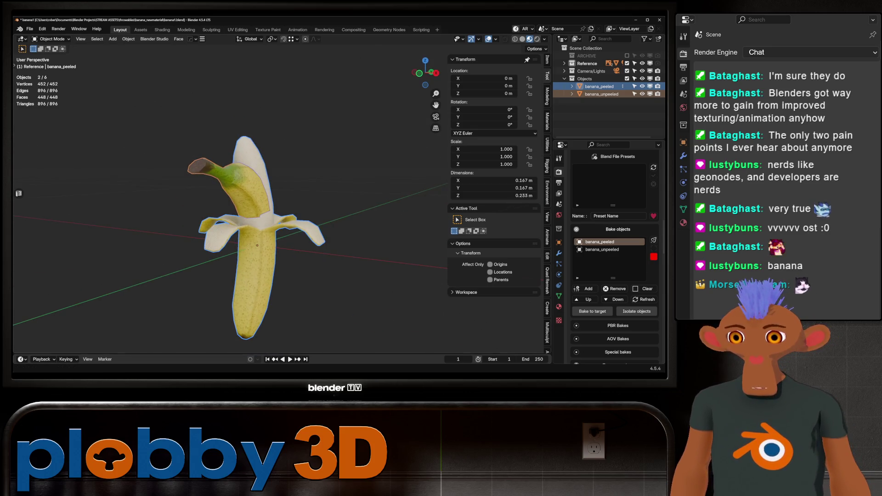
key("ctrl+s")
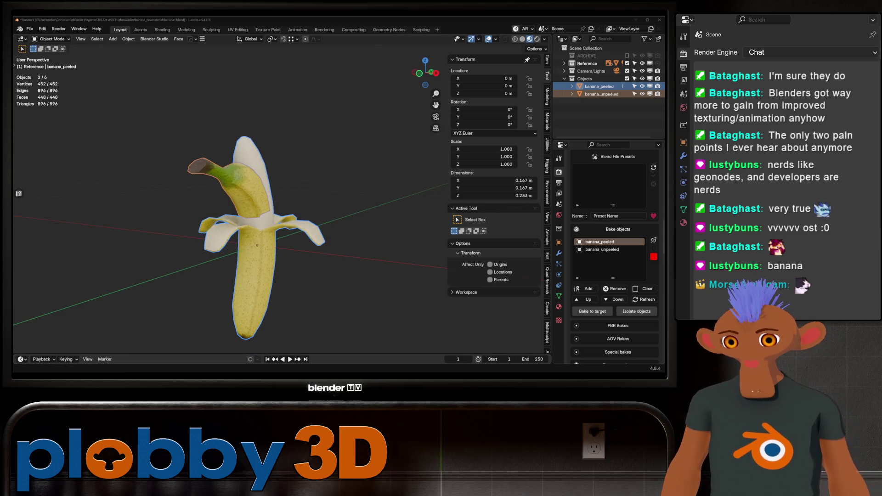
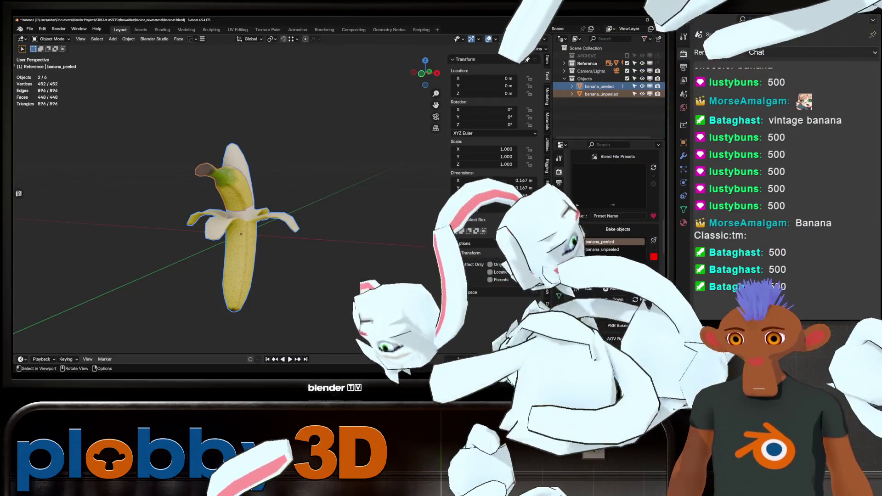
scroll(235, 208, "up", 3)
Enable PBR bakes with roughness, normal and bump maps, plus the special bake types
mouse_move(234, 207)
middle_mouse_down()
mouse_move(262, 193)
mouse_move(207, 206)
middle_mouse_up()
scroll(235, 207, "up", 2)
scroll(234, 207, "down", 3)
mouse_move(251, 229)
middle_mouse_down()
mouse_move(204, 231)
mouse_move(234, 207)
middle_mouse_up()
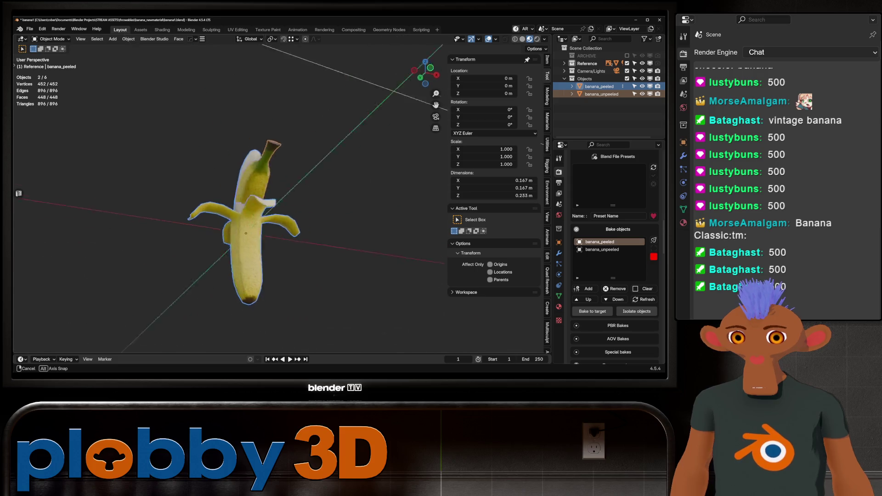
middle_click_drag(234, 207, 275, 207)
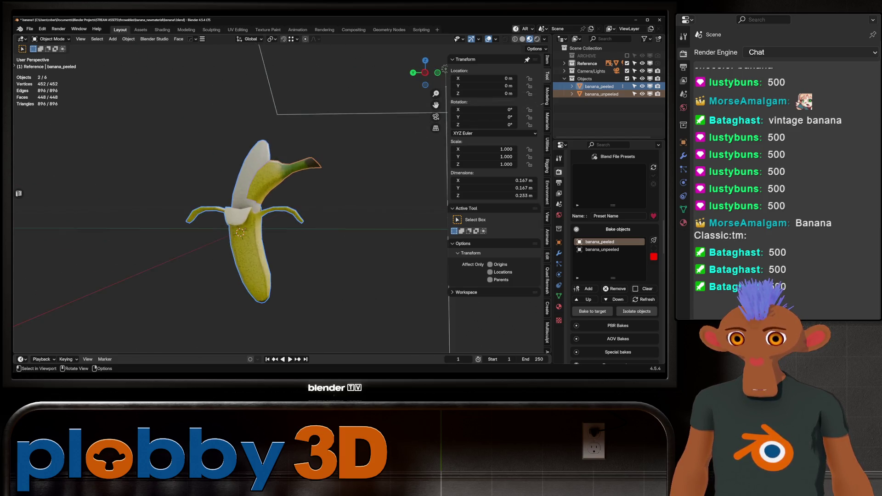
middle_click_drag(276, 207, 290, 206)
scroll(266, 213, "down", 3)
scroll(290, 207, "up", 3)
scroll(276, 207, "down", 2)
scroll(290, 207, "up", 3)
scroll(317, 241, "down", 3)
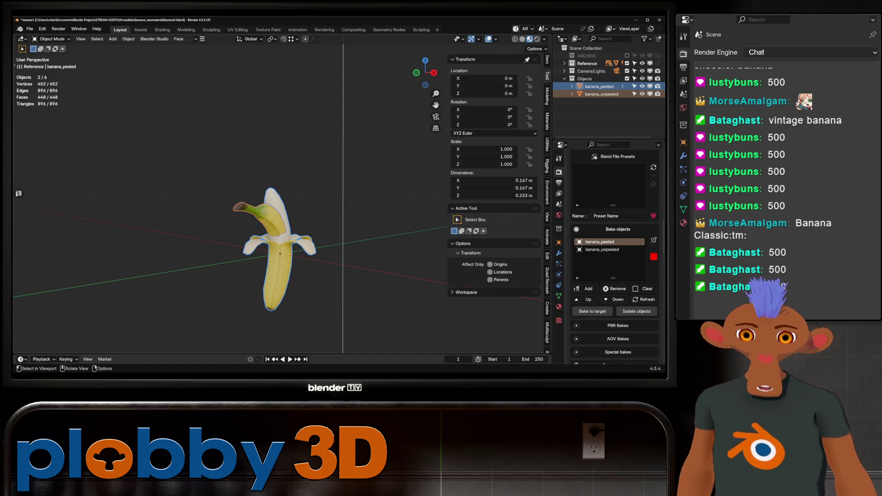
scroll(615, 262, "down", 2)
left_click(617, 265)
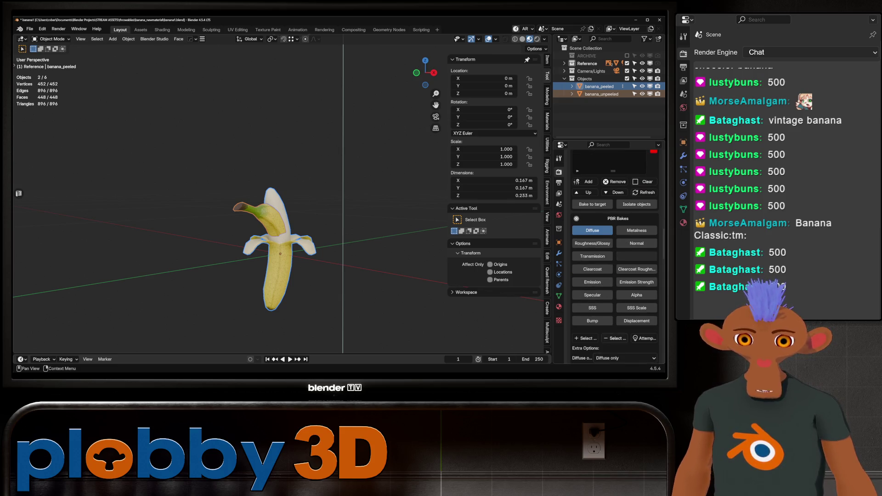
scroll(615, 262, "down", 3)
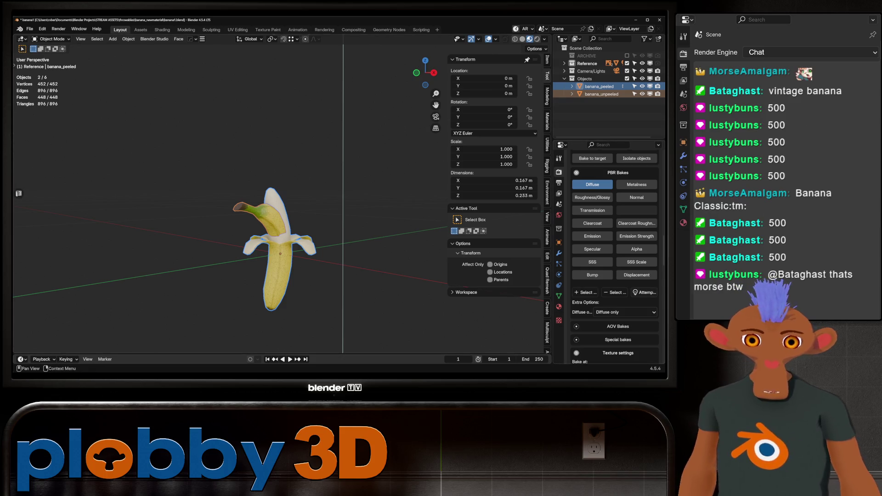
left_click(646, 292)
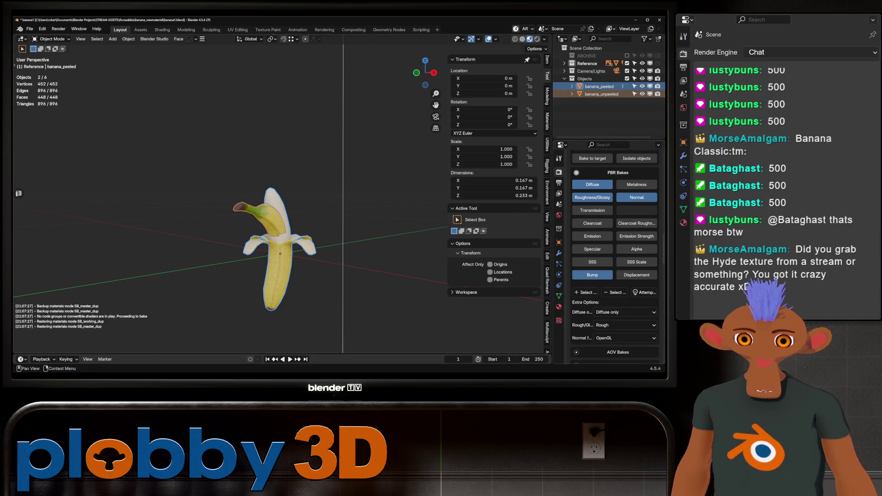
scroll(614, 262, "down", 4)
scroll(614, 257, "down", 3)
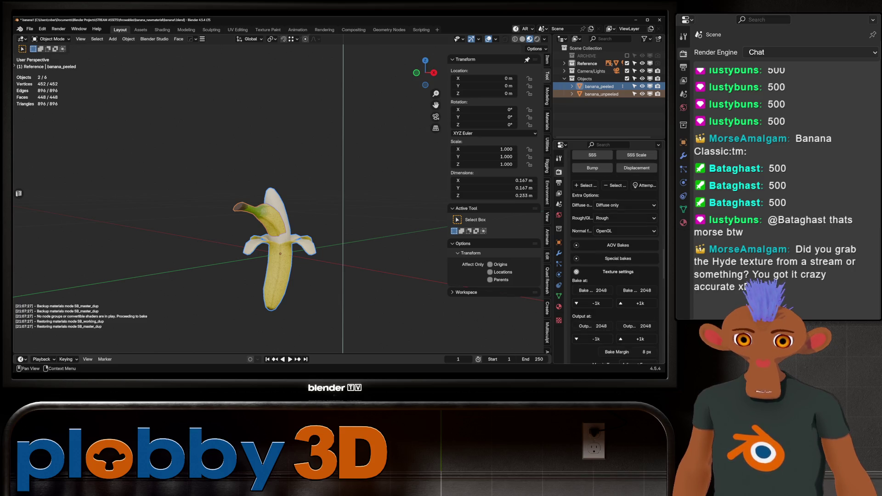
left_click(576, 258)
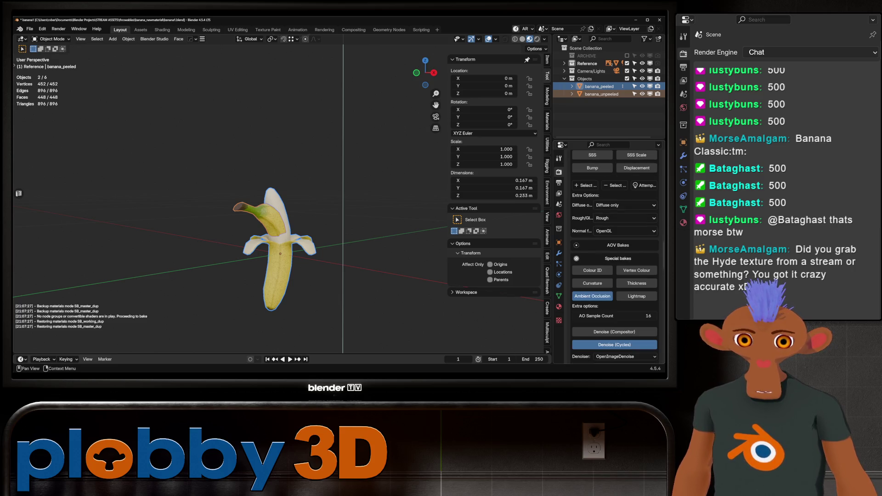
scroll(607, 296, "down", 2)
scroll(607, 297, "down", 2)
scroll(607, 296, "down", 2)
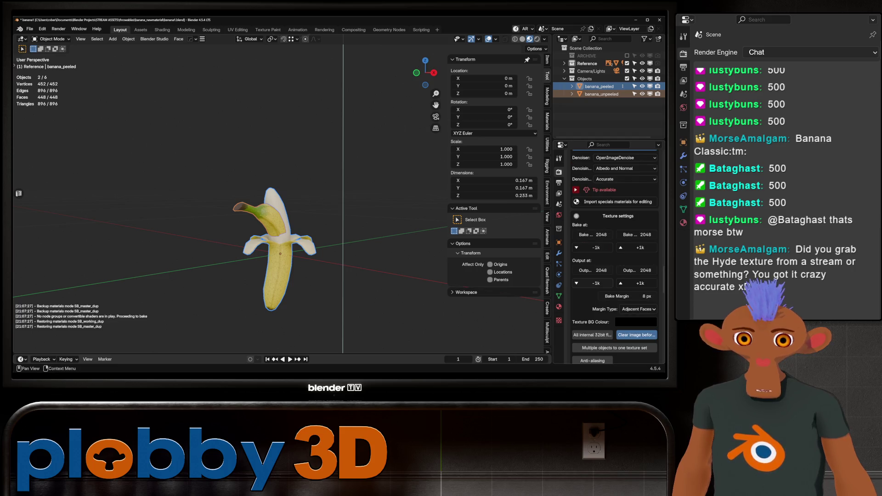
Set output to 1024 with a 4 px bake margin and combine all objects into one texture set
left_click(594, 283)
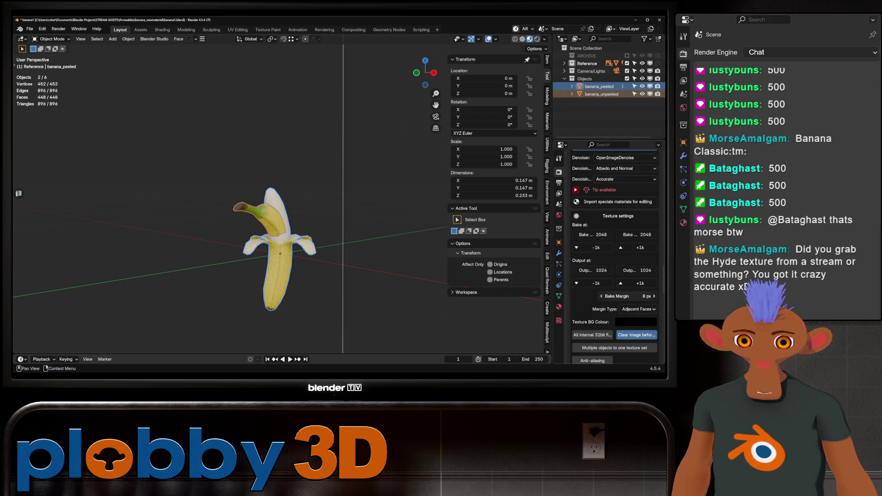
left_click(627, 296)
type("4")
key("Return")
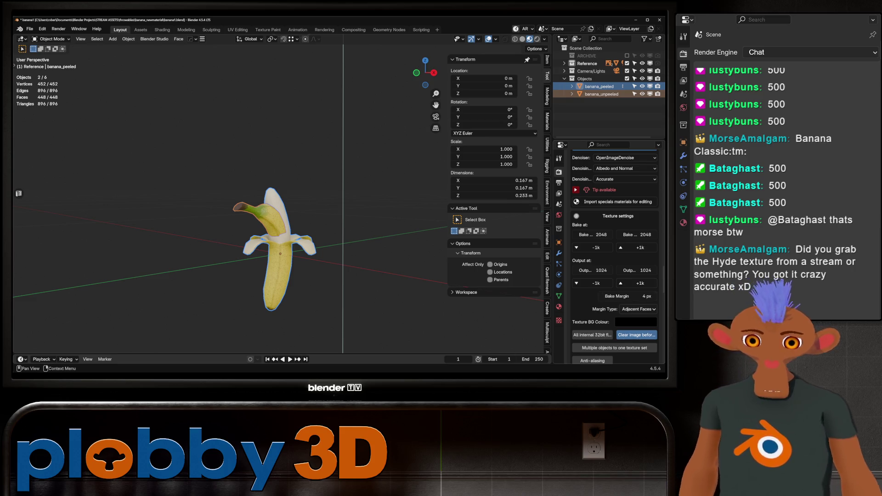
scroll(613, 276, "down", 3)
left_click(614, 286)
Name the merged texture set 'bananas' and create a new 'bake' export folder beside the blend file
left_click(603, 299)
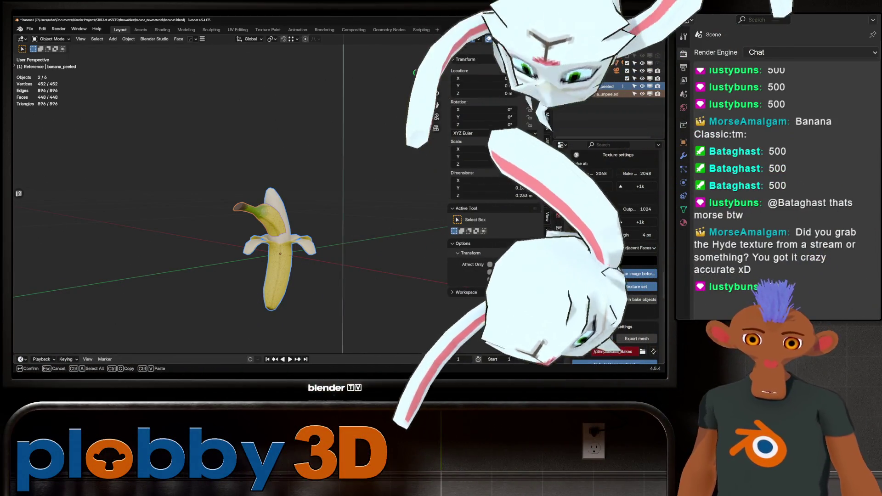
left_click(643, 351)
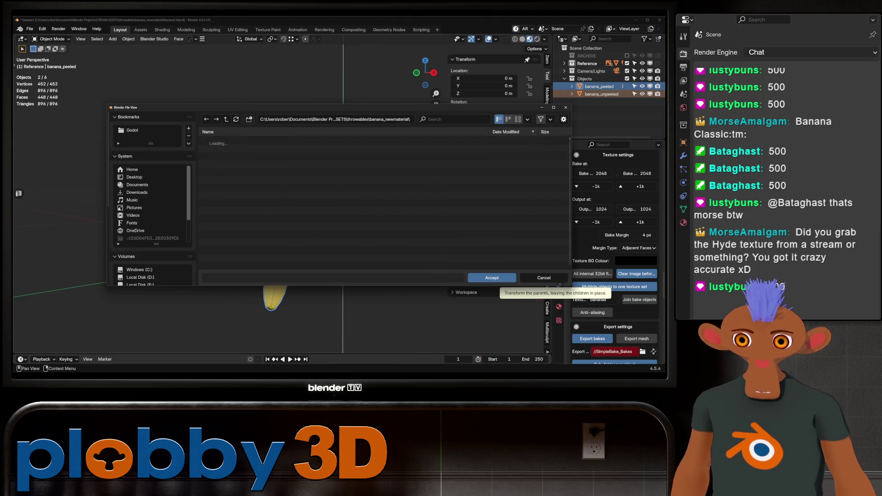
left_click(249, 118)
type("bake")
key("Return")
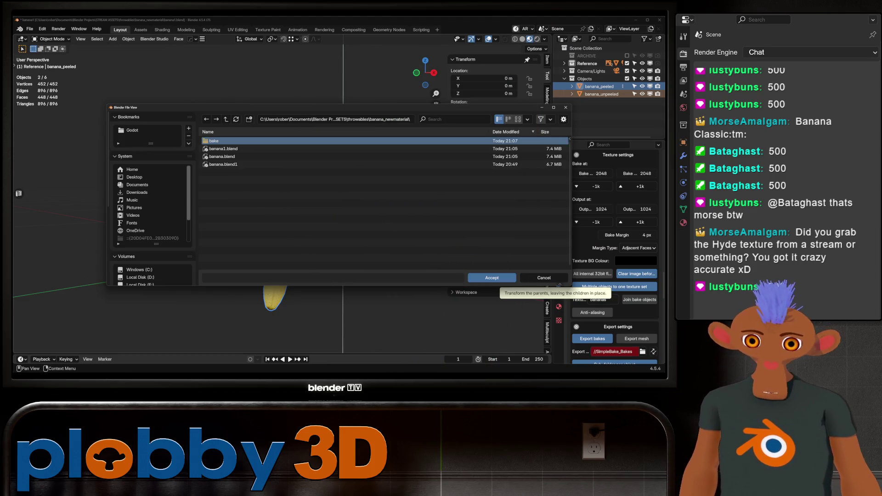
key("Return")
key("Return")
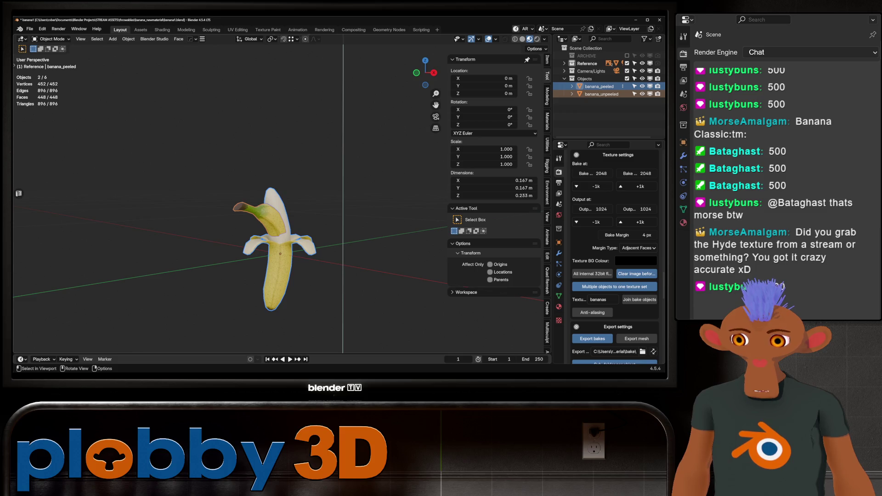
scroll(290, 235, "up", 1)
scroll(290, 235, "up", 1)
scroll(290, 234, "up", 1)
scroll(289, 235, "up", 1)
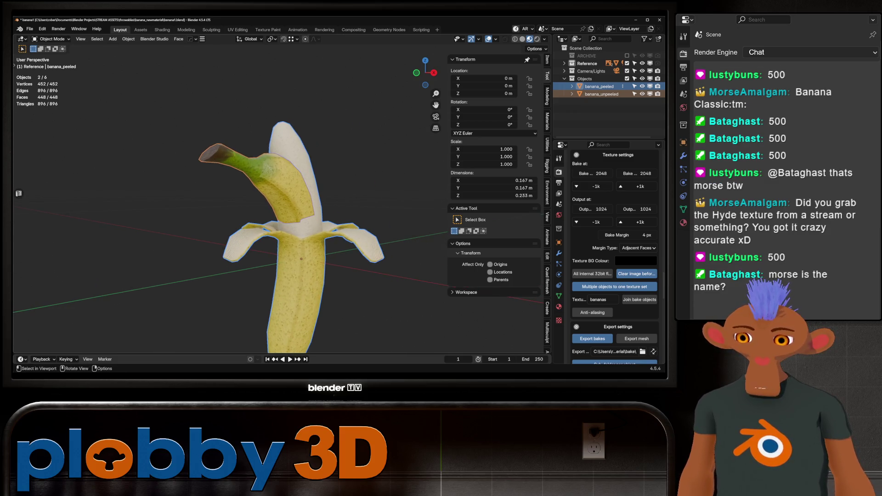
middle_click_drag(289, 235, 262, 238)
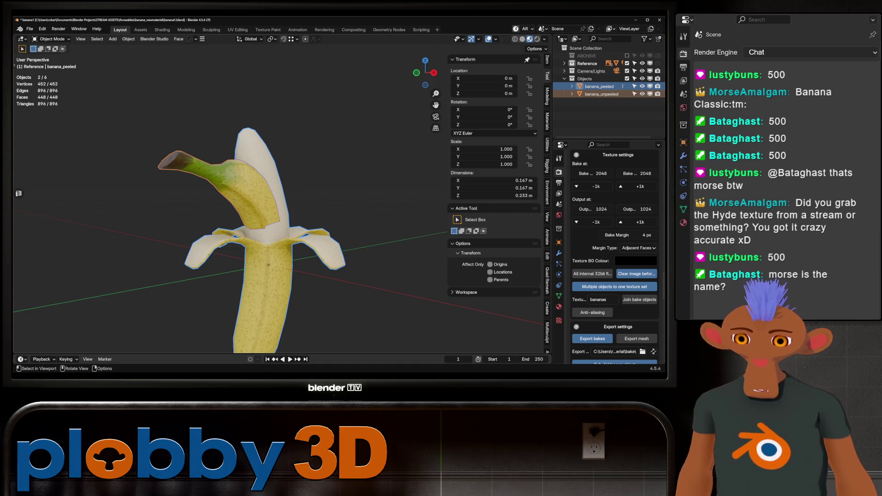
scroll(262, 242, "down", 2)
key("KP_0")
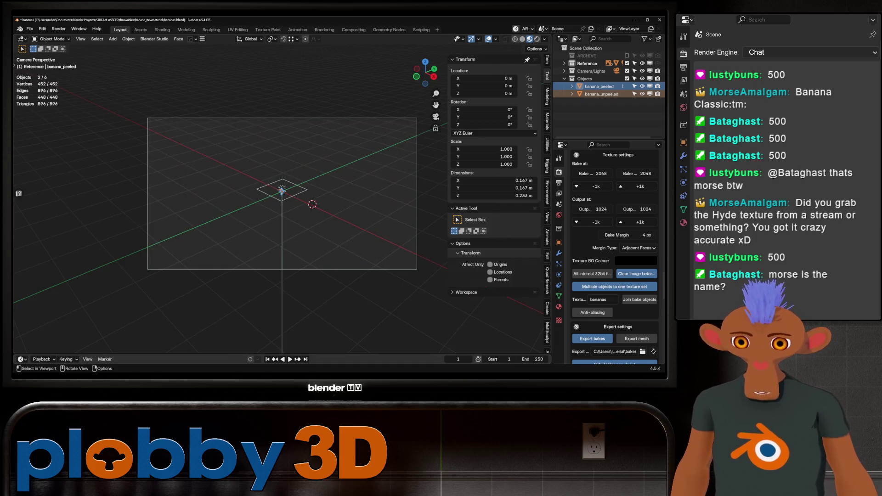
mouse_move(276, 207)
middle_mouse_down()
mouse_move(290, 221)
mouse_move(331, 220)
mouse_move(346, 208)
middle_mouse_up()
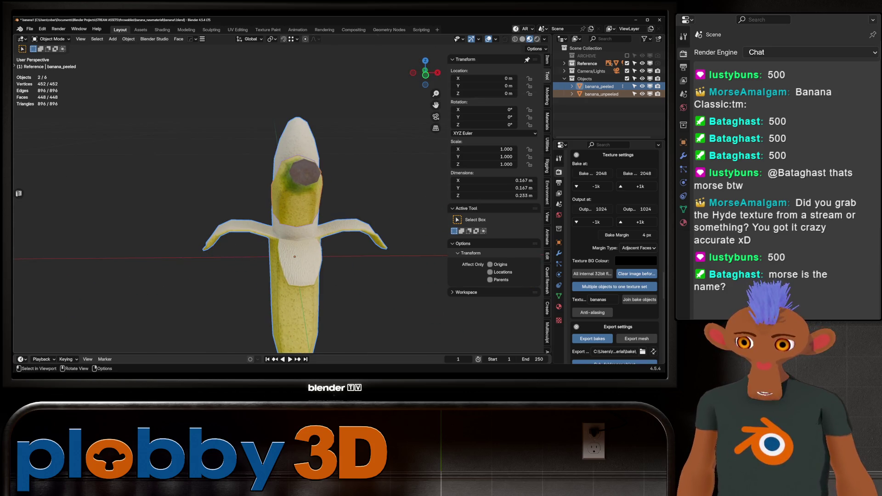
middle_click_drag(297, 234, 286, 238)
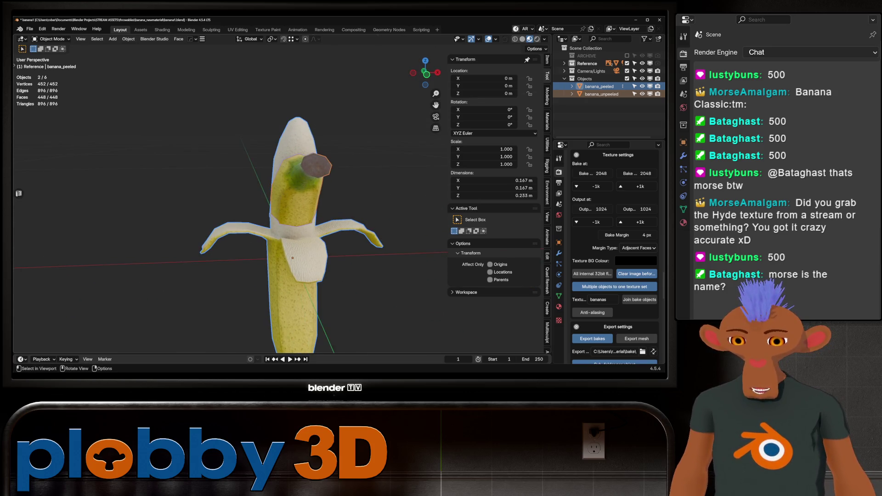
mouse_move(241, 207)
middle_mouse_down()
mouse_move(149, 204)
mouse_move(262, 207)
mouse_move(317, 234)
mouse_move(290, 207)
mouse_move(303, 179)
mouse_move(323, 221)
mouse_move(331, 269)
mouse_move(303, 265)
middle_mouse_up()
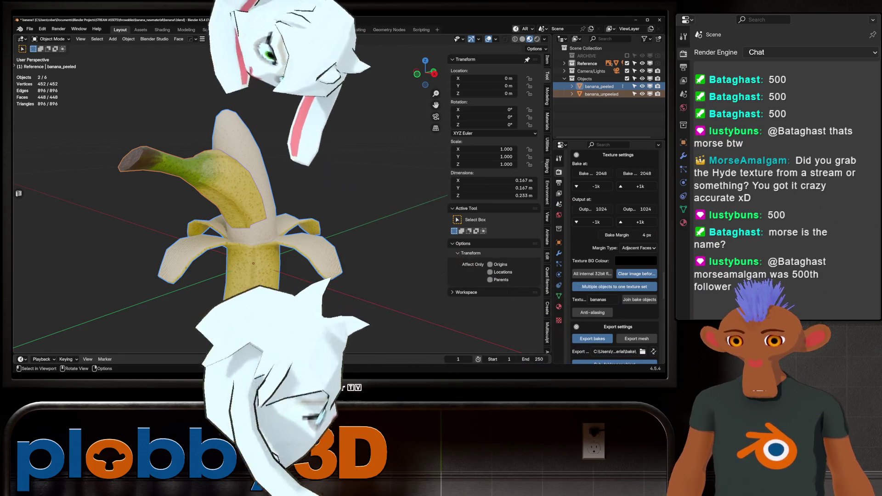
middle_click_drag(276, 207, 290, 206)
middle_click_drag(272, 256, 299, 251)
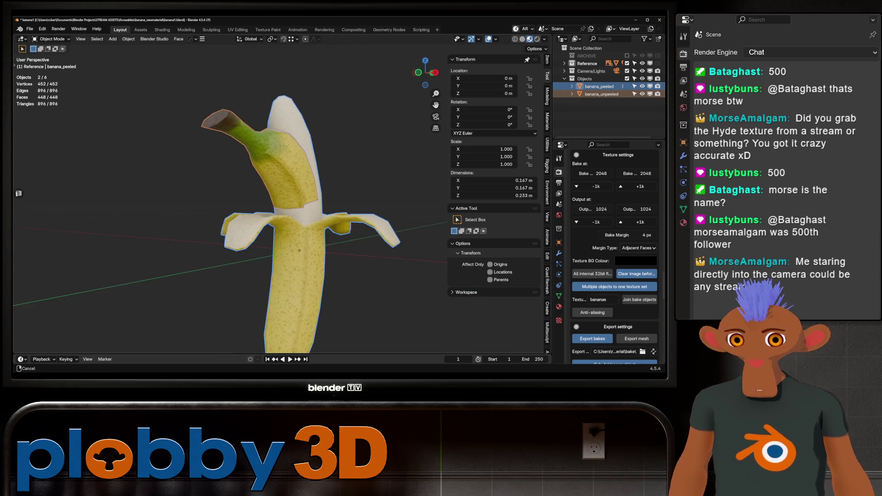
middle_click_drag(276, 207, 296, 228)
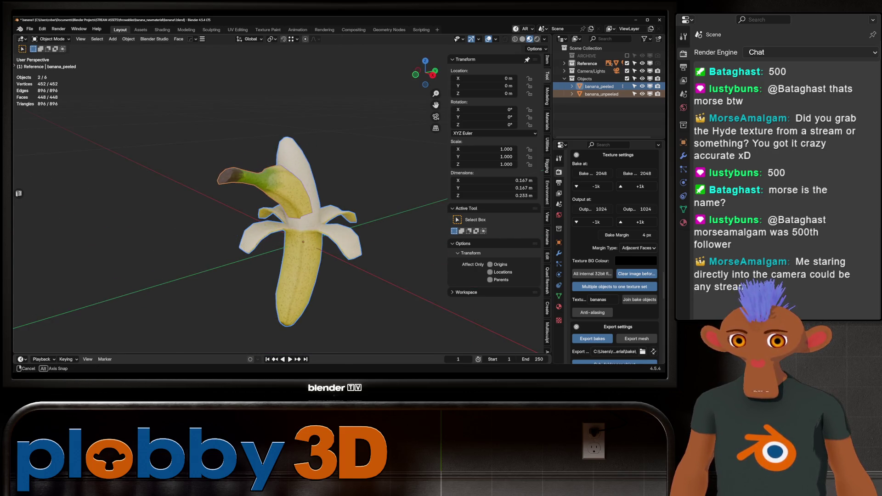
scroll(303, 242, "up", 2)
scroll(303, 242, "up", 2)
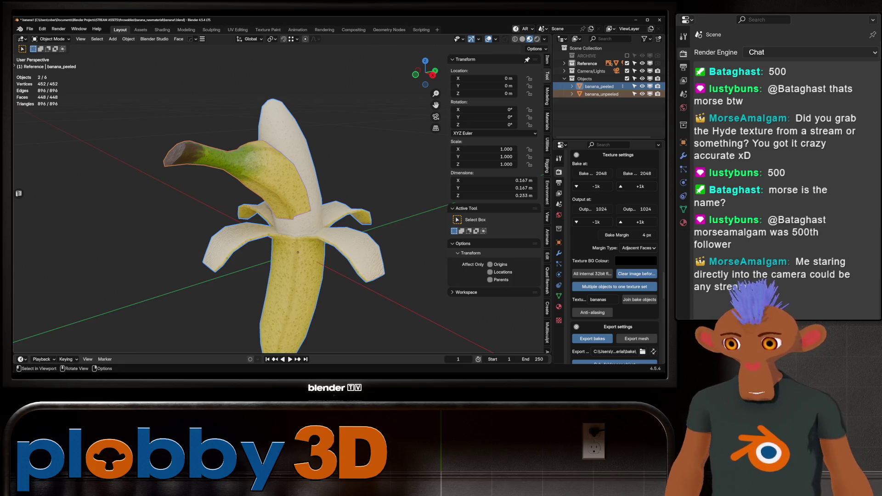
scroll(614, 276, "down", 2)
scroll(614, 275, "down", 2)
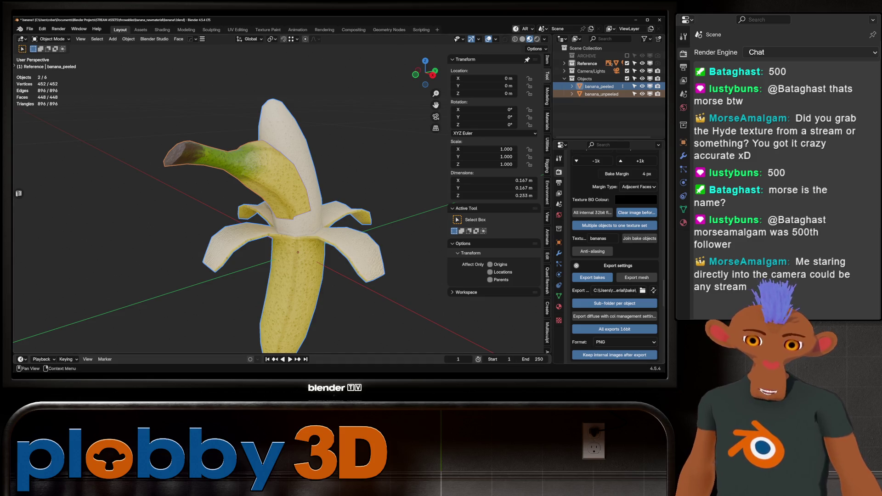
Run the foreground SimpleBake bake of the banana PBR textures
middle_click_drag(298, 253, 290, 227, "shift")
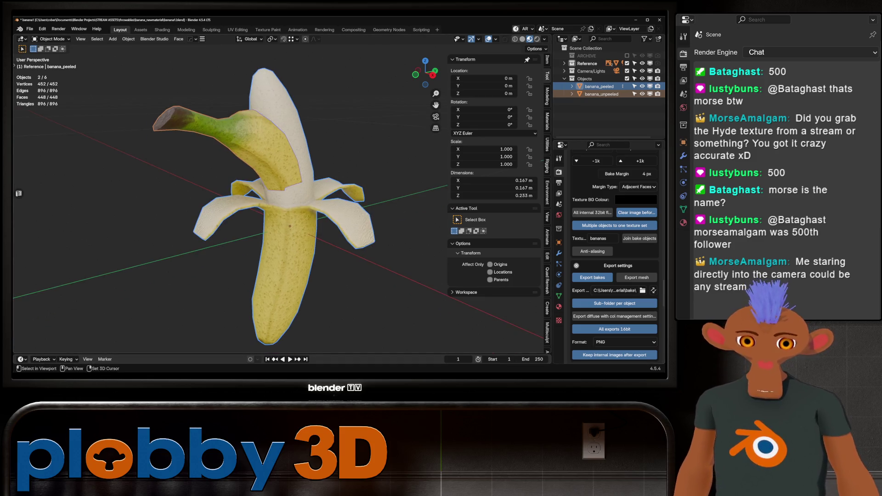
scroll(614, 255, "up", 3)
scroll(613, 255, "up", 2)
scroll(614, 256, "up", 2)
scroll(614, 255, "up", 2)
scroll(614, 256, "up", 1)
scroll(613, 255, "up", 1)
scroll(614, 255, "up", 1)
scroll(614, 255, "up", 1)
scroll(613, 255, "down", 3)
scroll(614, 255, "down", 3)
scroll(613, 255, "down", 3)
scroll(613, 255, "down", 3)
scroll(614, 255, "down", 2)
scroll(613, 255, "down", 3)
scroll(613, 255, "down", 3)
scroll(614, 255, "down", 3)
scroll(613, 255, "down", 2)
left_click(614, 275)
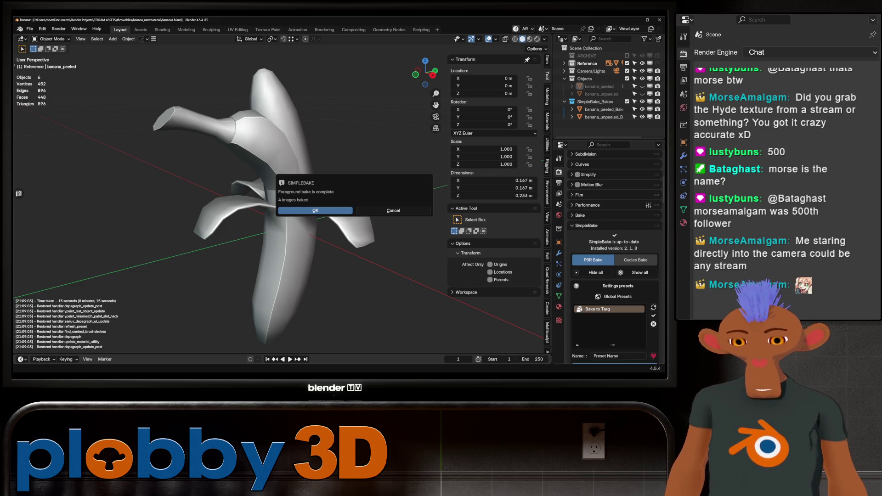
Dismiss the bake-complete notice and inspect the textured banana in Material Preview shading
key("Return")
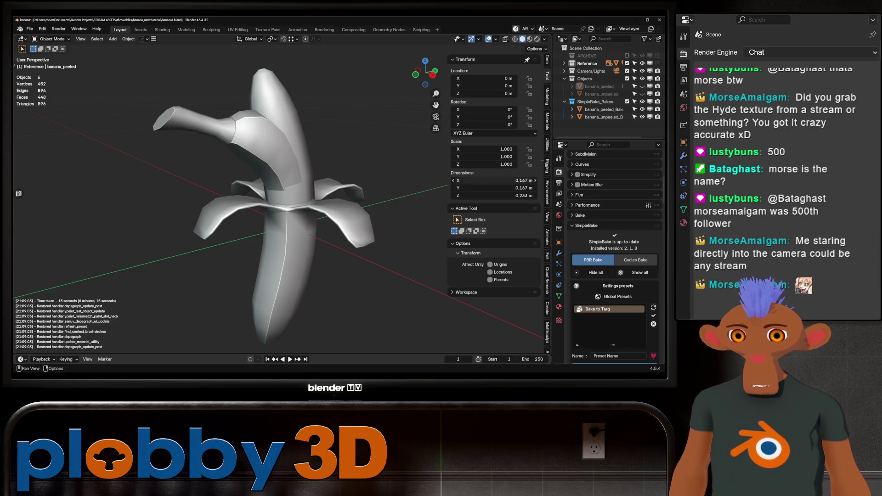
left_click(529, 39)
mouse_move(386, 138)
middle_mouse_down()
mouse_move(345, 105)
mouse_move(282, 350)
mouse_move(332, 207)
middle_mouse_up()
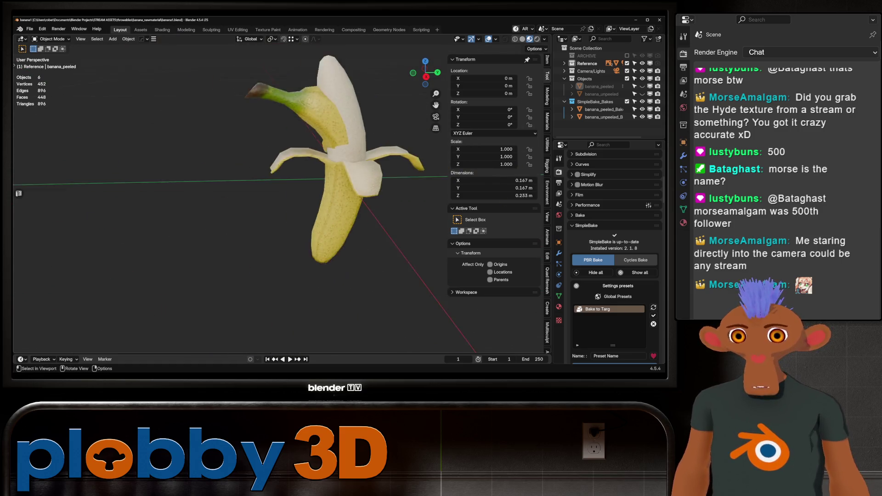
scroll(227, 200, "up", 3)
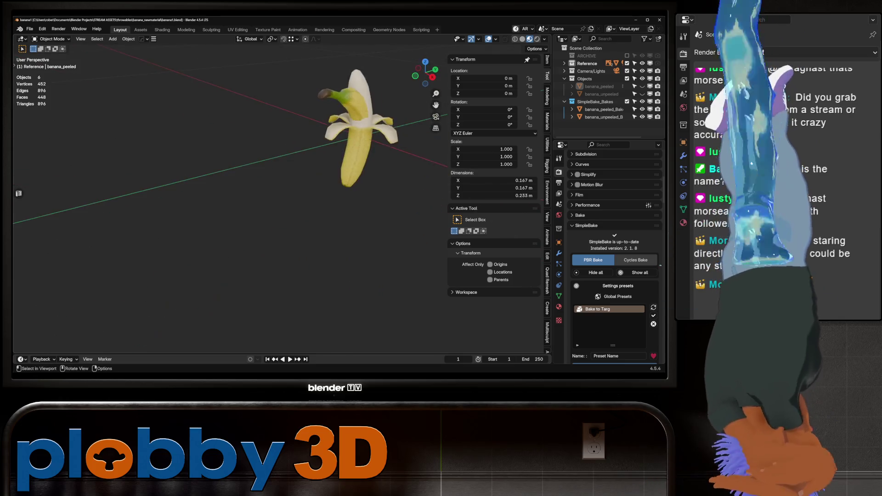
mouse_move(227, 200)
middle_mouse_down()
mouse_move(276, 207)
mouse_move(434, 265)
mouse_move(341, 269)
middle_mouse_up()
scroll(435, 265, "down", 5)
scroll(434, 265, "up", 3)
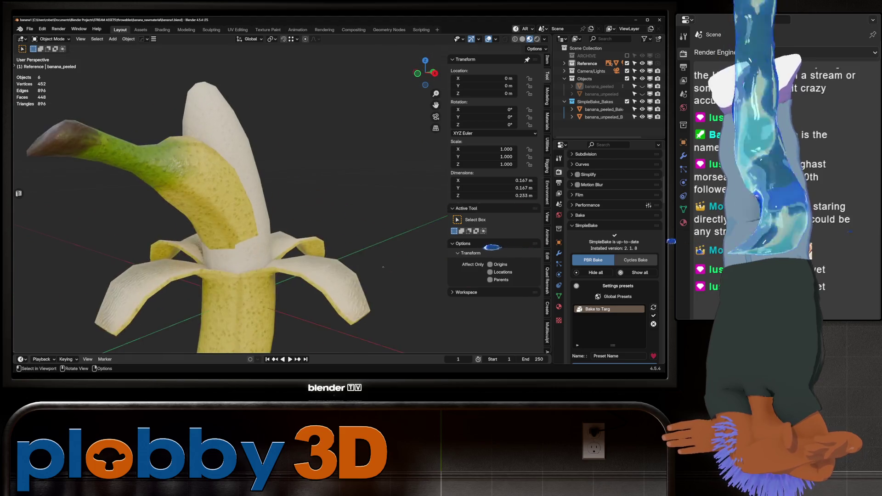
scroll(341, 269, "down", 2)
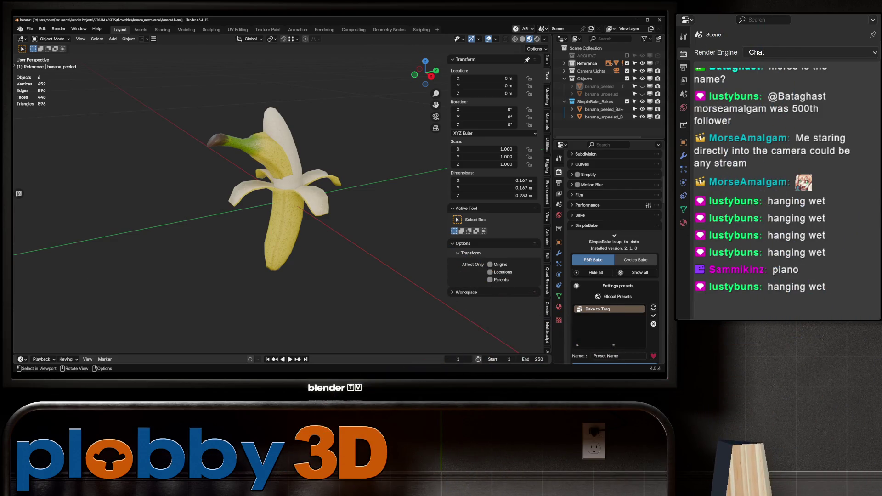
middle_click_drag(227, 206, 248, 203)
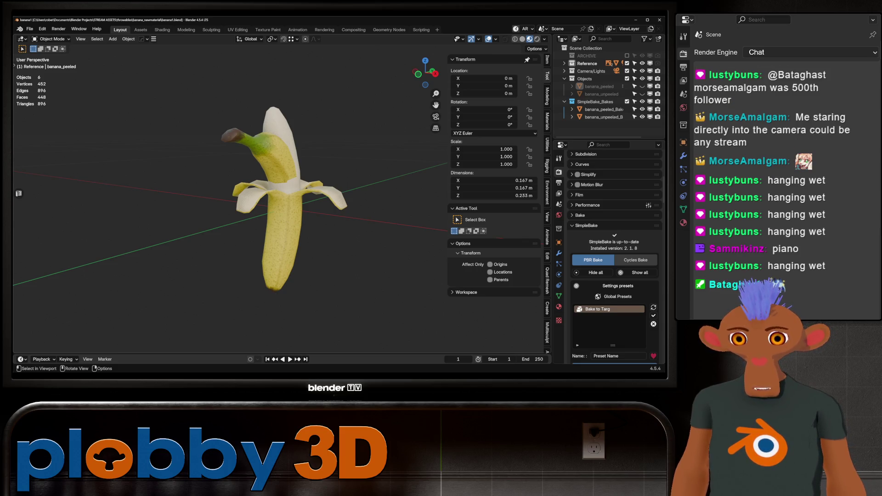
Collapse the original Objects collection and select the baked unpeeled banana object
left_click(565, 78)
left_click(604, 102)
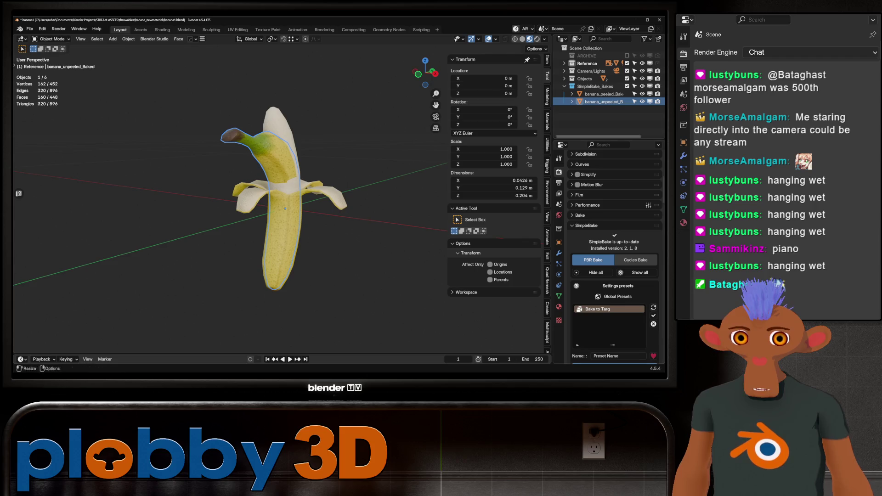
Expand the Objects collection again and begin renaming the banana_peeled object
left_click(564, 79)
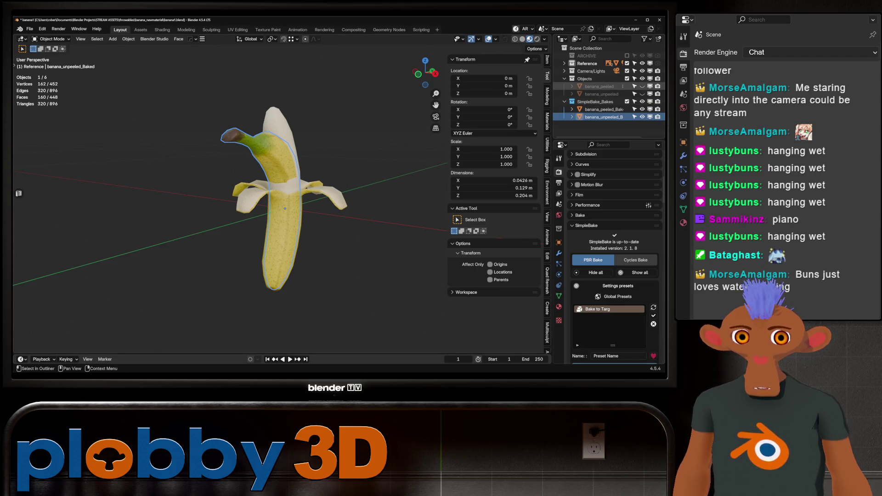
double_click(599, 86)
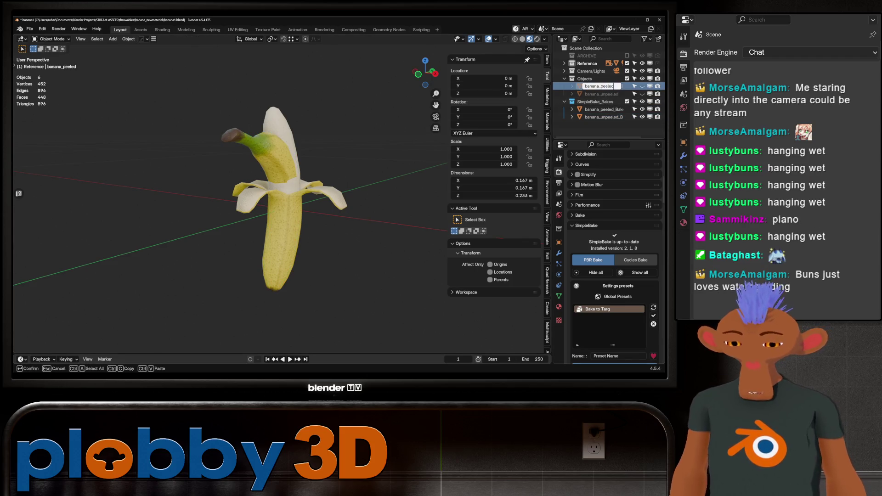
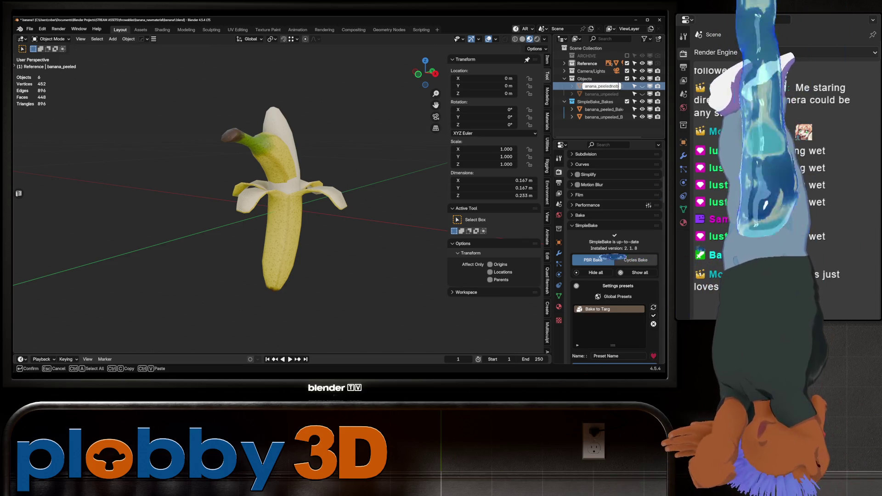
Rename the reference unpeeled banana to banana_unpeelednobake in the Outliner
left_click(601, 92)
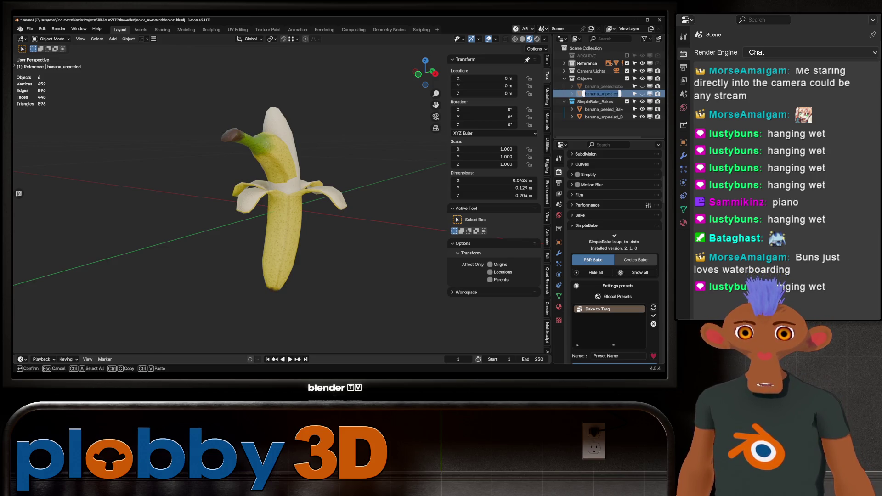
type("robake")
key("Return")
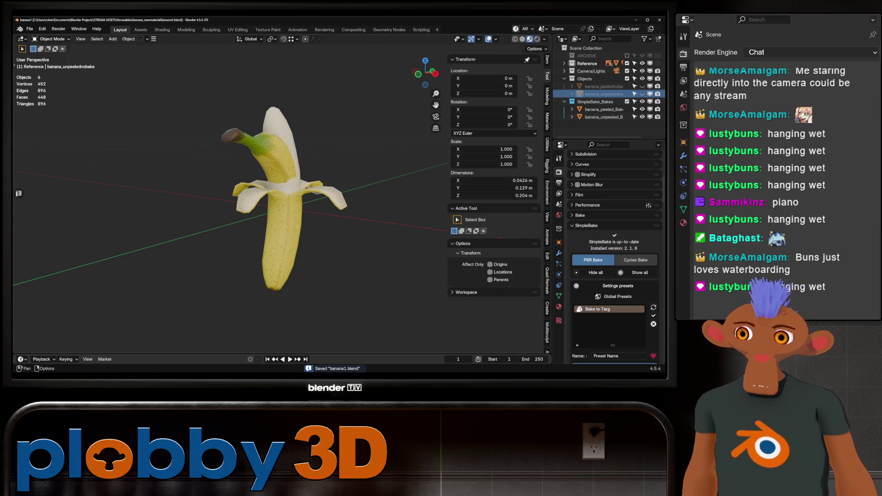
Purge unused data from the banana file via File > Clean Up
left_click(29, 29)
key("Escape")
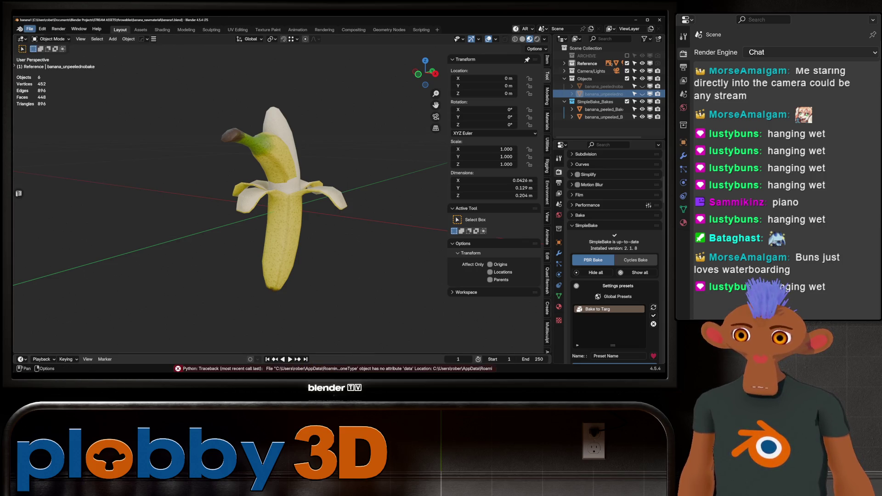
left_click(30, 29)
key("Escape")
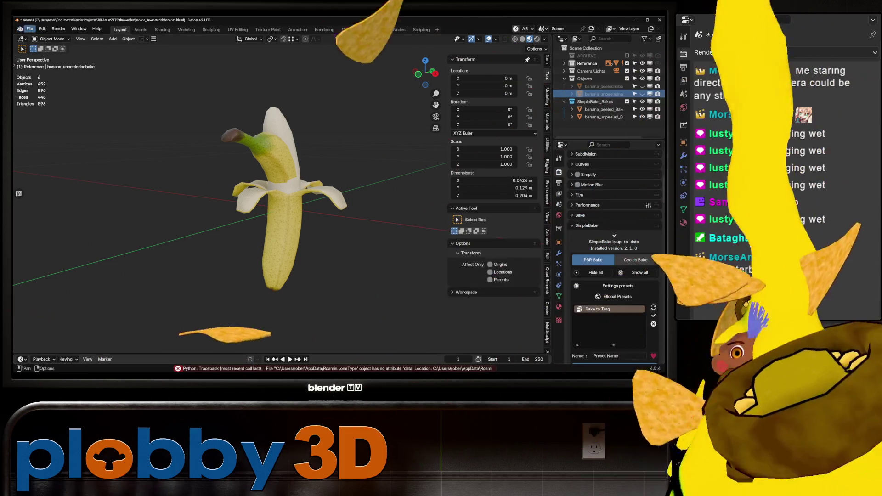
left_click(29, 29)
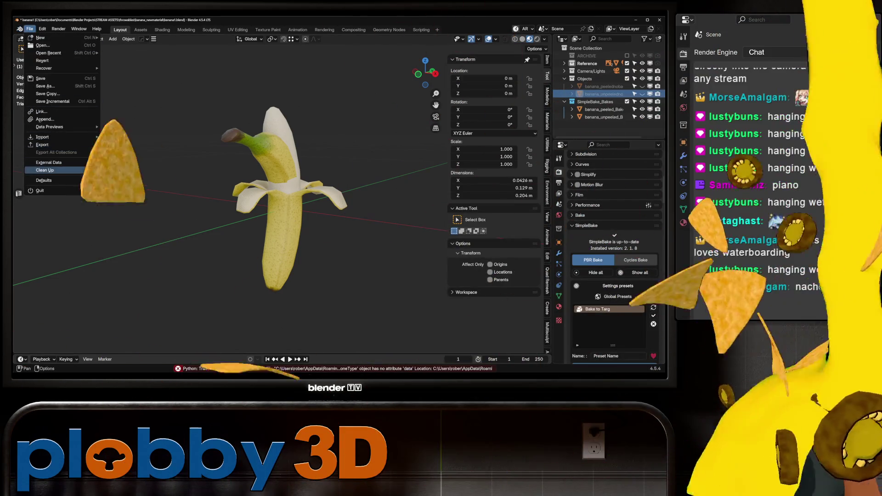
mouse_move(45, 170)
left_click(121, 168)
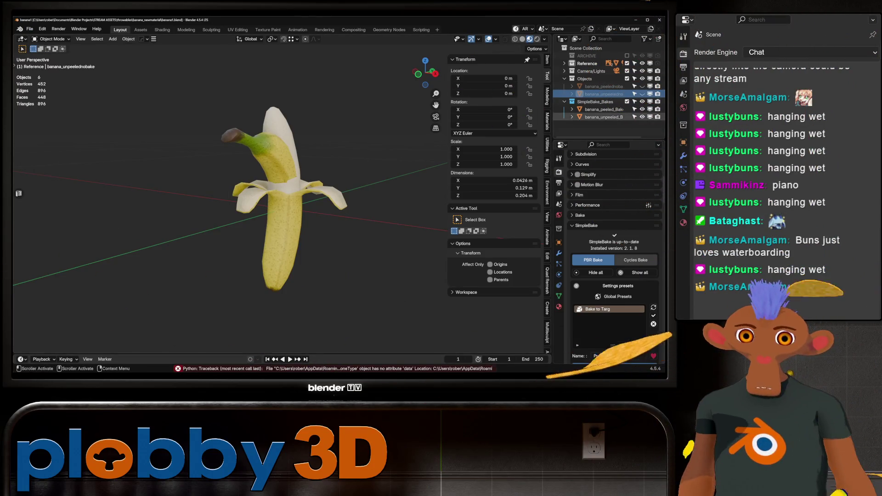
Begin renaming the baked peeled banana object in the Outliner
double_click(599, 109)
Strip the _Baked suffix so the object is named banana_peeled
key("BackSpace")
key("BackSpace")
key("BackSpace")
key("Return")
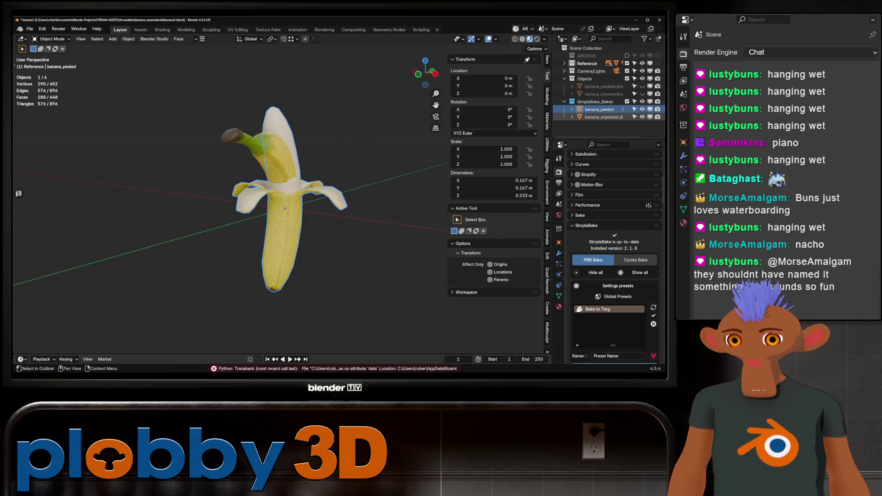
Start removing the _Baked suffix from banana_unpeeled_Baked
double_click(601, 116)
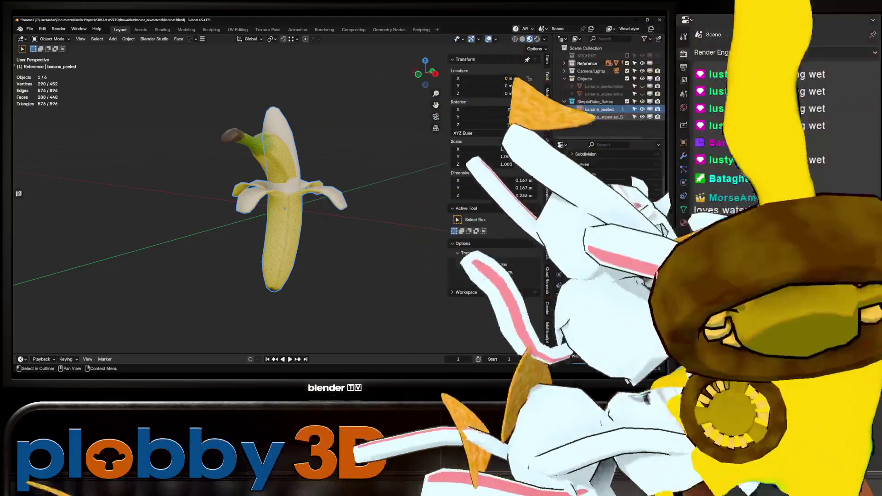
key("End")
key("BackSpace")
key("BackSpace")
key("BackSpace")
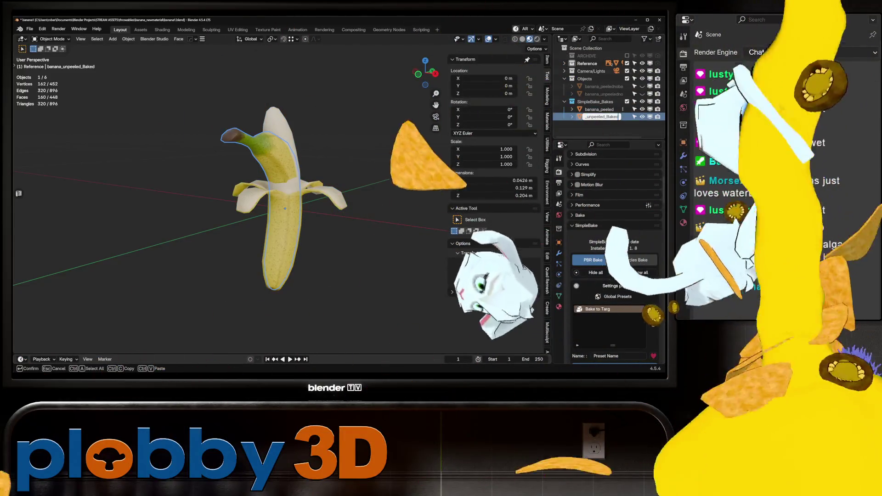